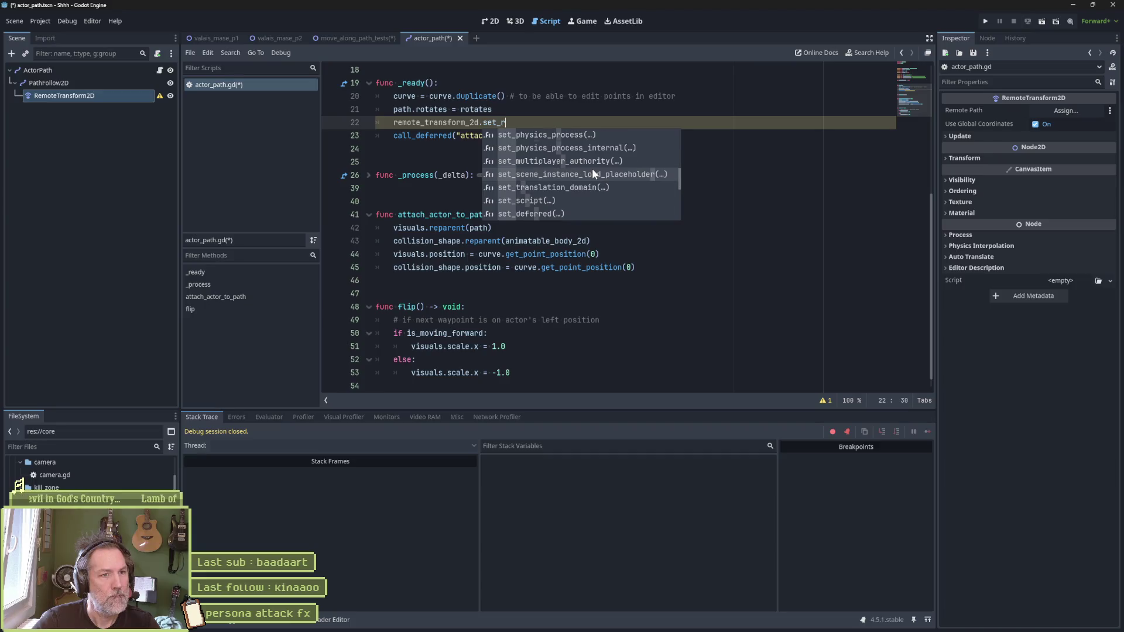
# On line 22, autocomplete an assignment of remote_transform_2d to remote_path
pyautogui.scroll(-3, 592, 168)
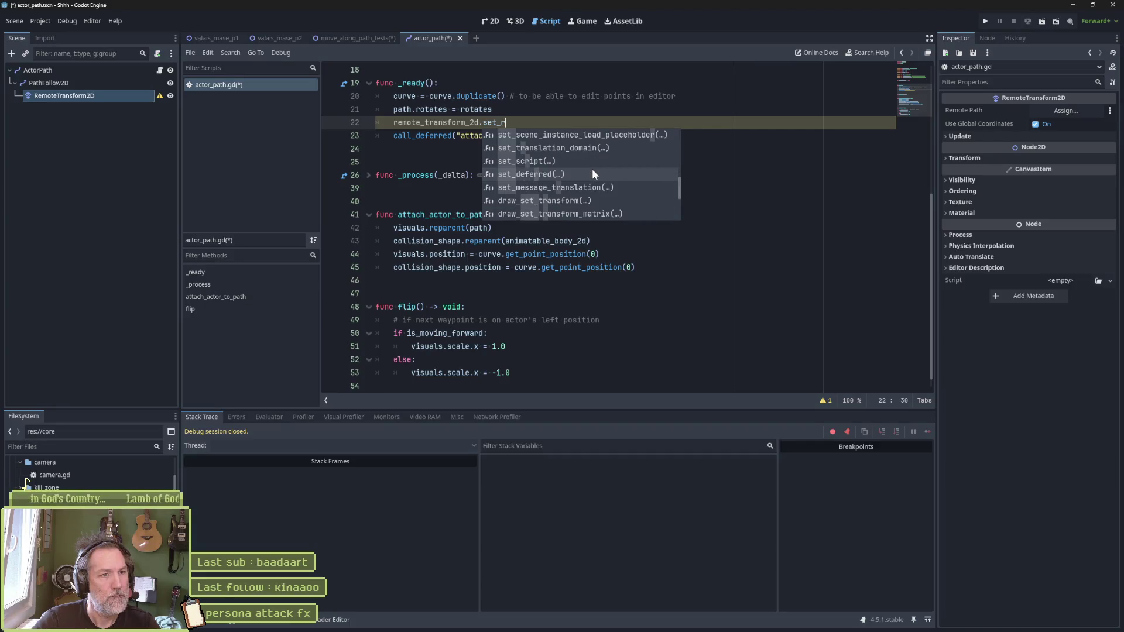
pyautogui.scroll(-2, 592, 168)
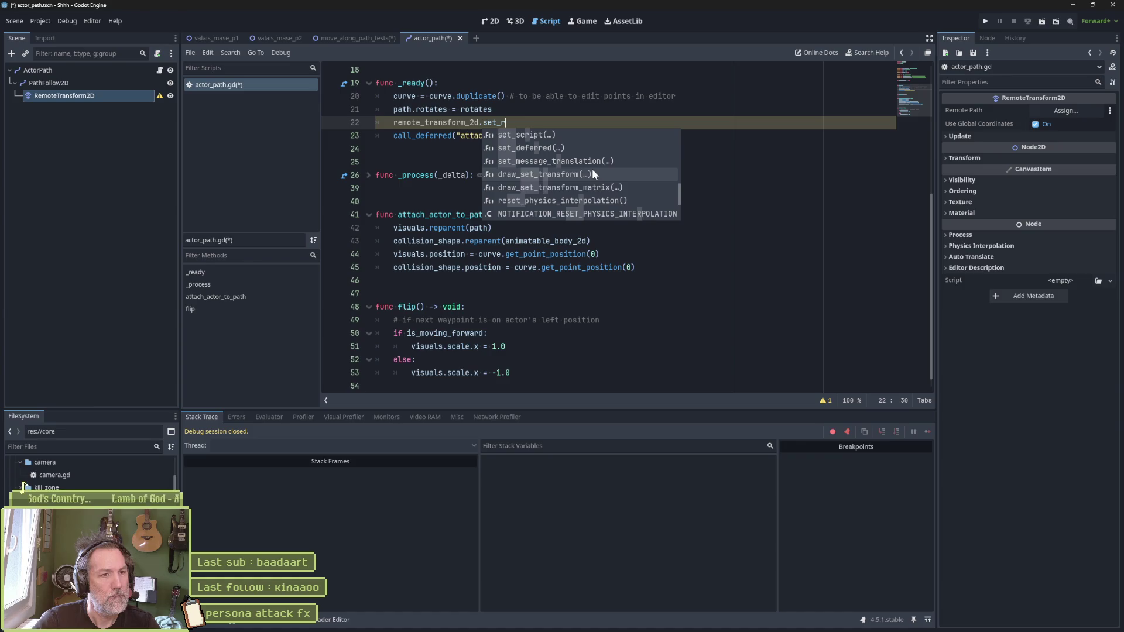
pyautogui.scroll(-3, 592, 169)
pyautogui.press('BackSpace')
pyautogui.press('BackSpace')
pyautogui.press('BackSpace')
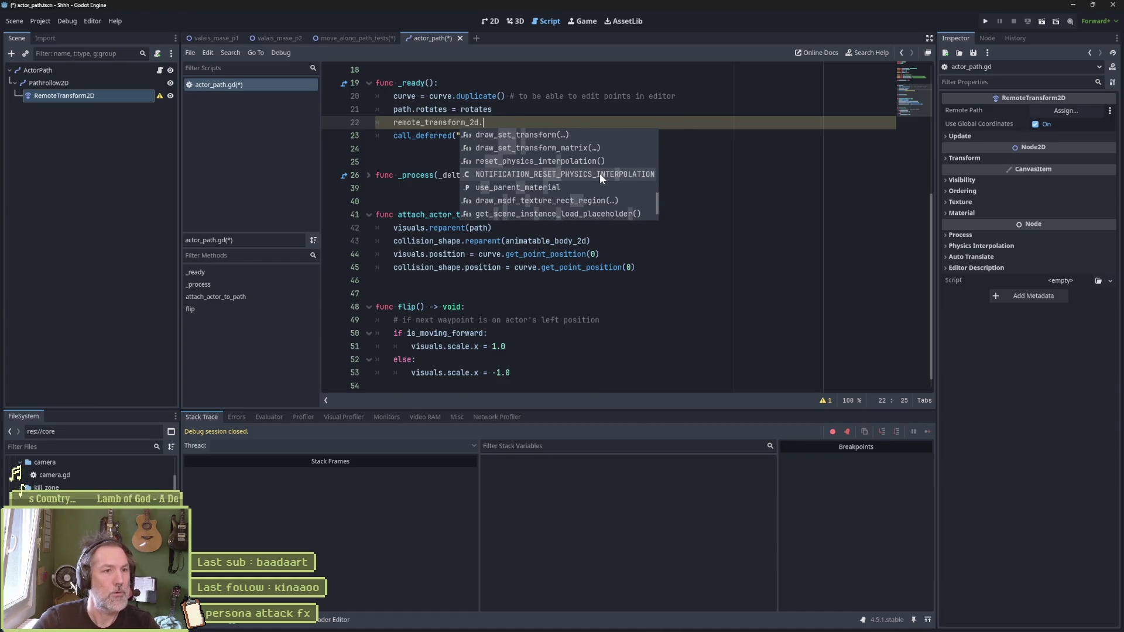
pyautogui.write('remo')
pyautogui.press('Return')
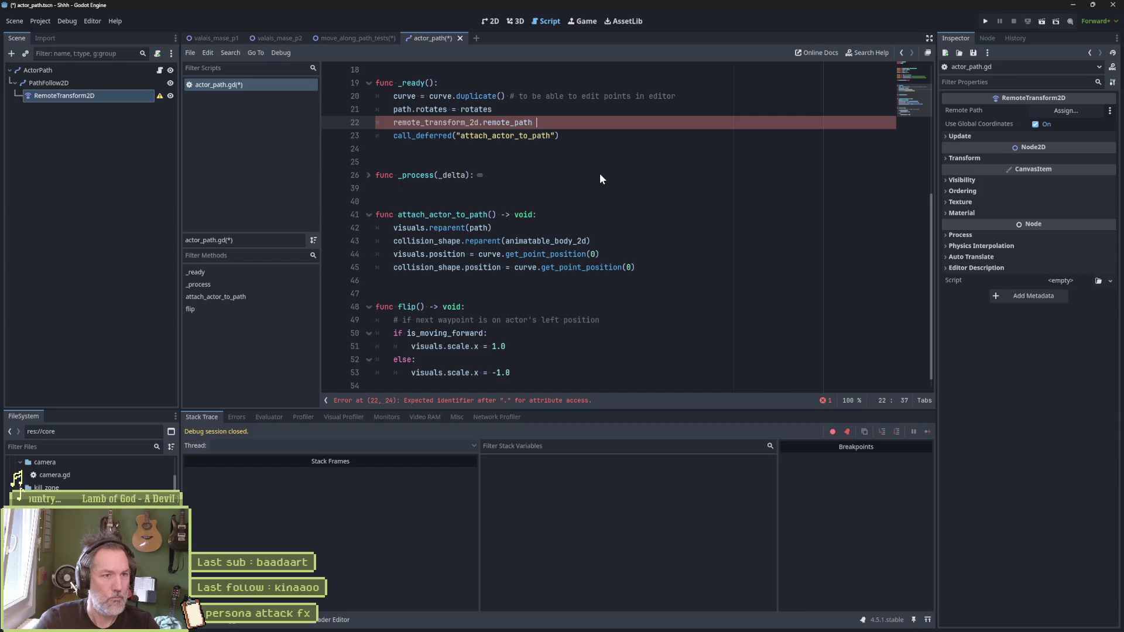
pyautogui.write('= ')
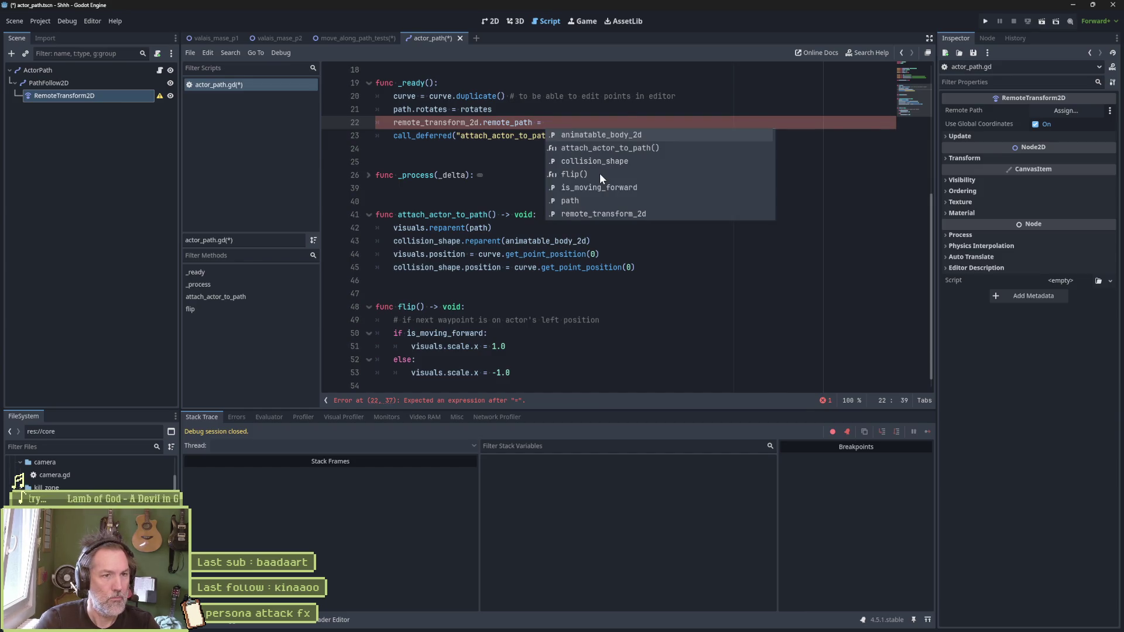
pyautogui.write('re')
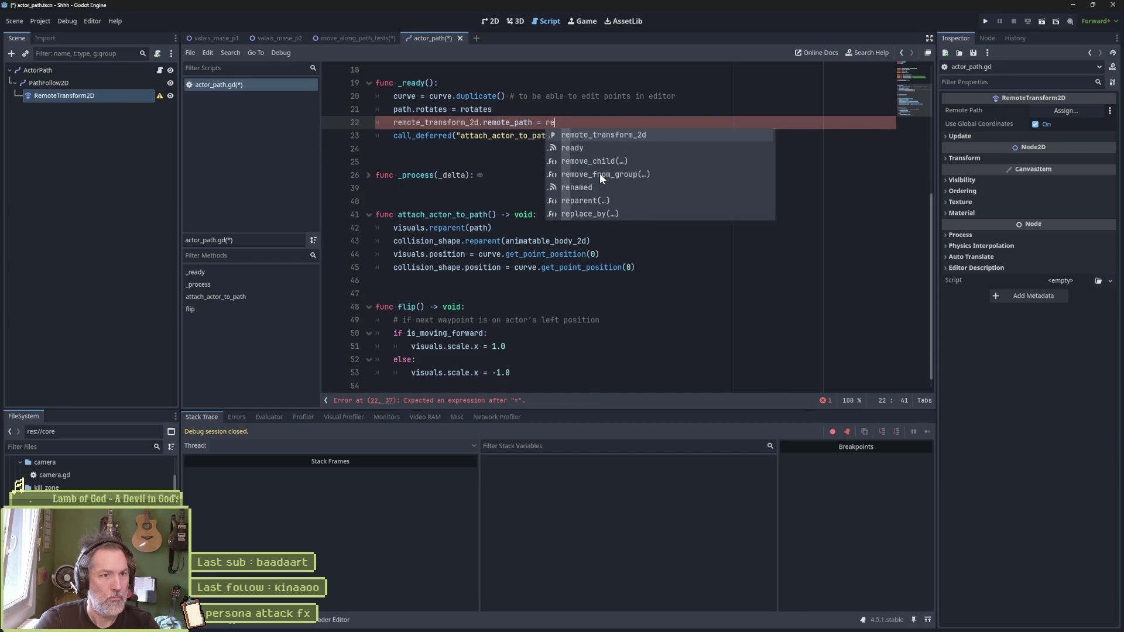
pyautogui.press('Return')
# Try renaming the remote_transform_2d variable to remote_node, then undo the rename
pyautogui.scroll(4, 594, 172)
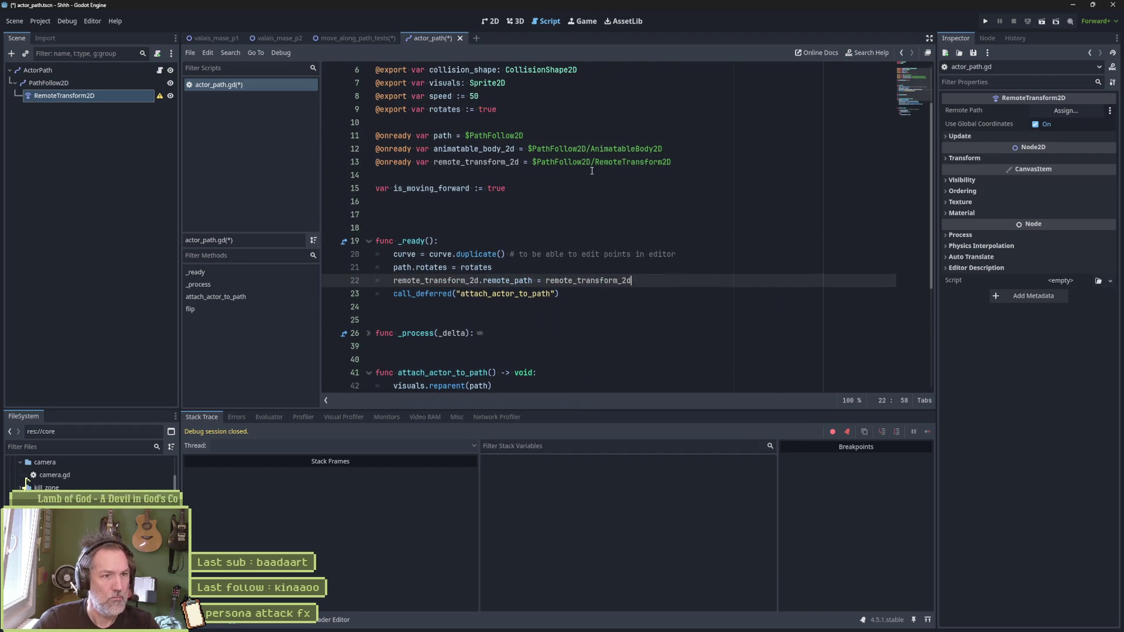
pyautogui.scroll(-1, 591, 171)
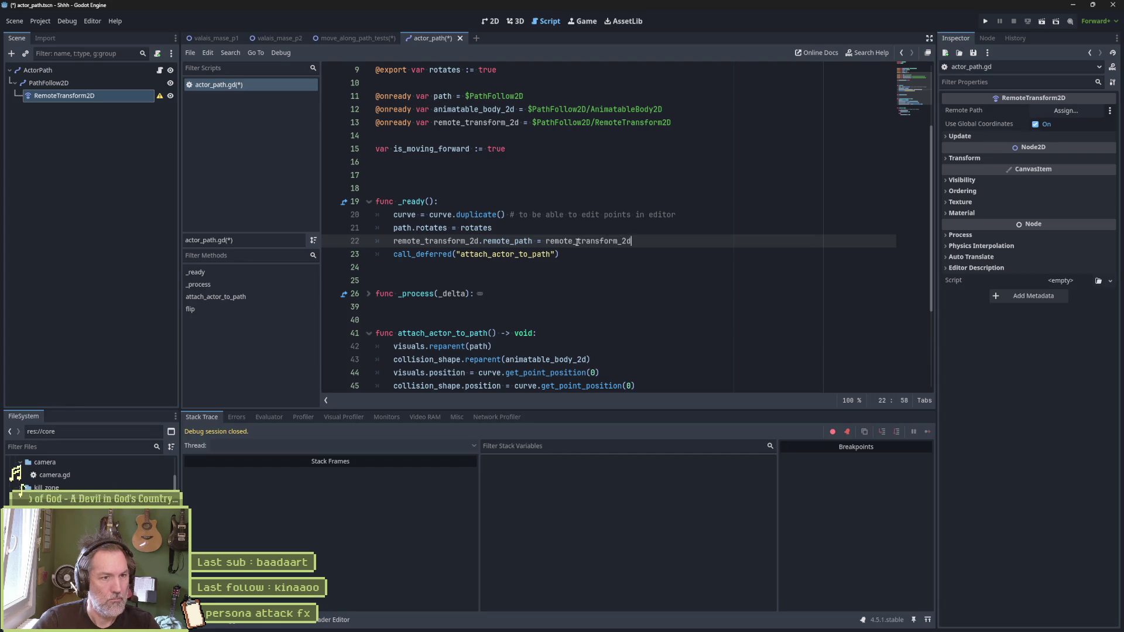
pyautogui.moveTo(577, 241); pyautogui.dragTo(631, 241)
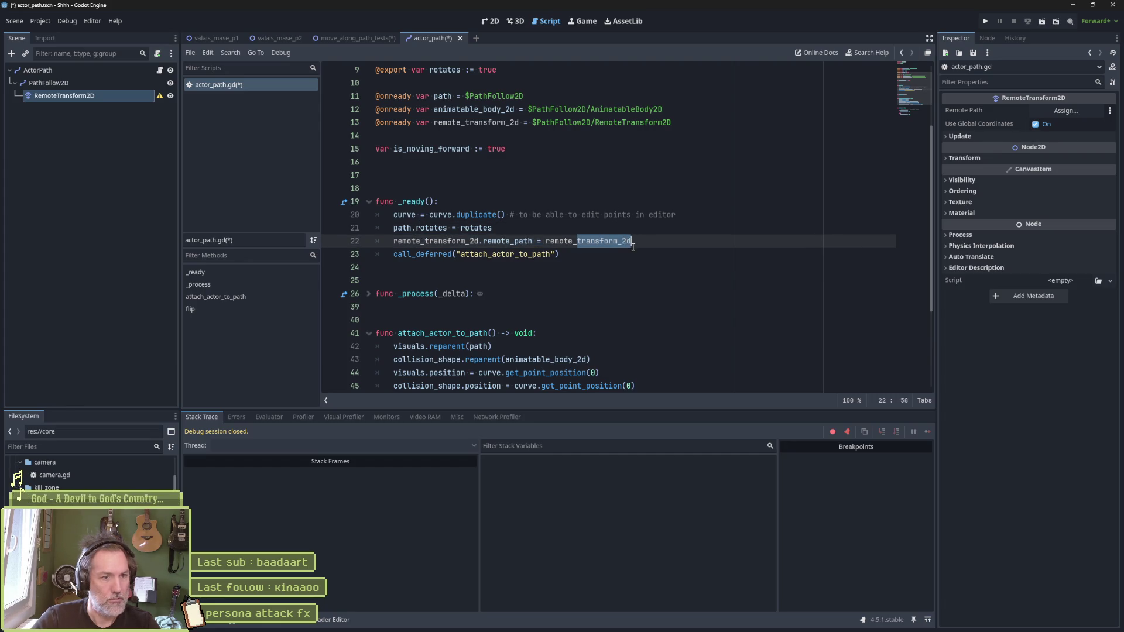
pyautogui.write('node')
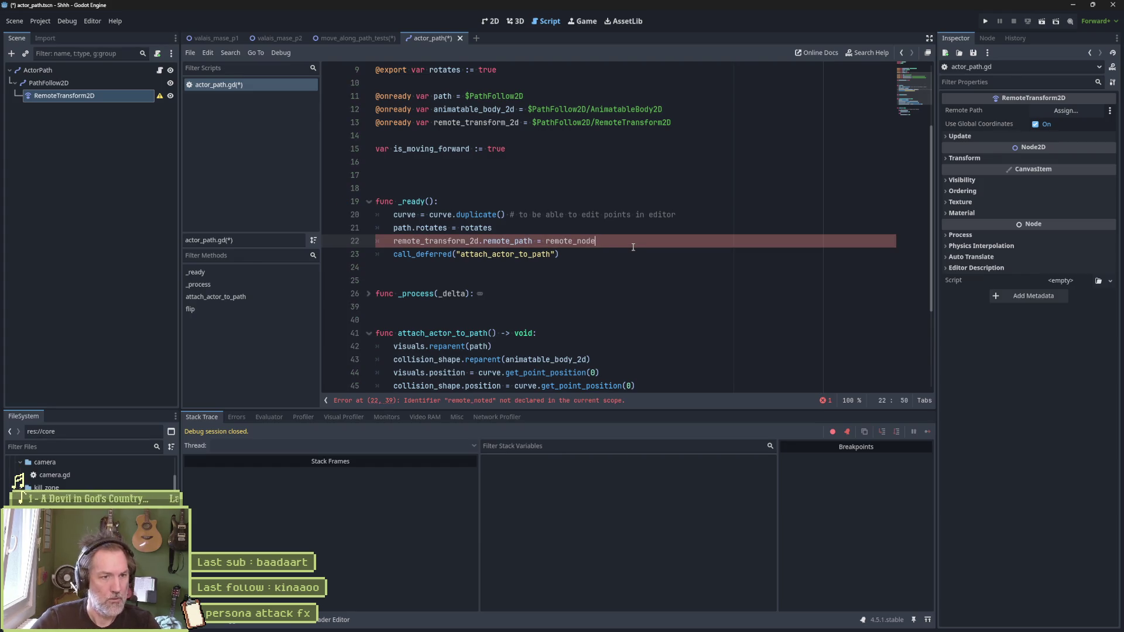
pyautogui.doubleClick(585, 241)
pyautogui.hotkey('ctrl', 'c')
pyautogui.doubleClick(474, 123)
pyautogui.hotkey('ctrl', 'v')
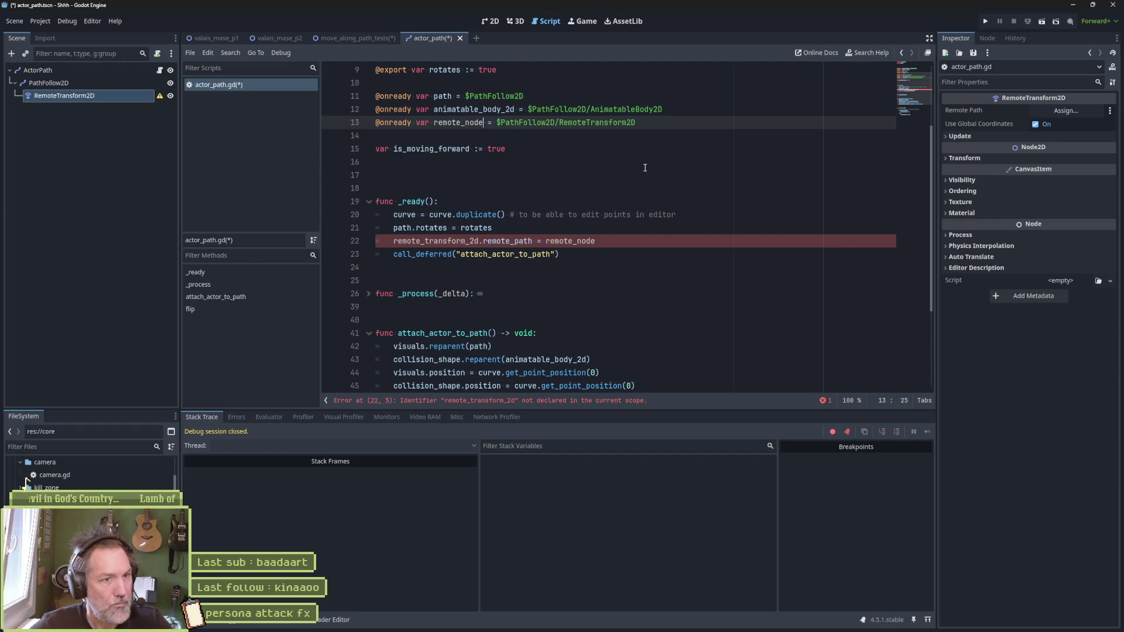
pyautogui.hotkey('ctrl', 'z')
pyautogui.hotkey('ctrl', 'z')
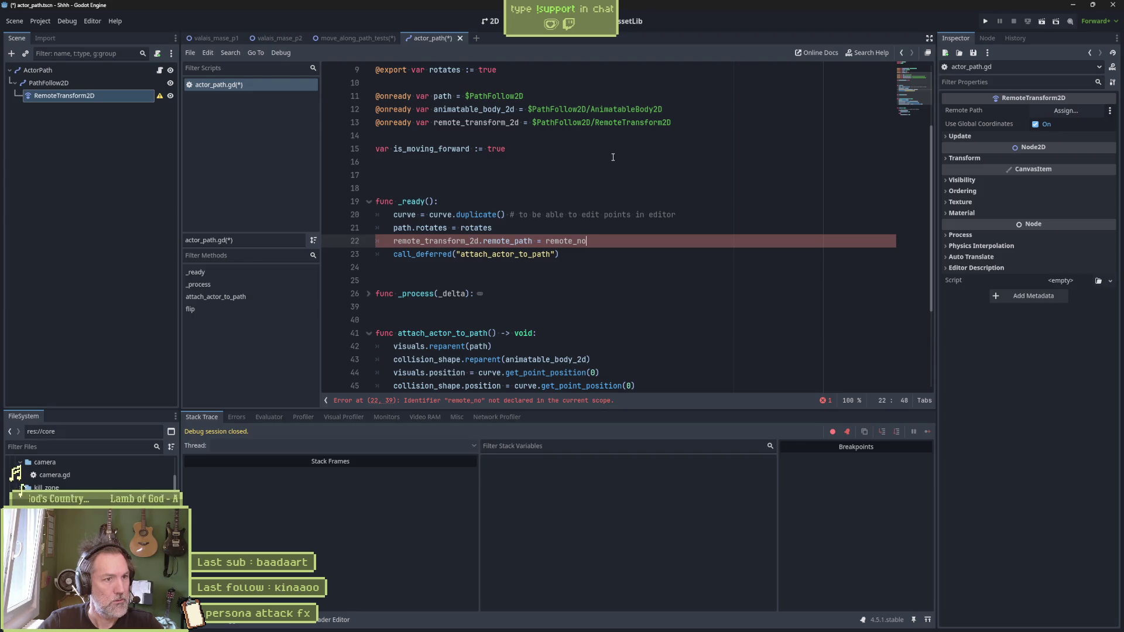
# Inspect the ActorPath root node's properties, then switch to the move_along_path_tests scene
pyautogui.scroll(3, 613, 157)
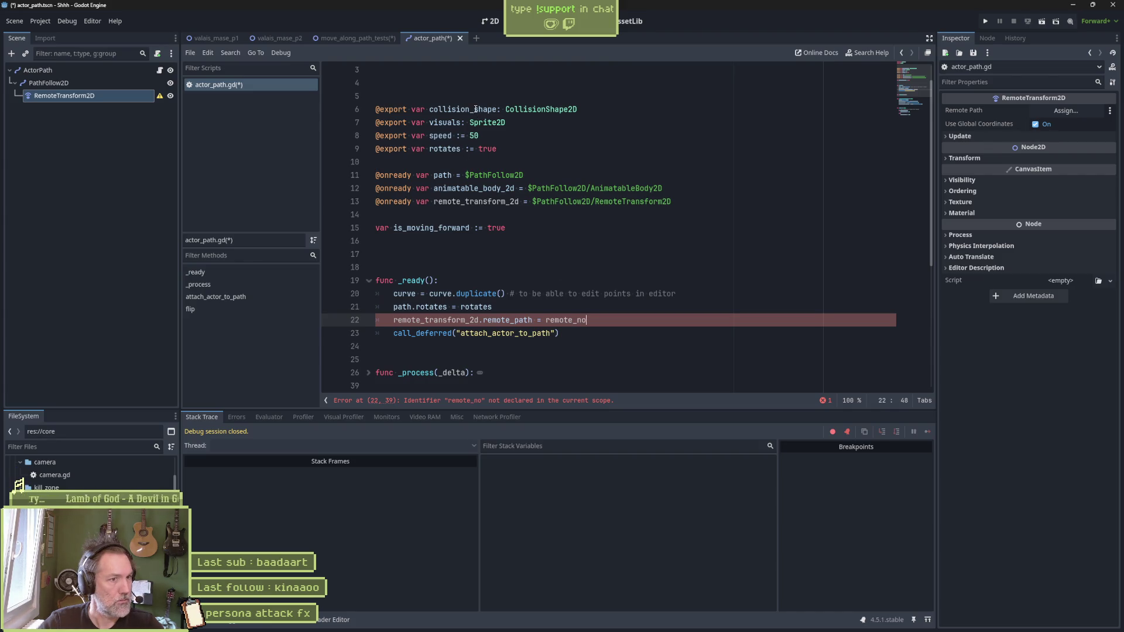
pyautogui.doubleClick(475, 109)
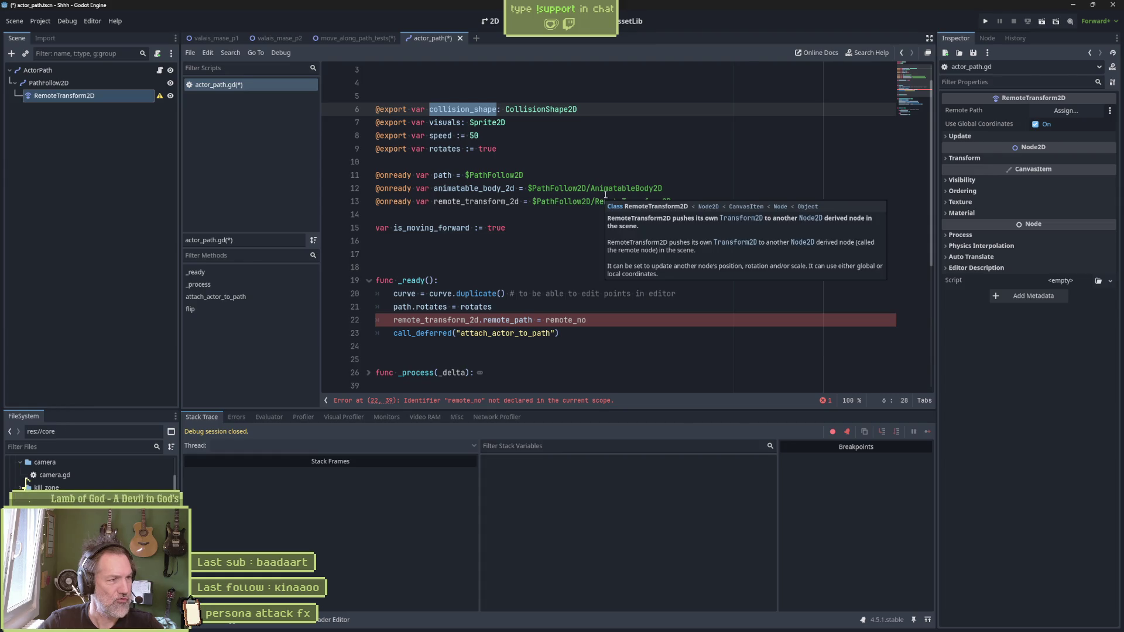
pyautogui.click(91, 70)
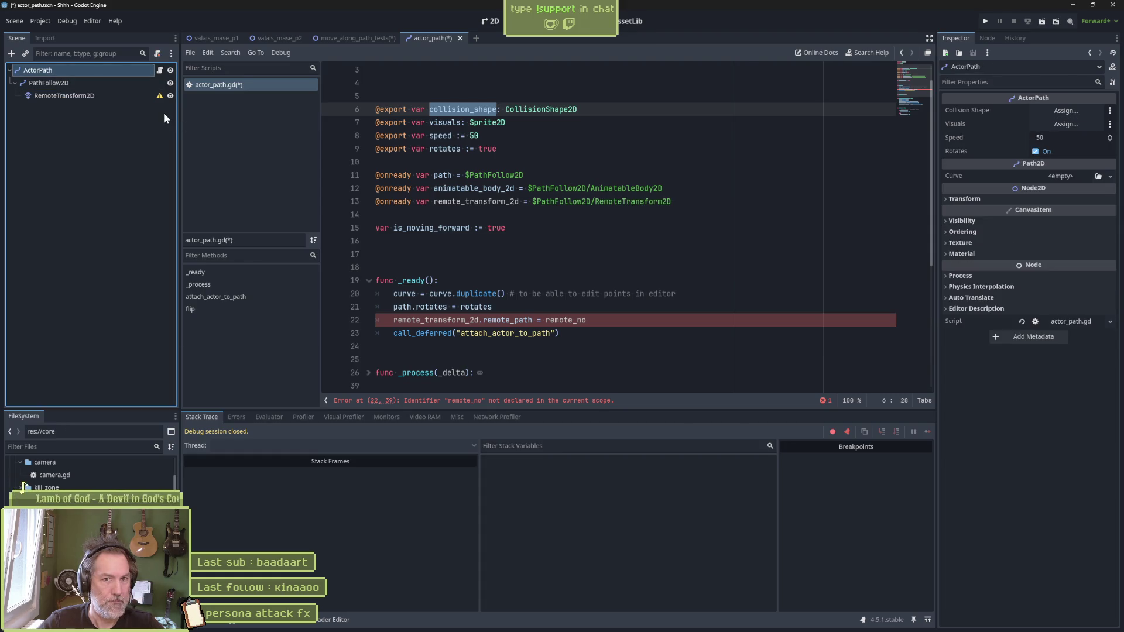
pyautogui.click(356, 38)
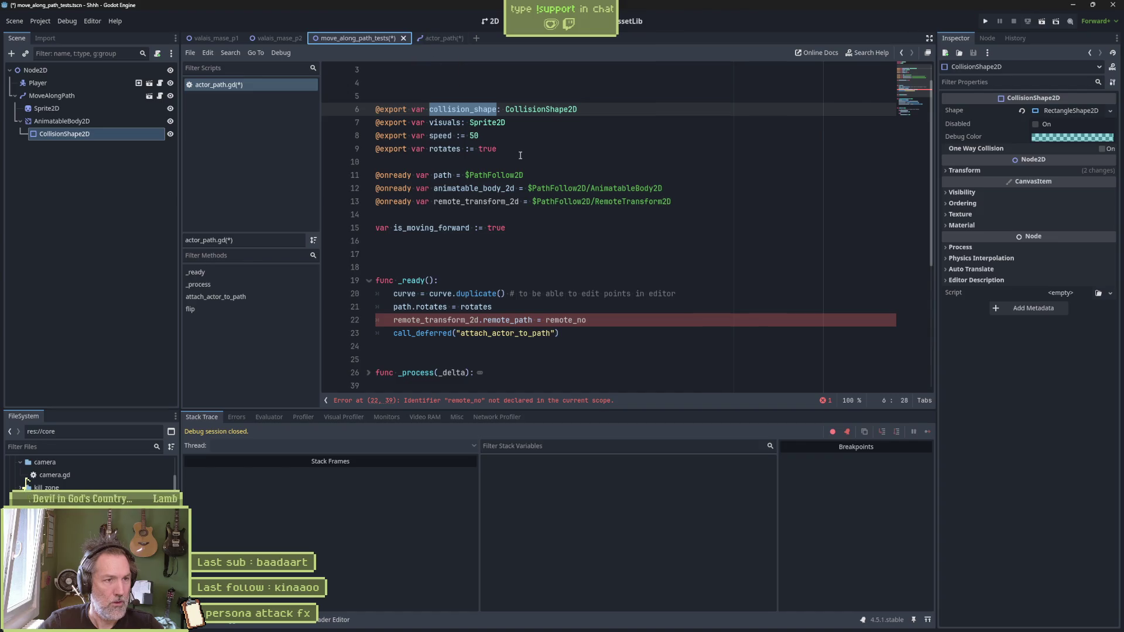
# Change line 6 to export an AnimatableBody2D named animatable, use it on line 22, and save
pyautogui.scroll(1, 472, 191)
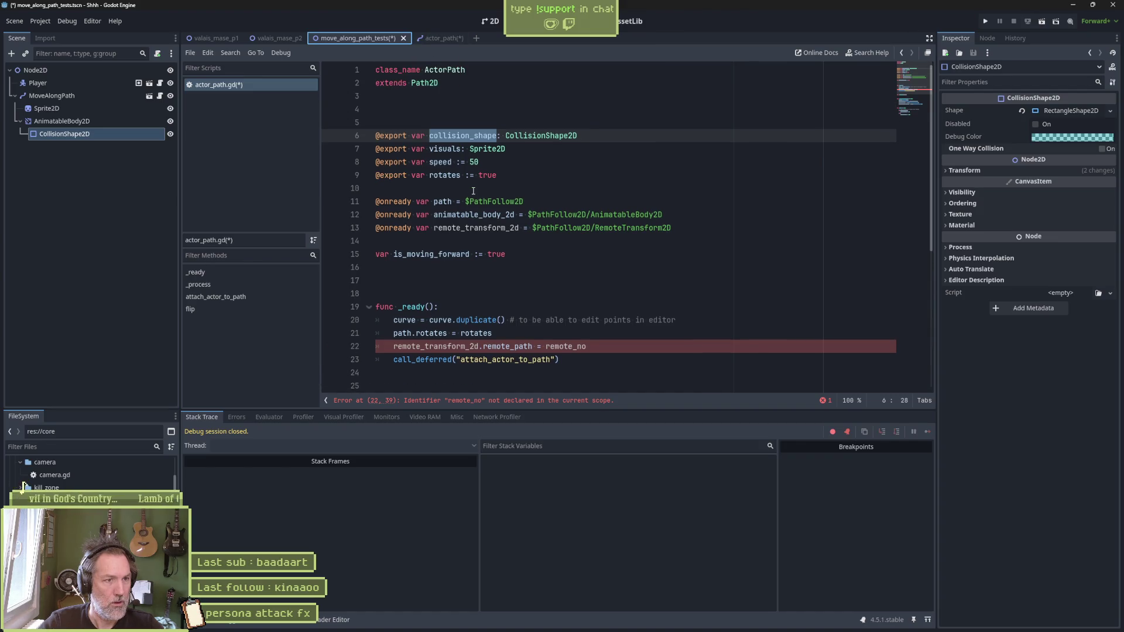
pyautogui.doubleClick(540, 135)
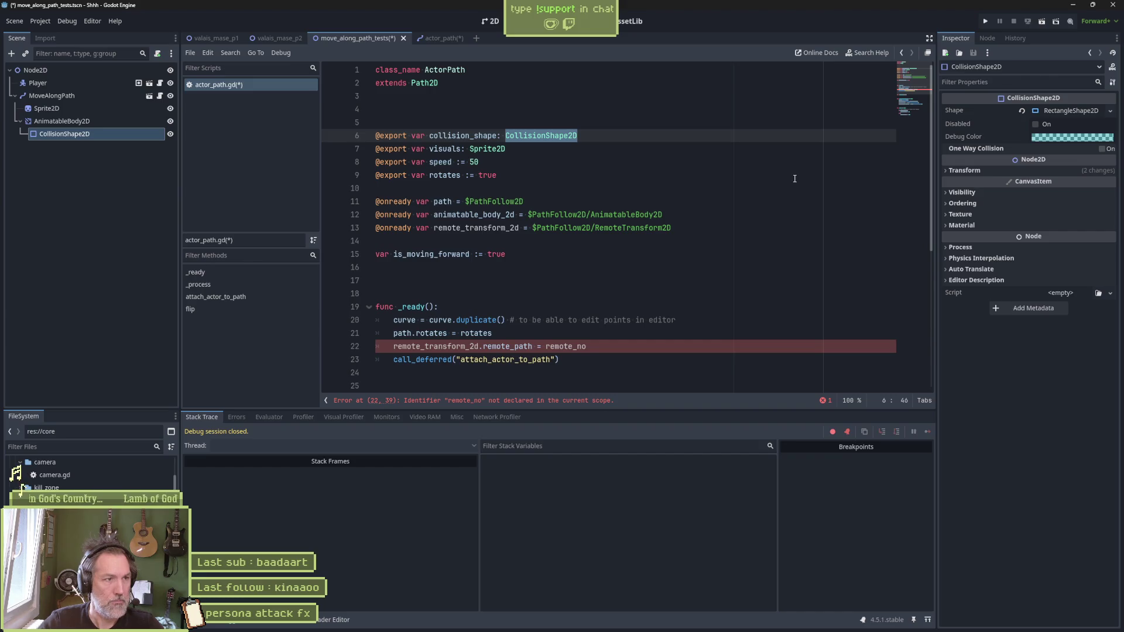
pyautogui.write('Anim')
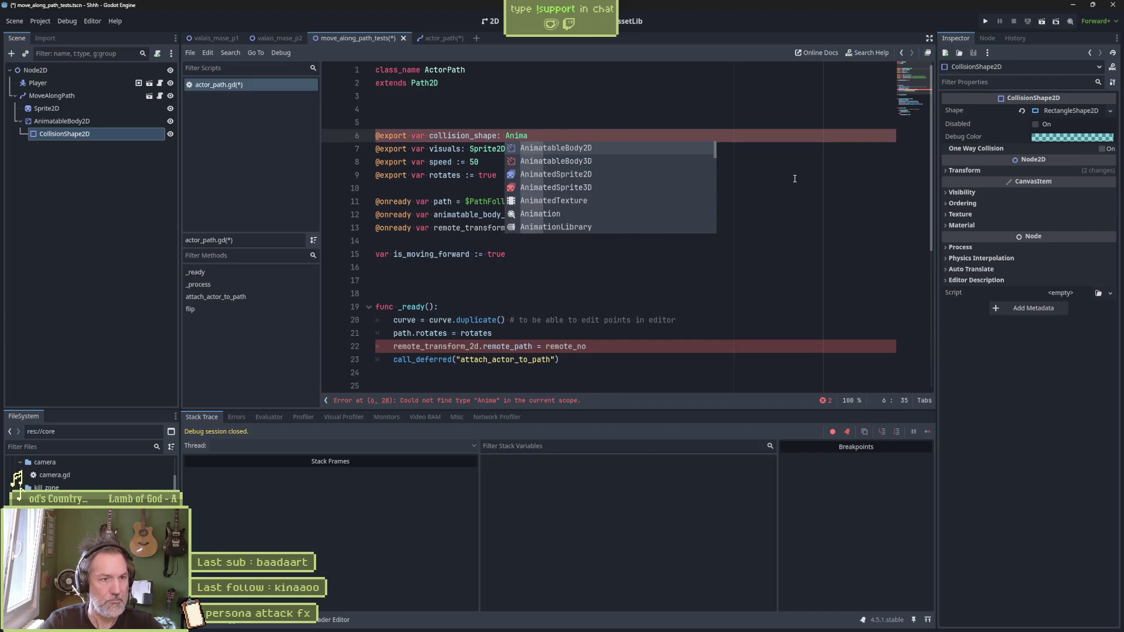
pyautogui.press('Return')
pyautogui.doubleClick(468, 136)
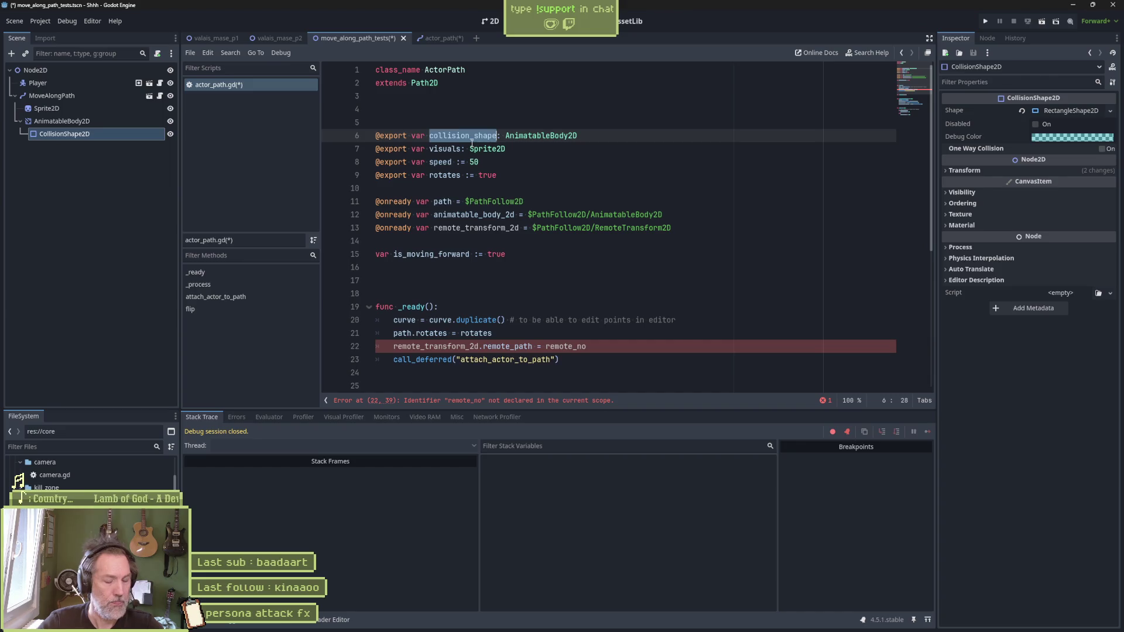
pyautogui.write('animatable')
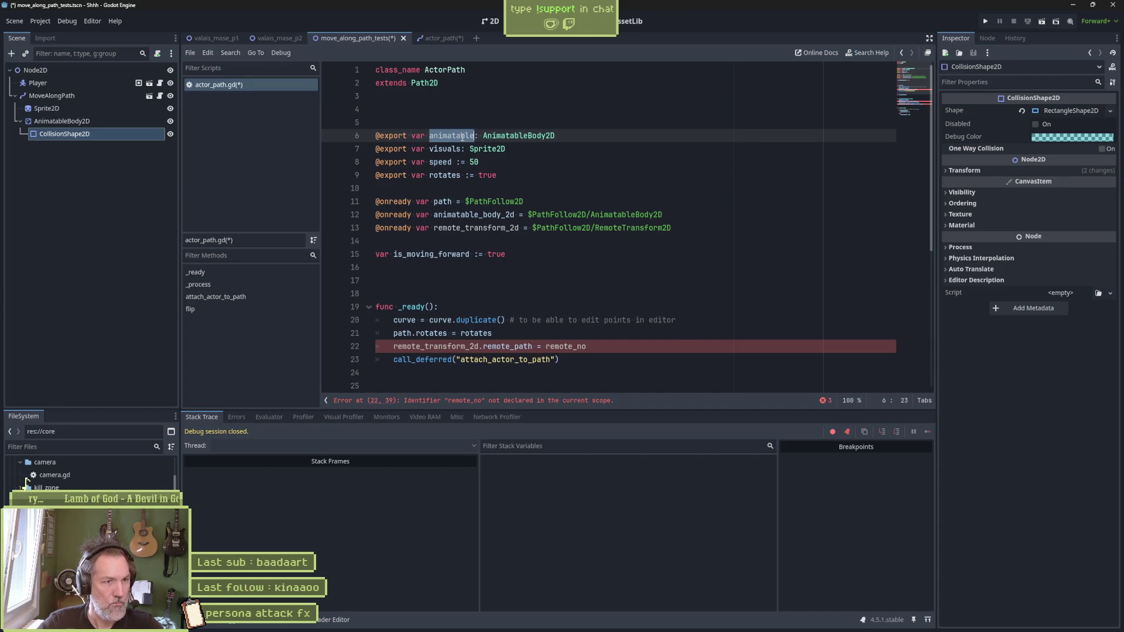
pyautogui.doubleClick(472, 139)
pyautogui.doubleClick(562, 350)
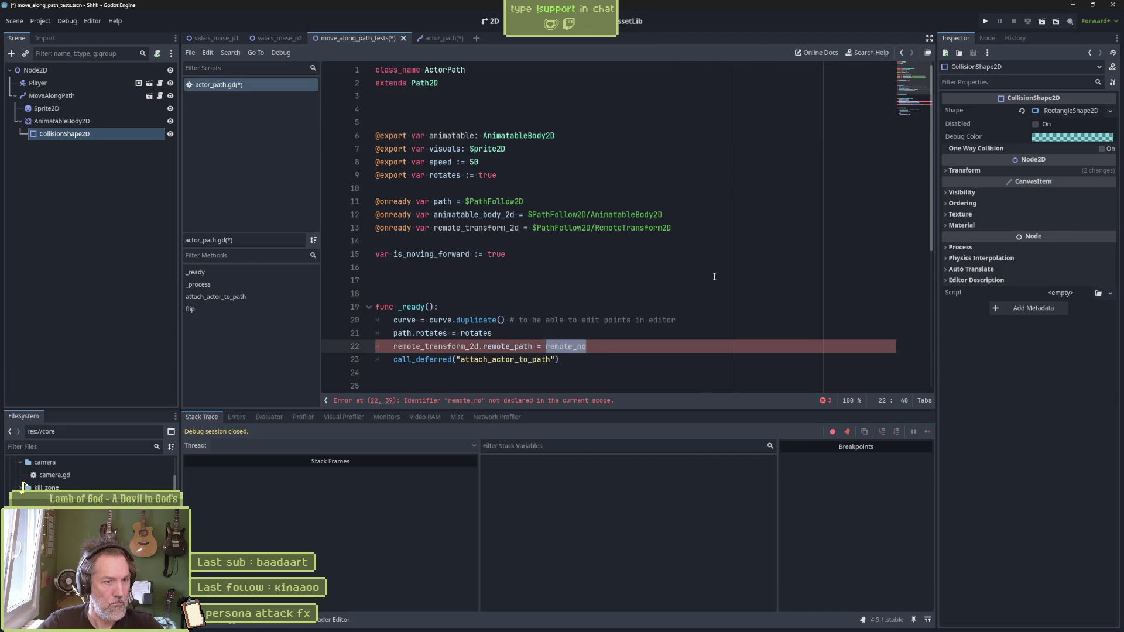
pyautogui.hotkey('ctrl', 'v')
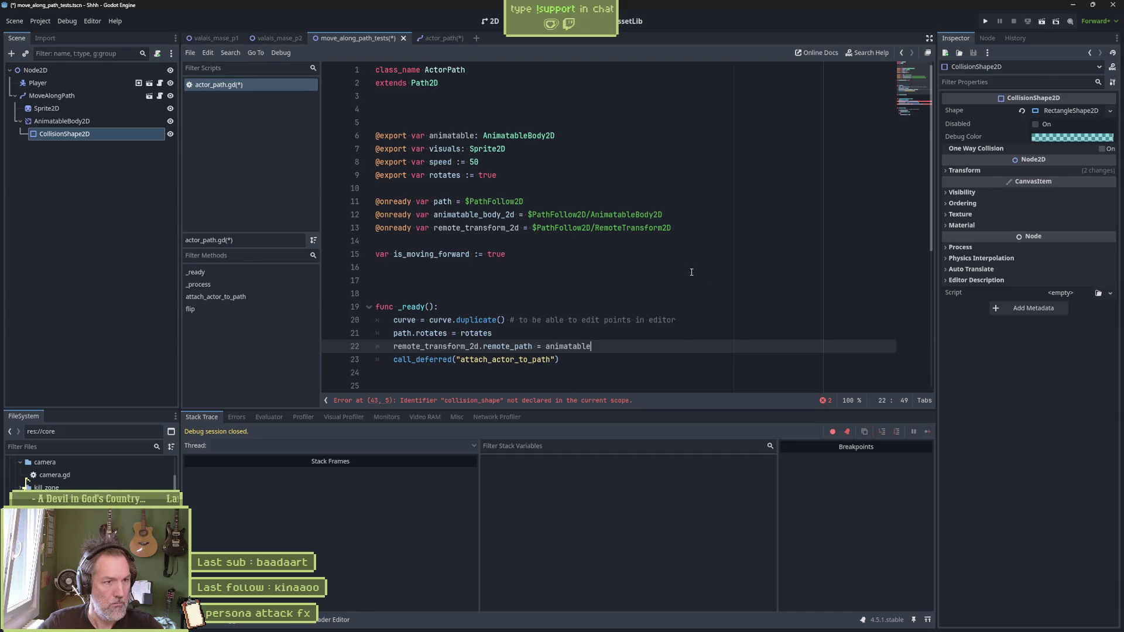
pyautogui.hotkey('ctrl', 's')
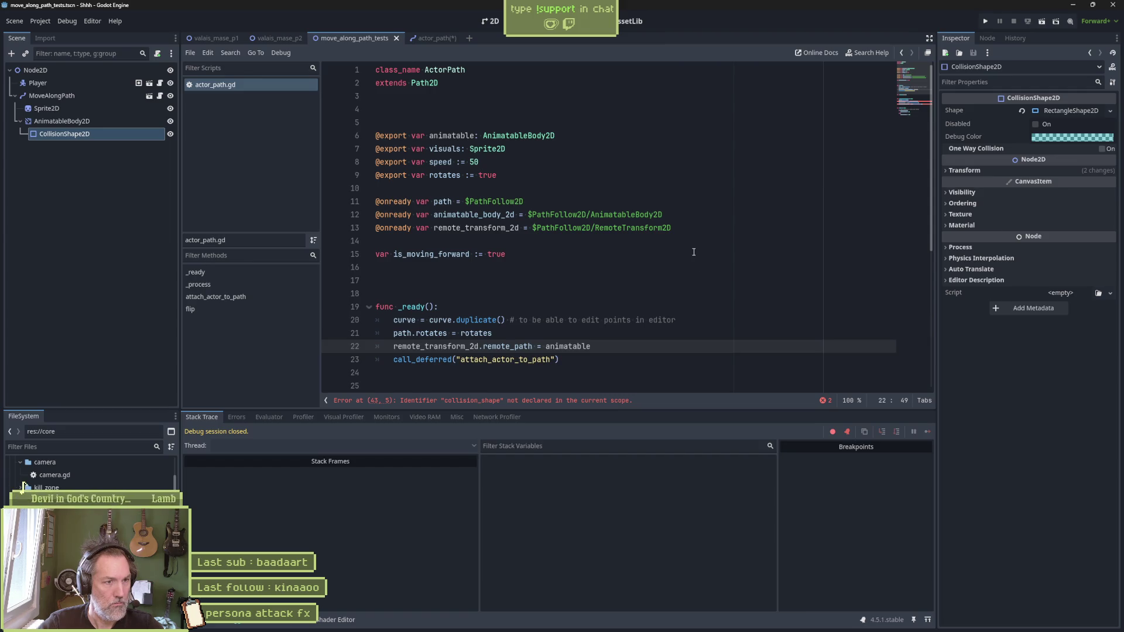
# Rename remote_transform_2d to remote_node on lines 13 and 22 and save the script
pyautogui.doubleClick(490, 229)
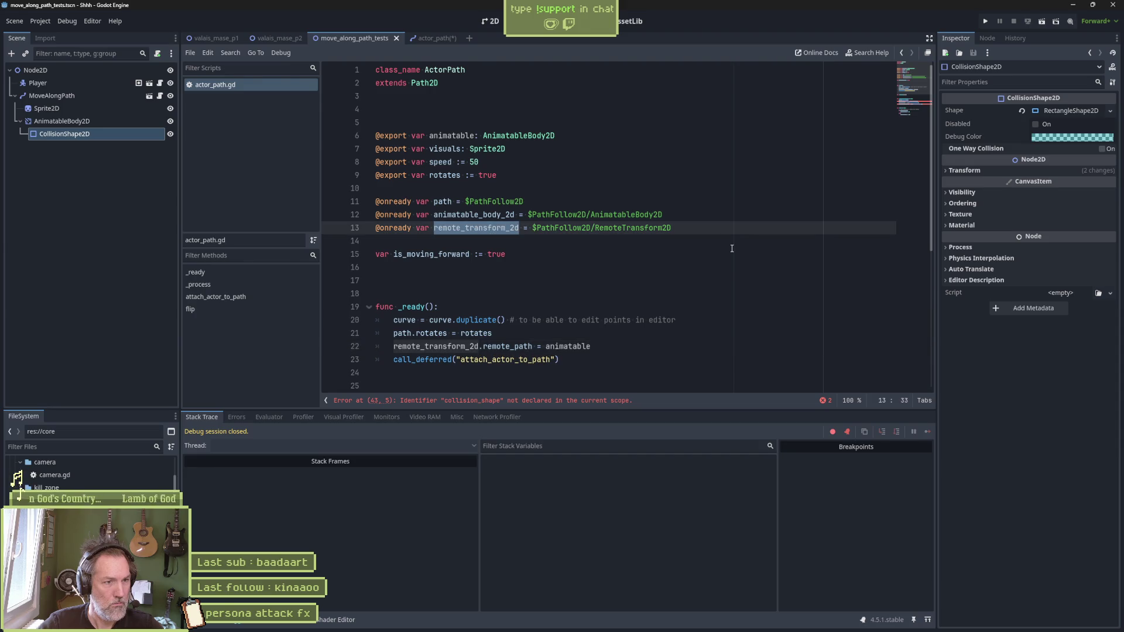
pyautogui.write('remote_d')
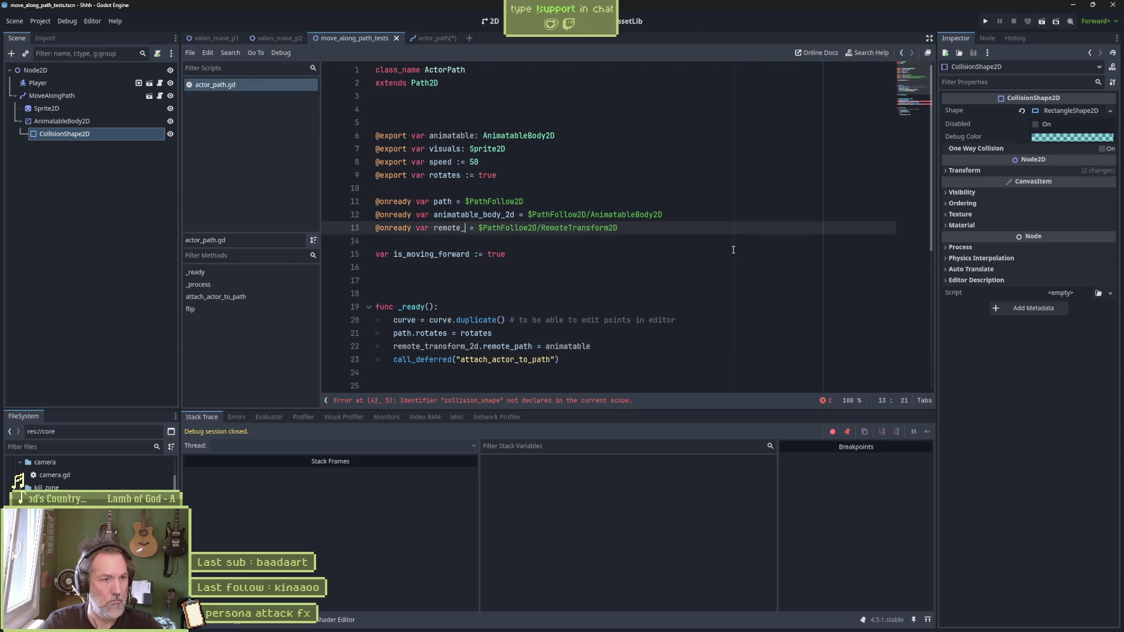
pyautogui.press('BackSpace')
pyautogui.write('node')
pyautogui.click(464, 229)
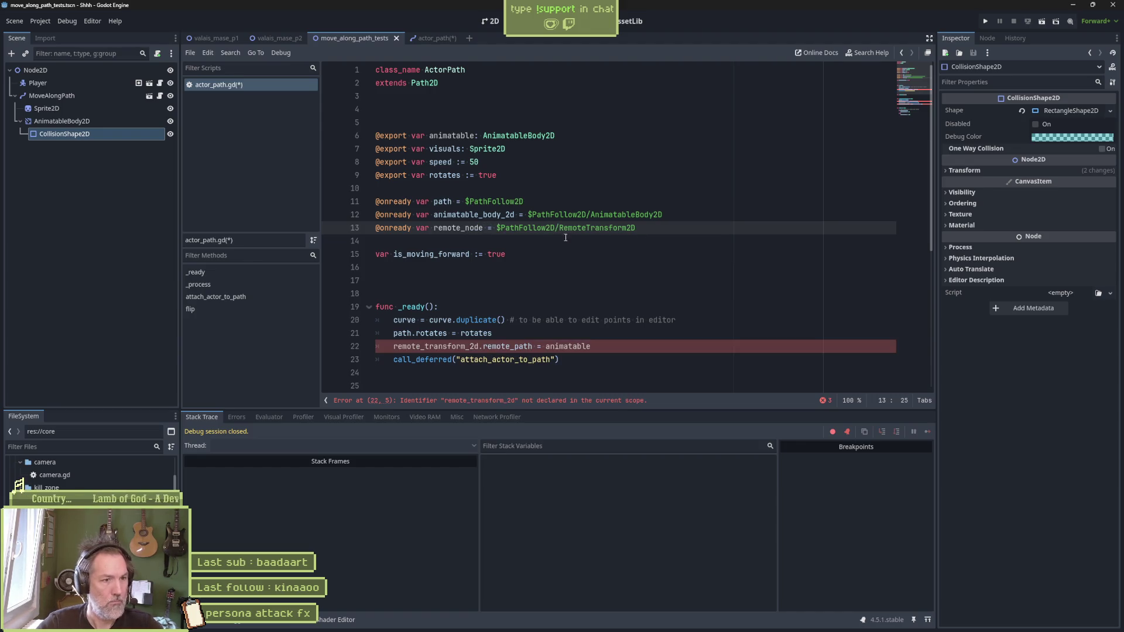
pyautogui.doubleClick(464, 229)
pyautogui.hotkey('ctrl', 'c')
pyautogui.doubleClick(434, 345)
pyautogui.hotkey('ctrl', 'v')
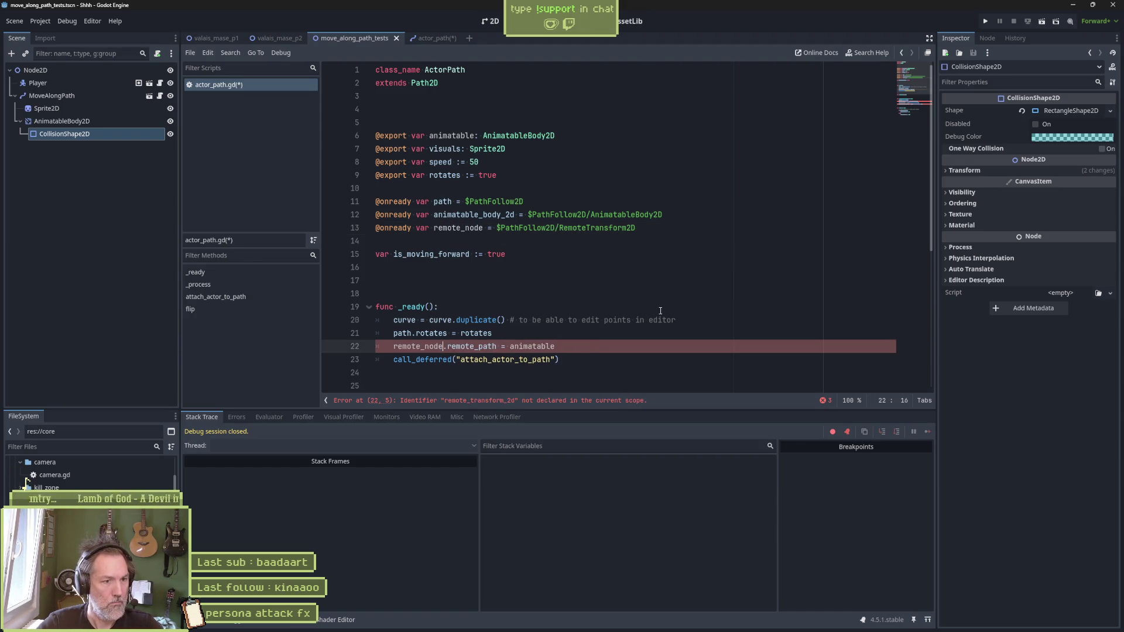
pyautogui.hotkey('ctrl', 's')
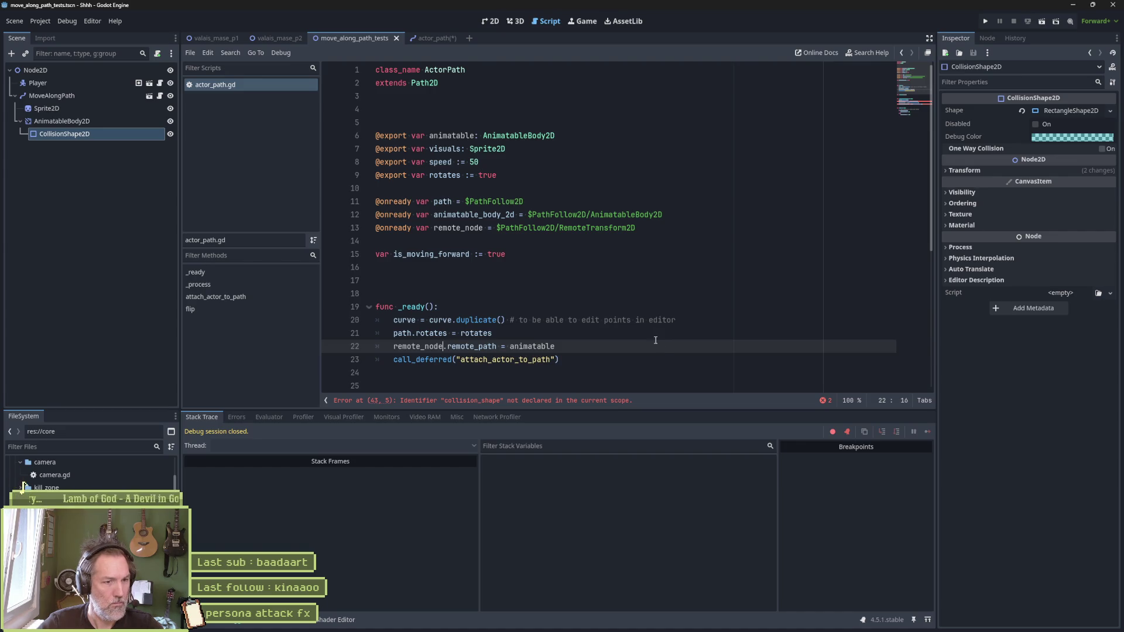
# Delete the collision_shape reparent and position lines, then run the scene to test
pyautogui.scroll(-4, 652, 340)
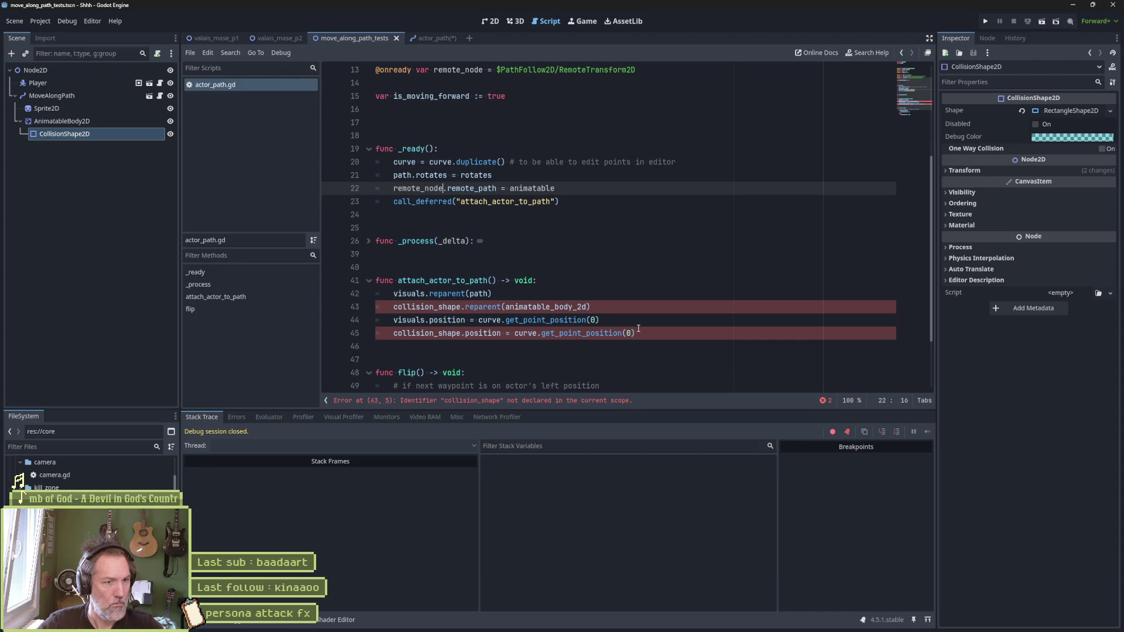
pyautogui.click(563, 307)
pyautogui.hotkey('ctrl', 'shift', 'k')
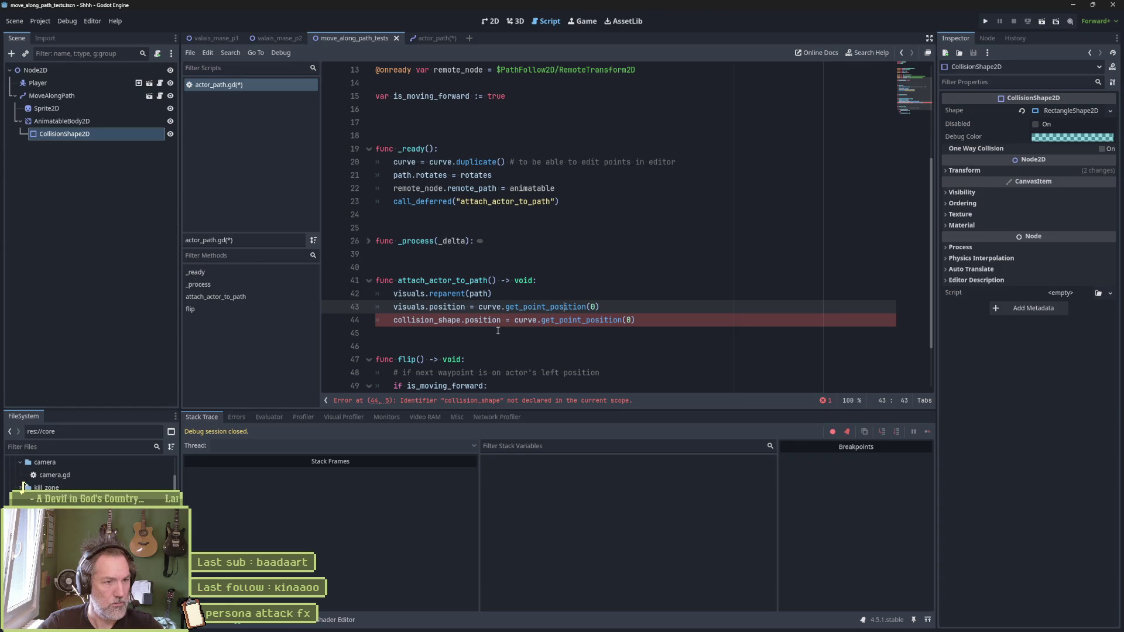
pyautogui.click(484, 321)
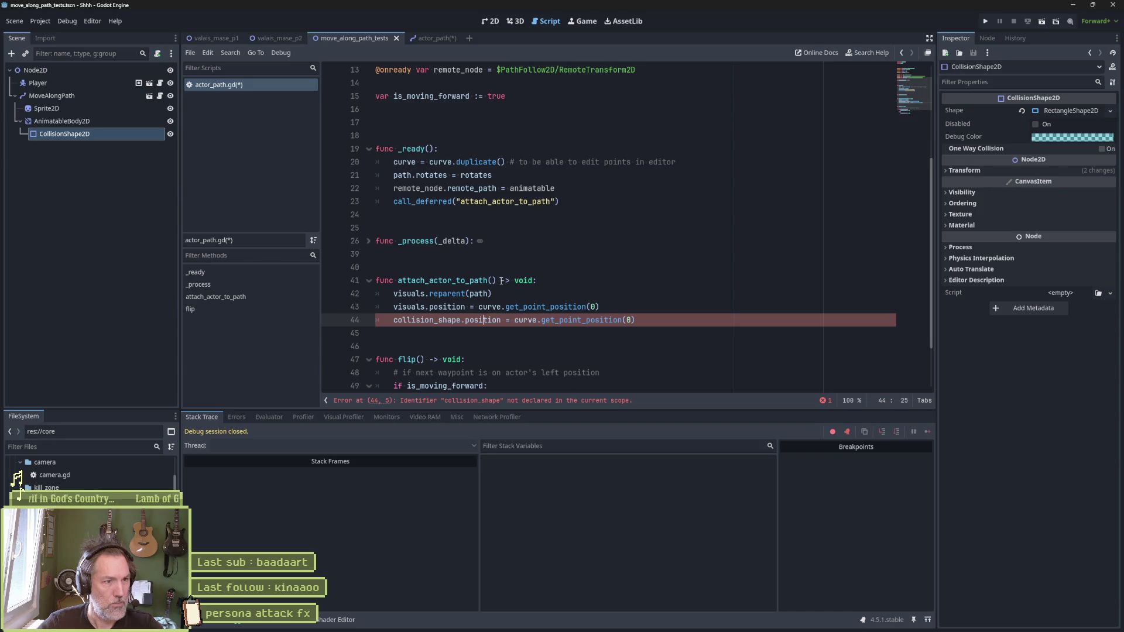
pyautogui.hotkey('ctrl', 'shift', 'k')
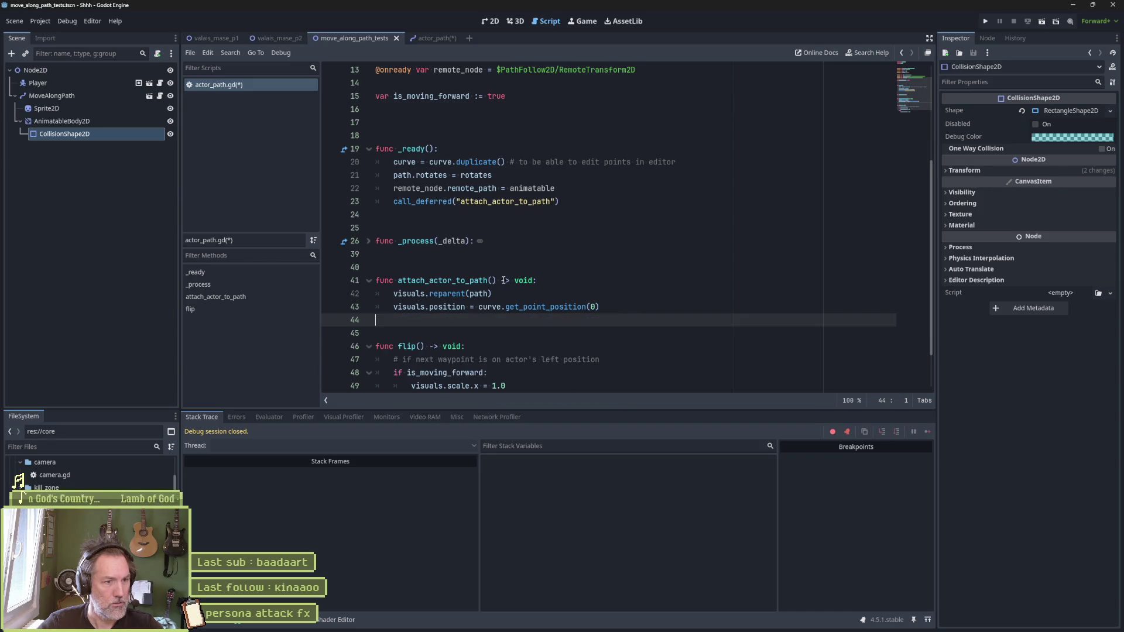
pyautogui.press('F6')
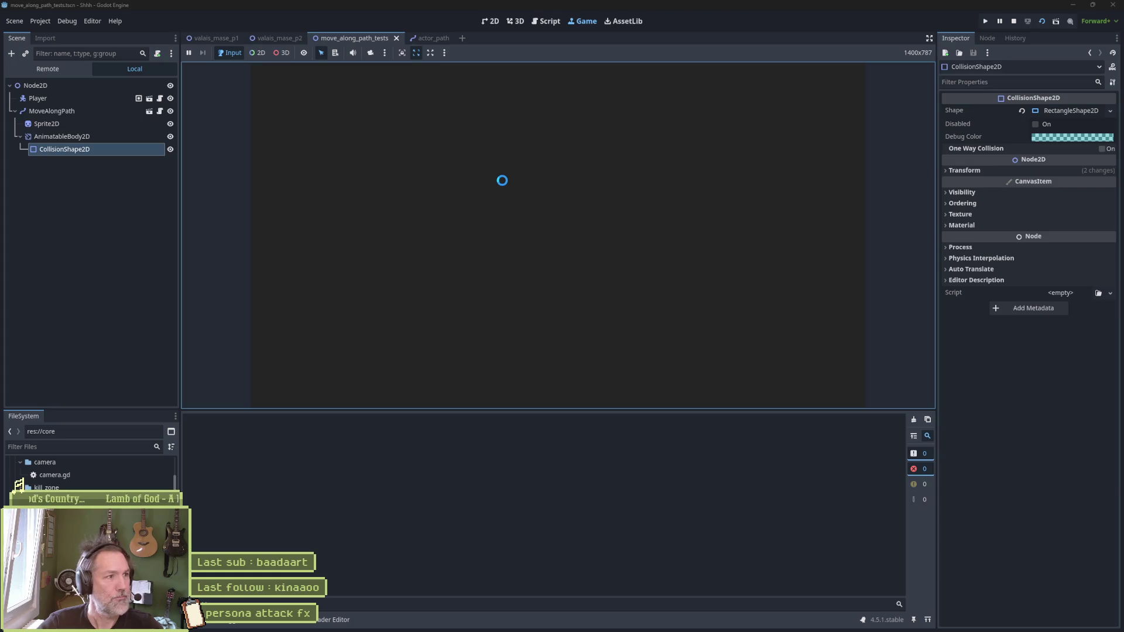
# Stop the game, assign the AnimatableBody2D node to MoveAlongPath's Animatable property, and rerun
pyautogui.press('F8')
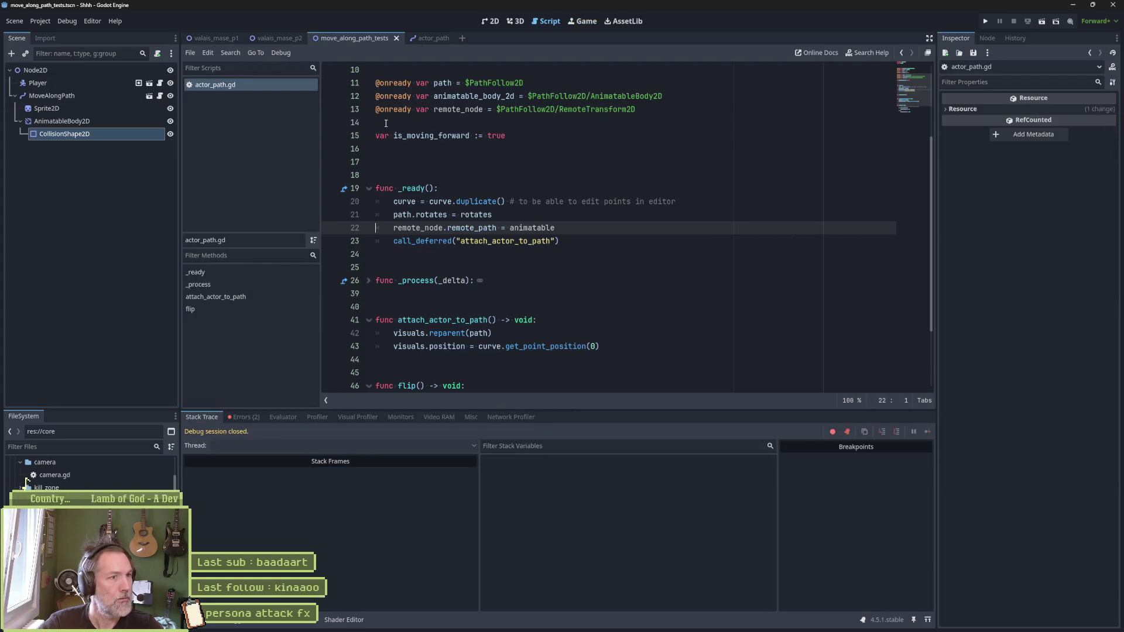
pyautogui.click(100, 96)
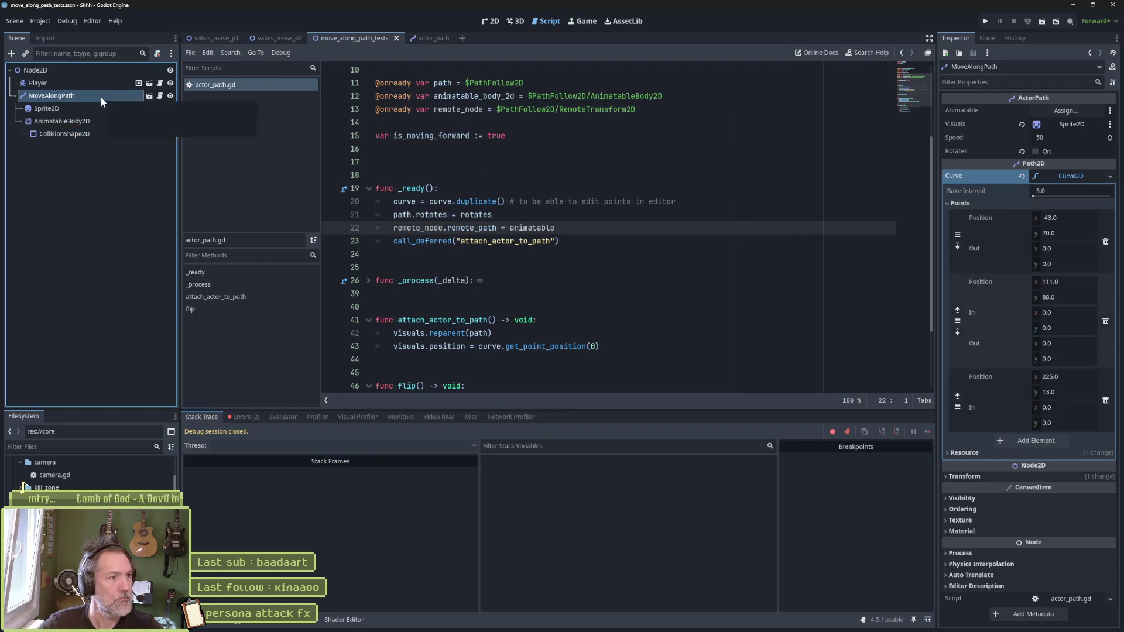
pyautogui.click(1057, 109)
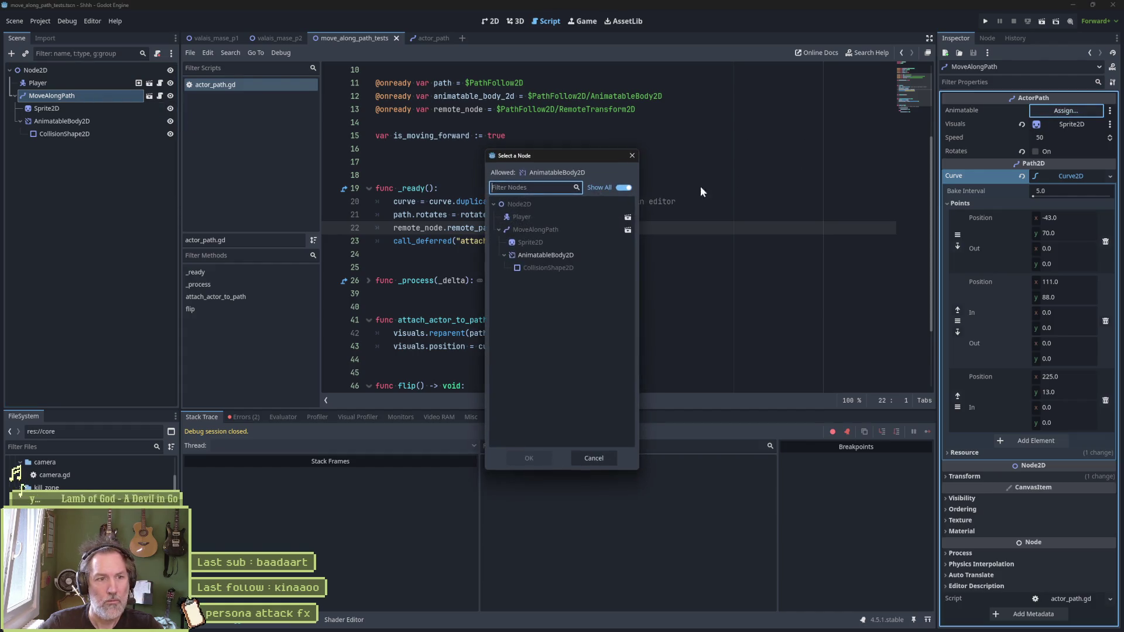
pyautogui.click(539, 253)
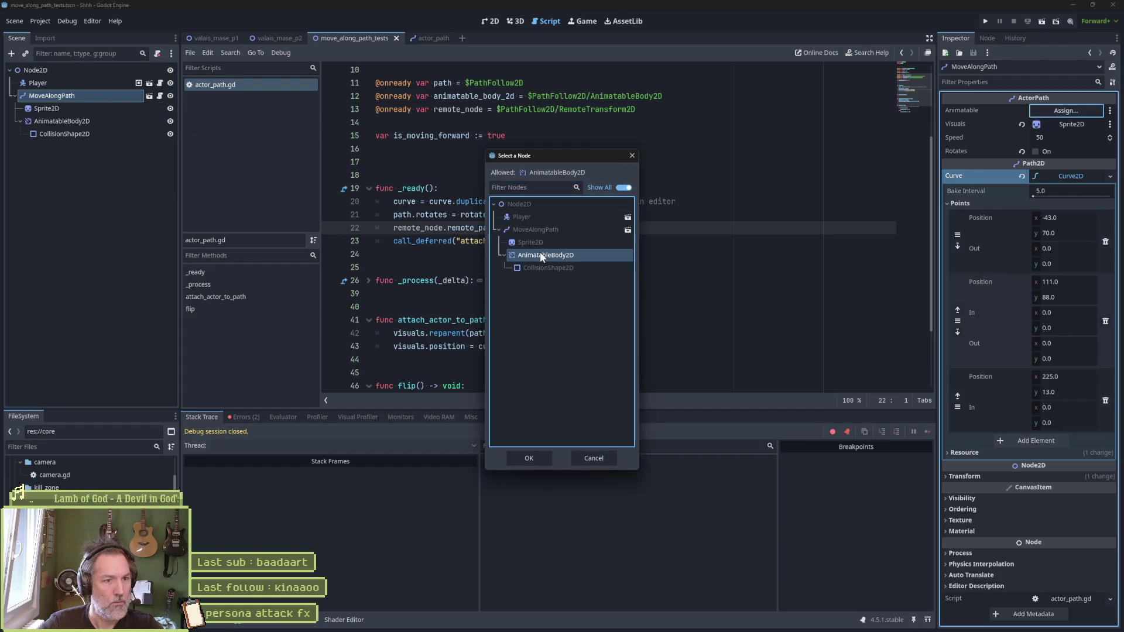
pyautogui.click(533, 460)
pyautogui.press('F5')
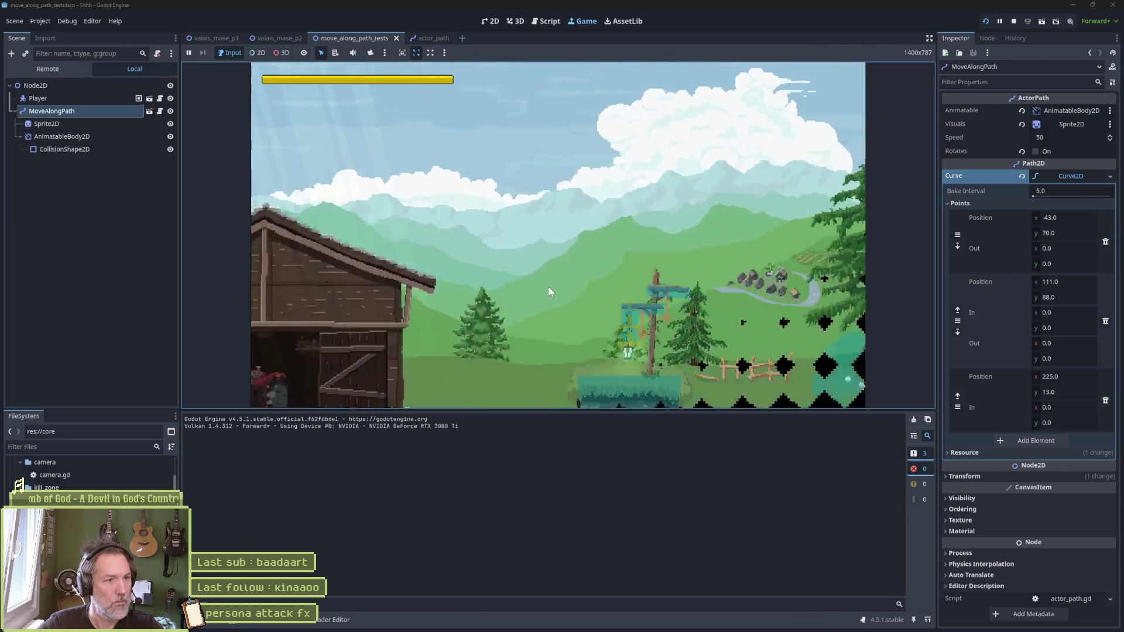
# Restart the game so the debugger breaks at line 22's remote_path assignment
pyautogui.press('F5')
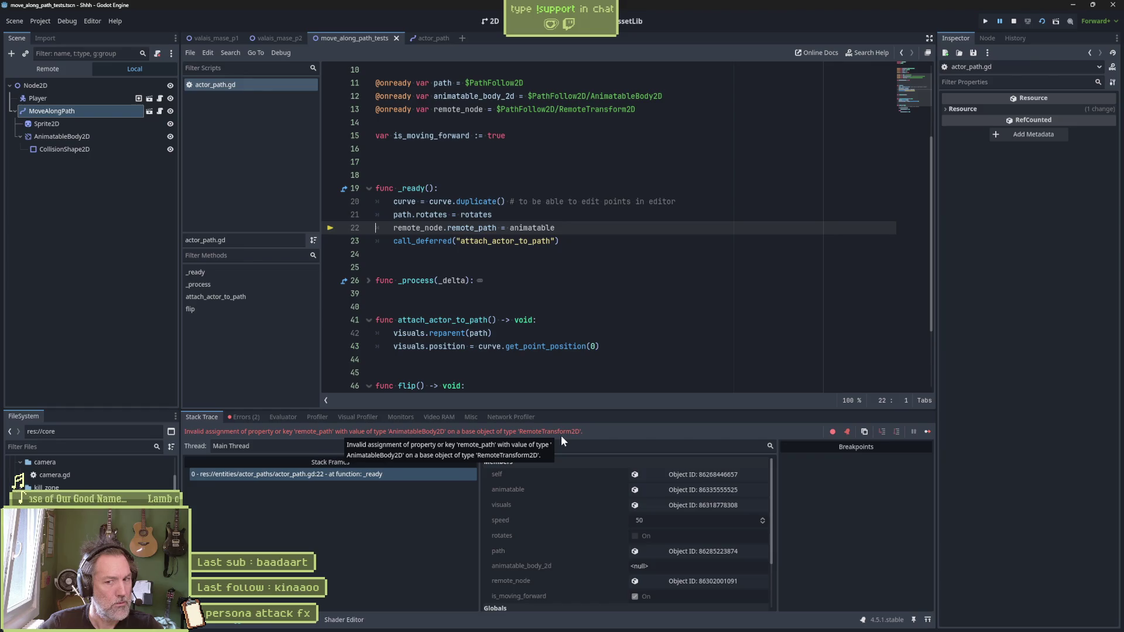
# Stop the debugger and select RemoteTransform2D in the actor_path scene
pyautogui.click(534, 263)
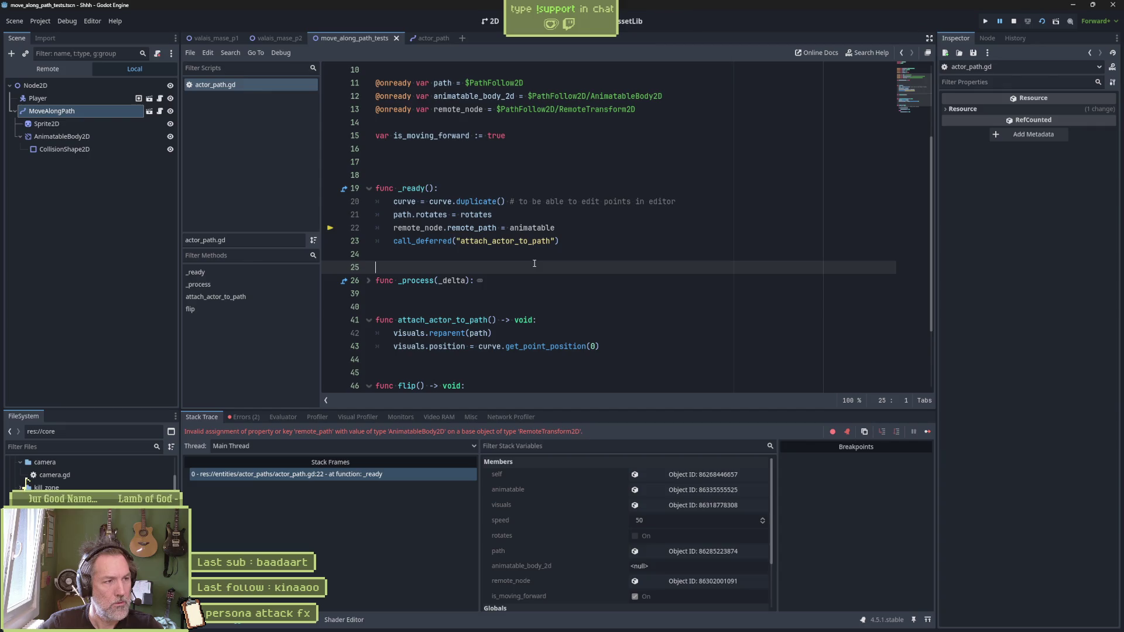
pyautogui.press('F8')
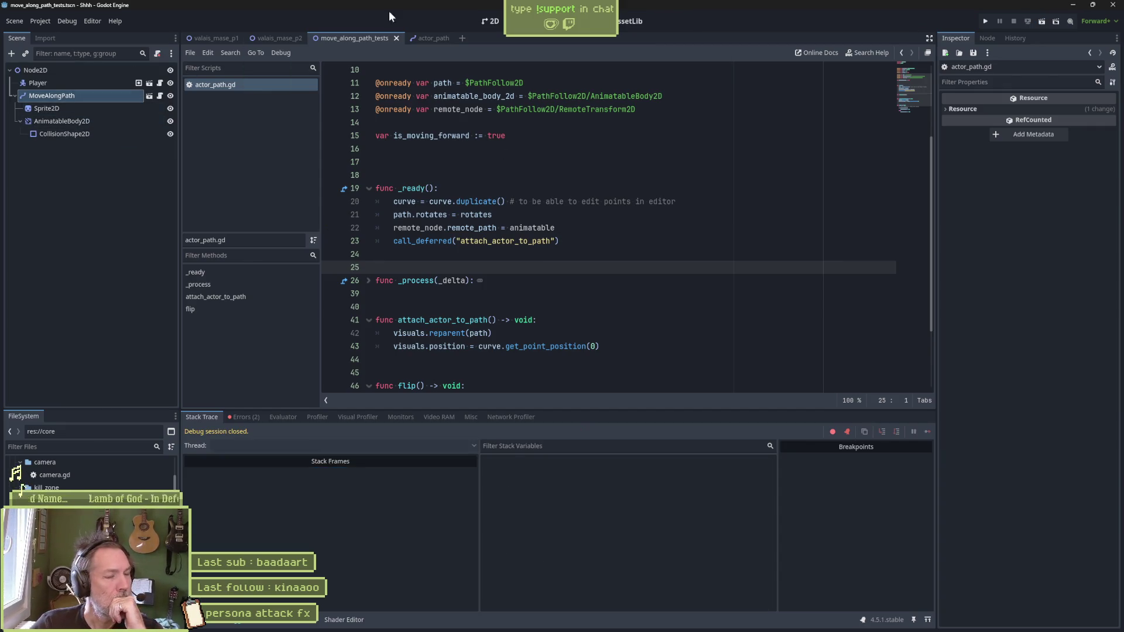
pyautogui.click(437, 39)
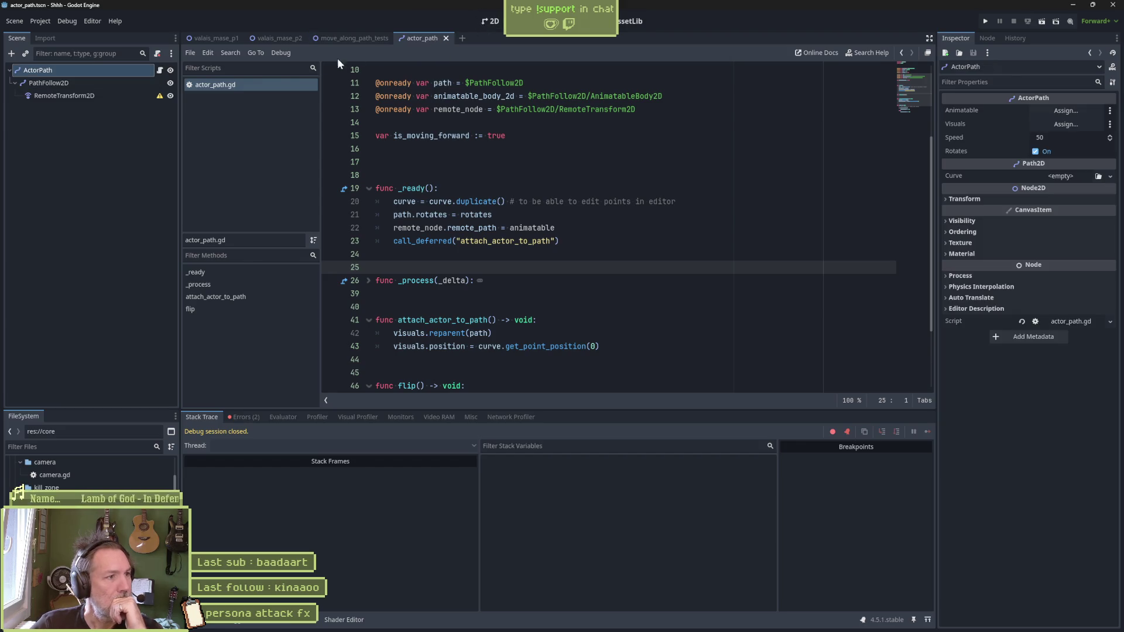
pyautogui.click(83, 96)
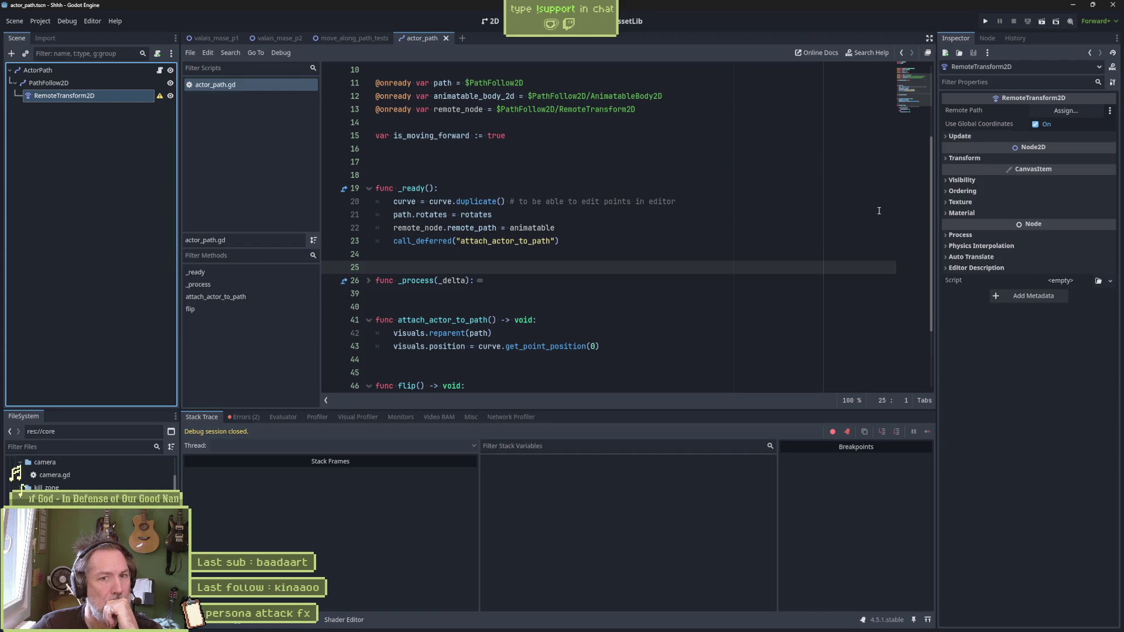
# Inspect RemoteTransform2D's Remote Path property, pasting and then undoing it on line 24
pyautogui.click(952, 137)
pyautogui.click(953, 137)
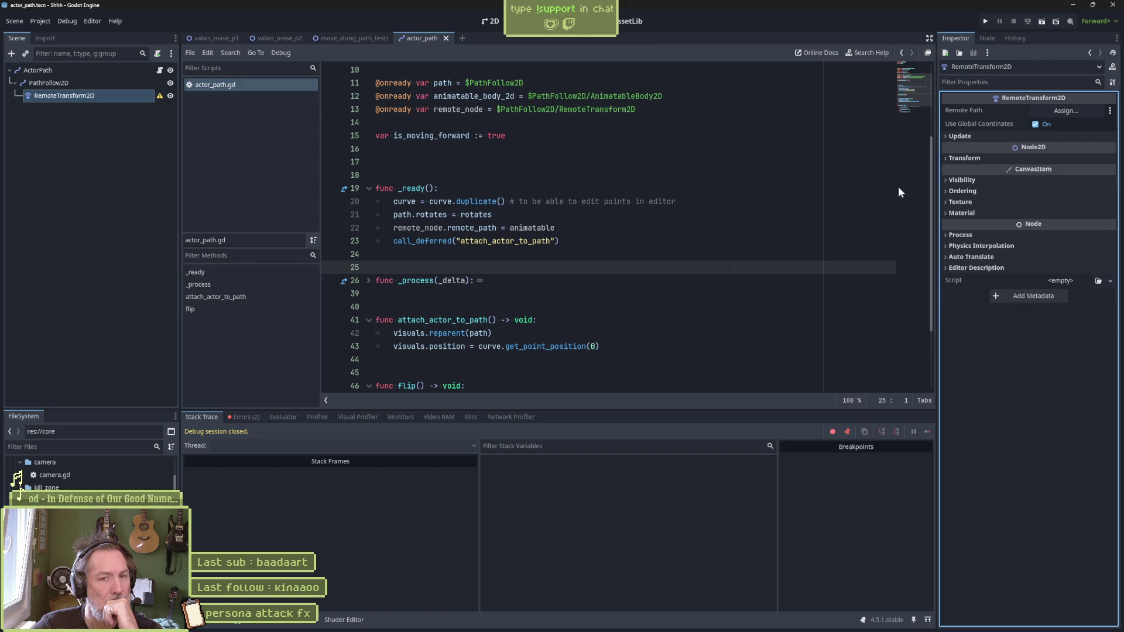
pyautogui.click(971, 111)
pyautogui.click(559, 254)
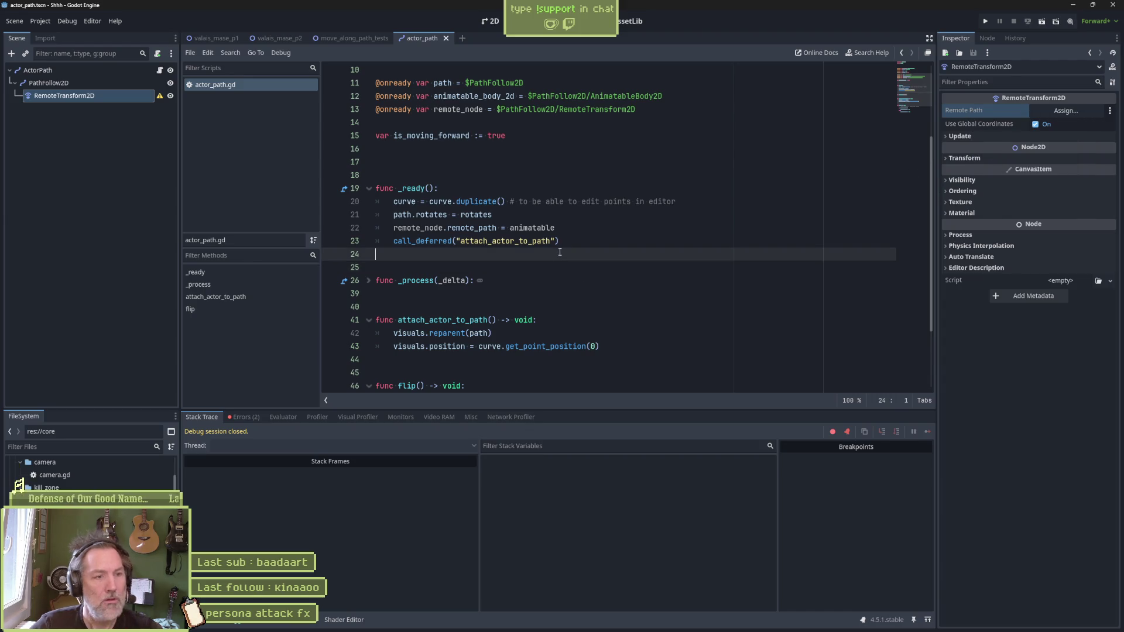
pyautogui.write('remote_path')
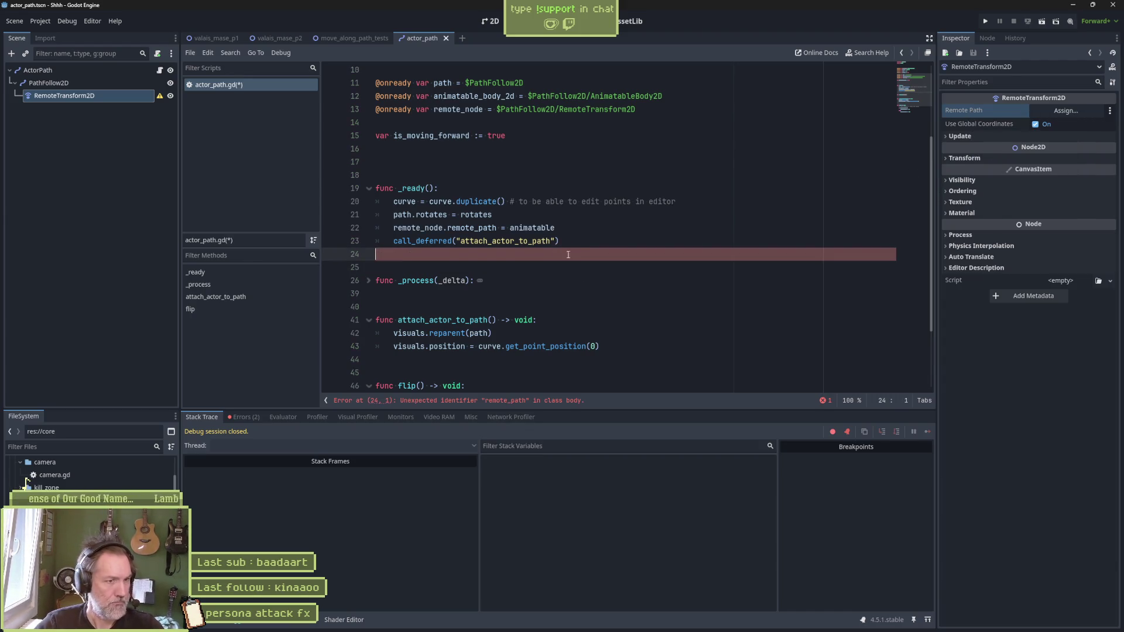
pyautogui.hotkey('ctrl', 'z')
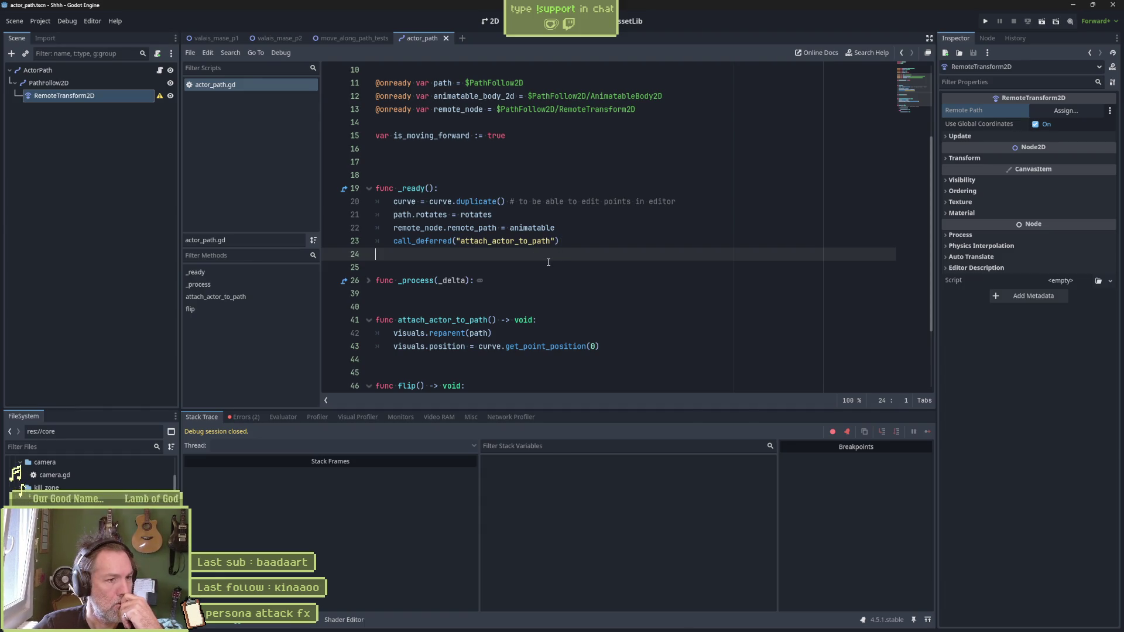
# Move the remote_node declaration up to line 10 below the exported variables
pyautogui.doubleClick(418, 228)
pyautogui.scroll(2, 578, 255)
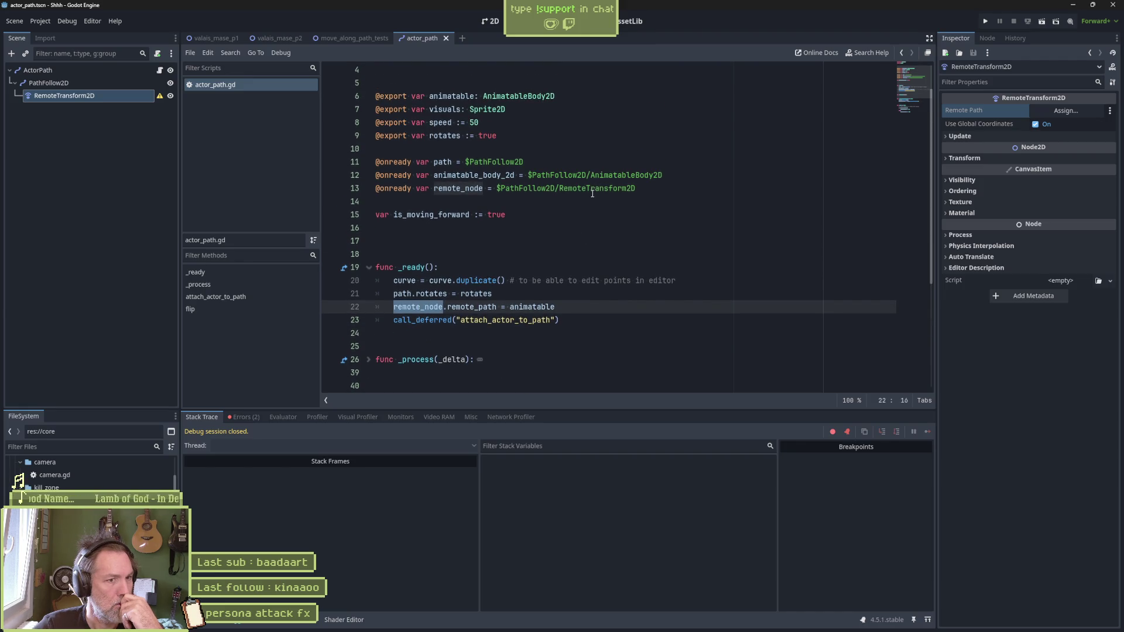
pyautogui.moveTo(595, 191)
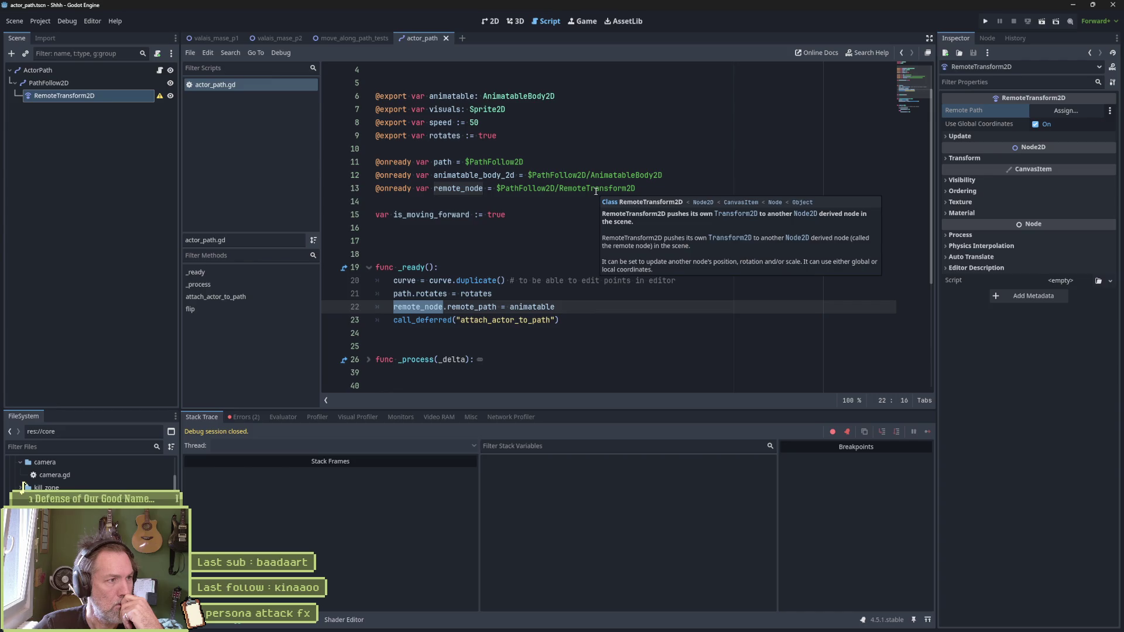
pyautogui.click(596, 191)
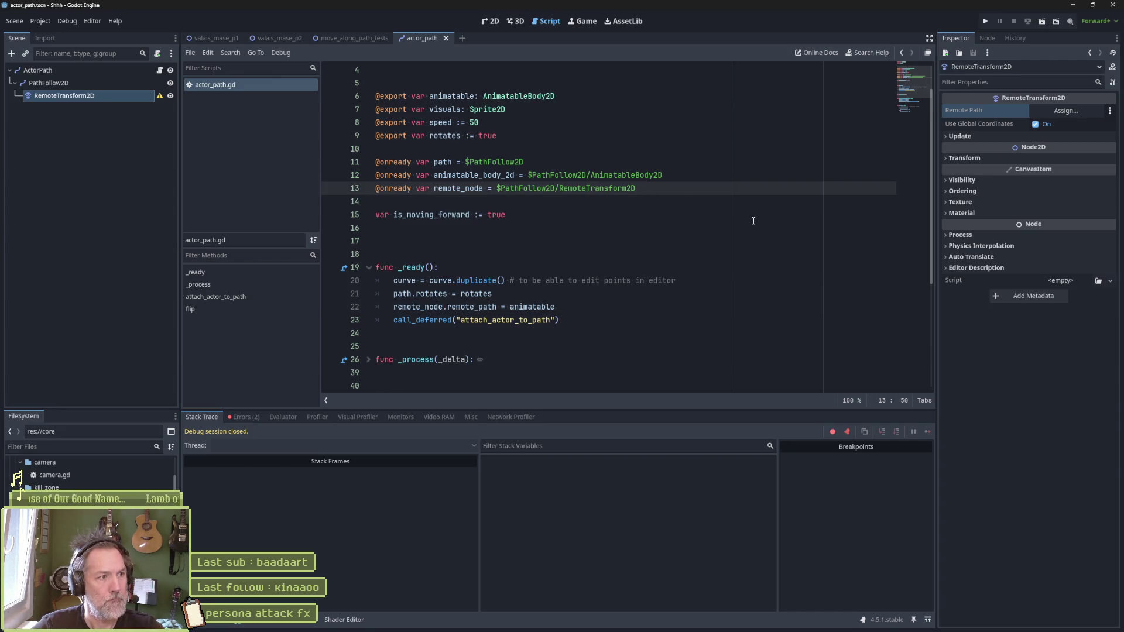
pyautogui.hotkey('alt', 'Up')
pyautogui.hotkey('alt', 'Up')
pyautogui.hotkey('alt', 'Up')
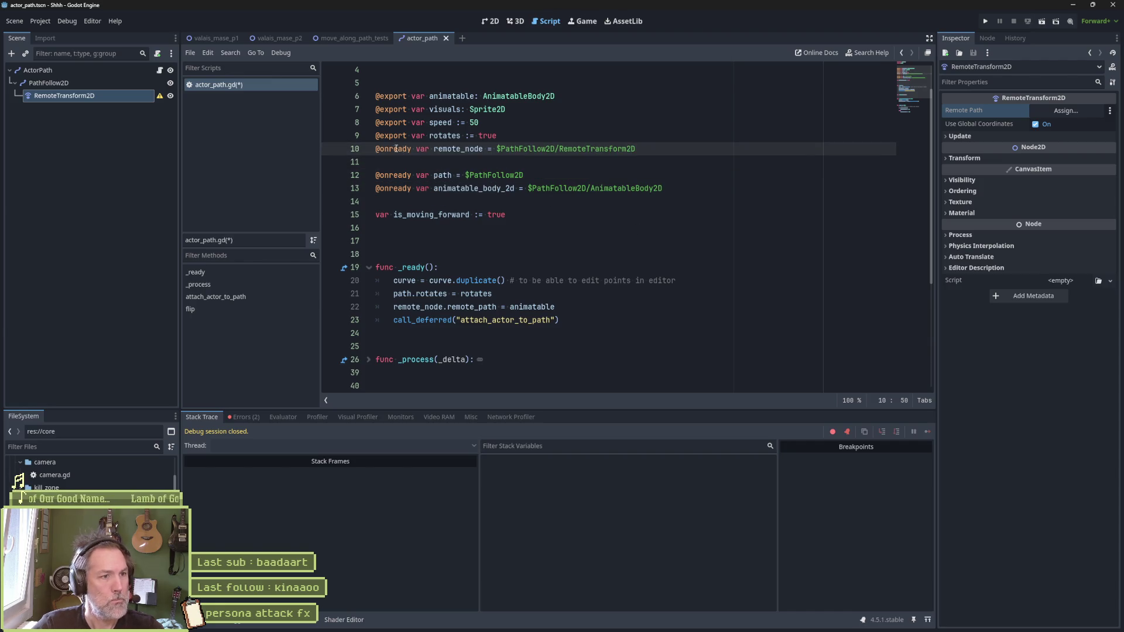
pyautogui.doubleClick(396, 149)
pyautogui.write('export')
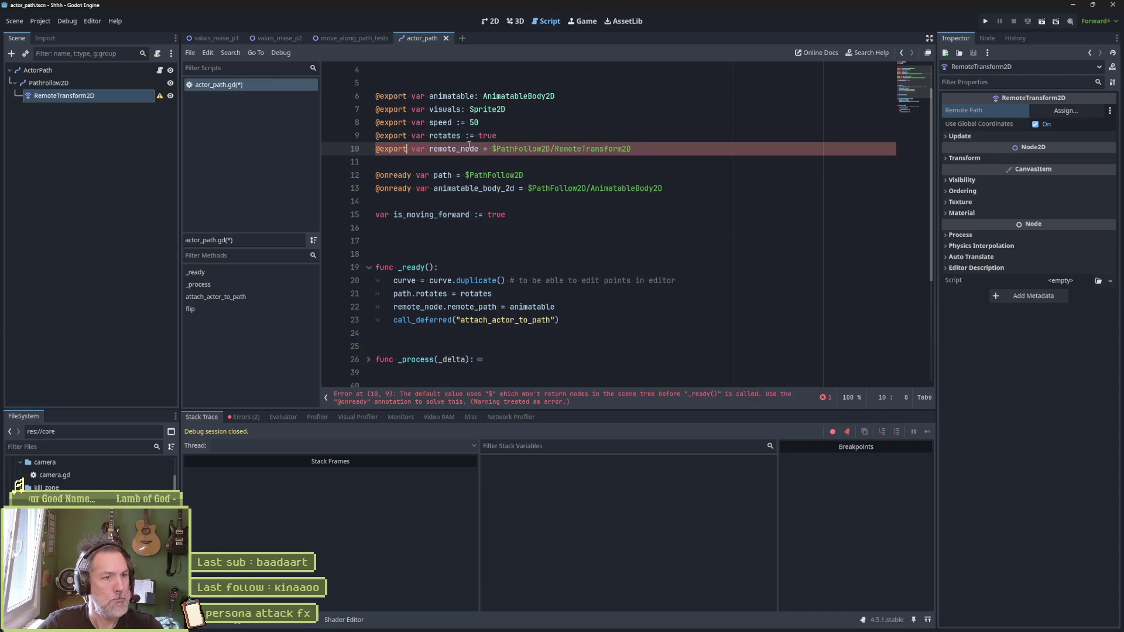
pyautogui.moveTo(482, 149); pyautogui.dragTo(632, 149)
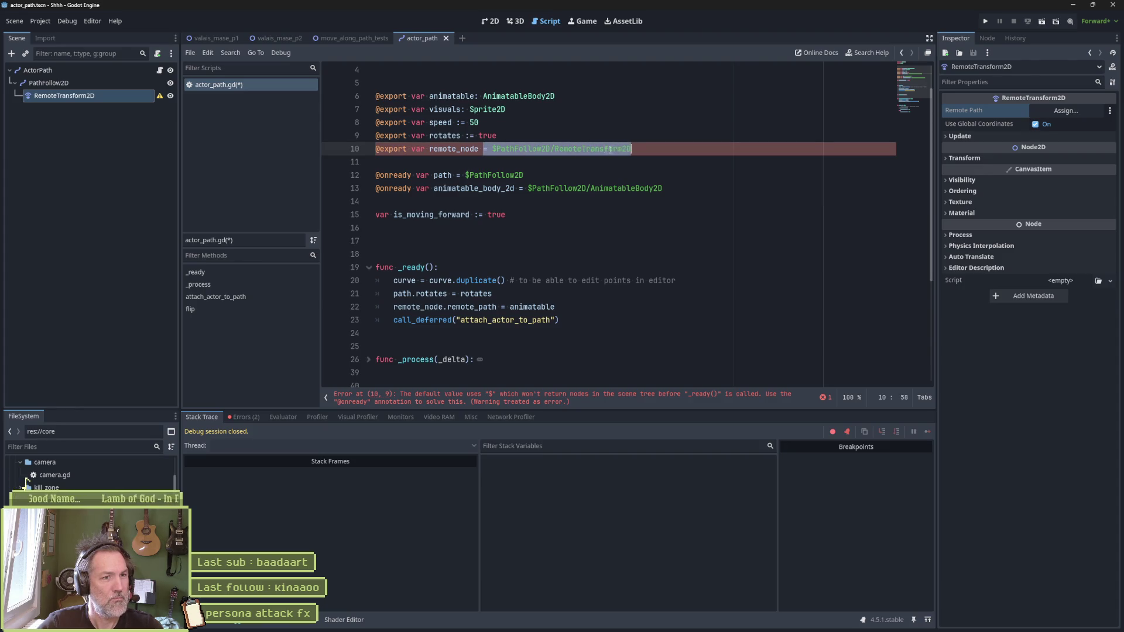
pyautogui.moveTo(556, 148); pyautogui.dragTo(484, 149)
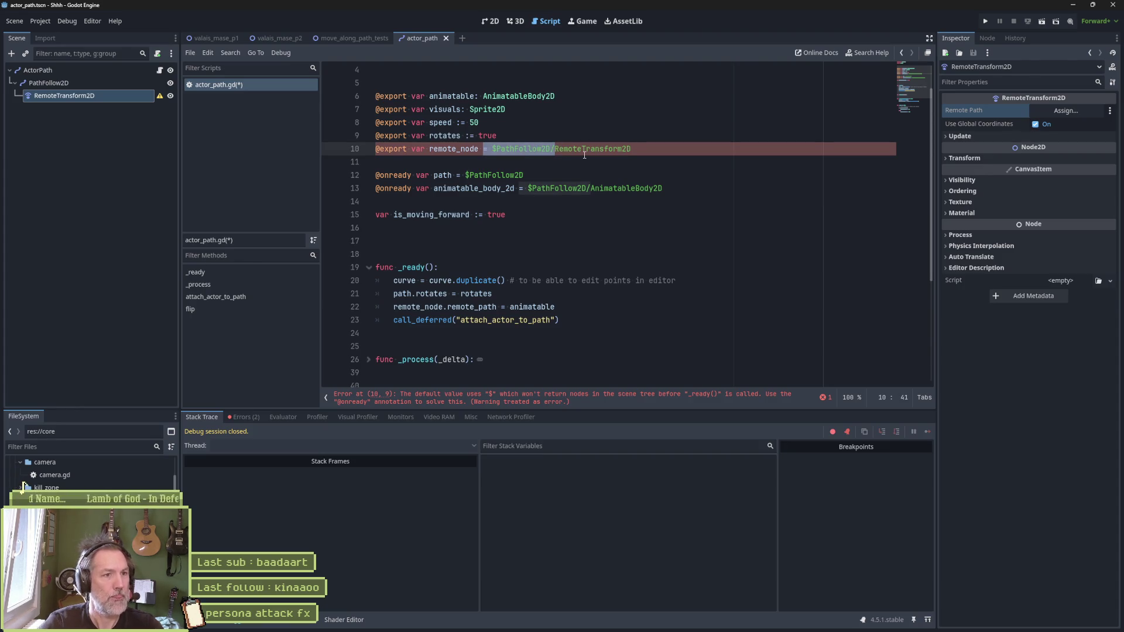
pyautogui.write(':')
pyautogui.press('BackSpace')
pyautogui.press('BackSpace')
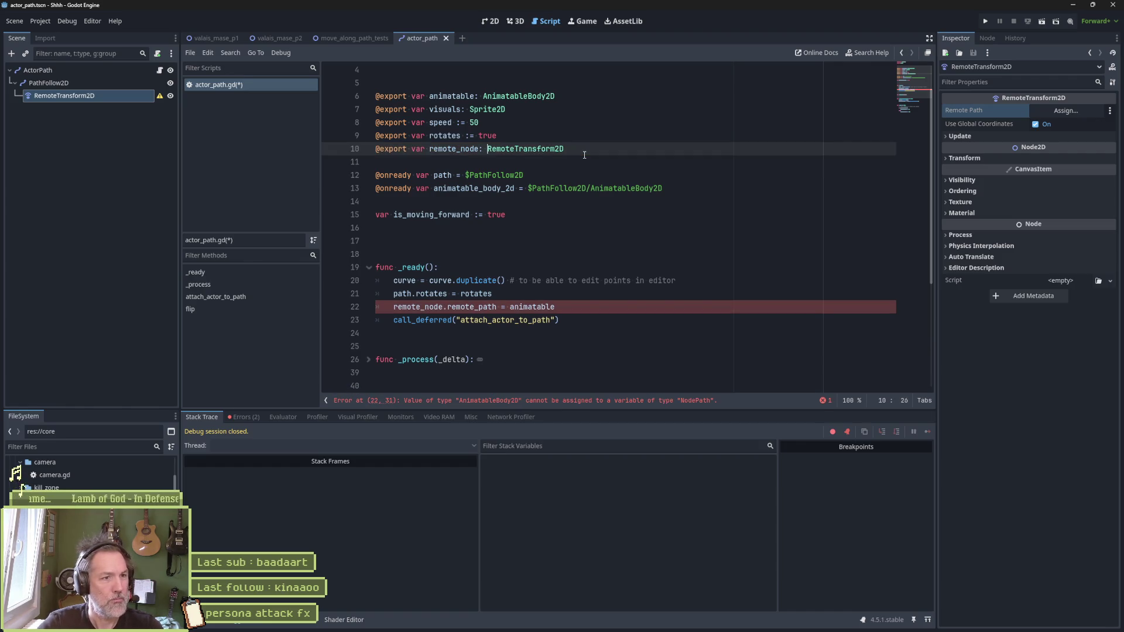
pyautogui.write(':')
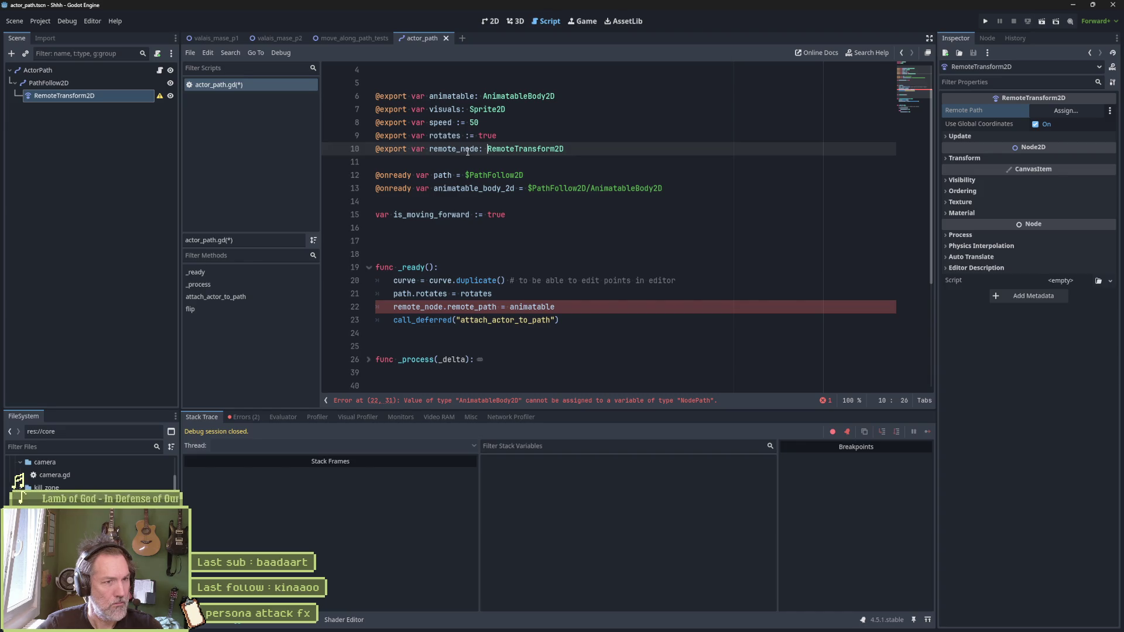
pyautogui.hotkey('ctrl', 's')
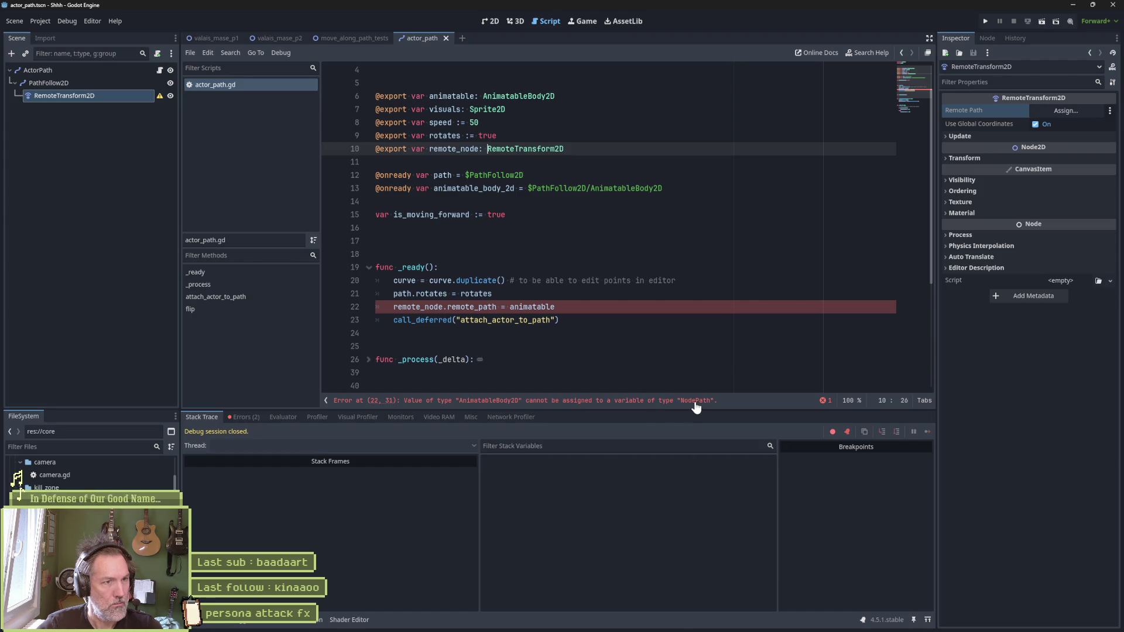
pyautogui.doubleClick(517, 96)
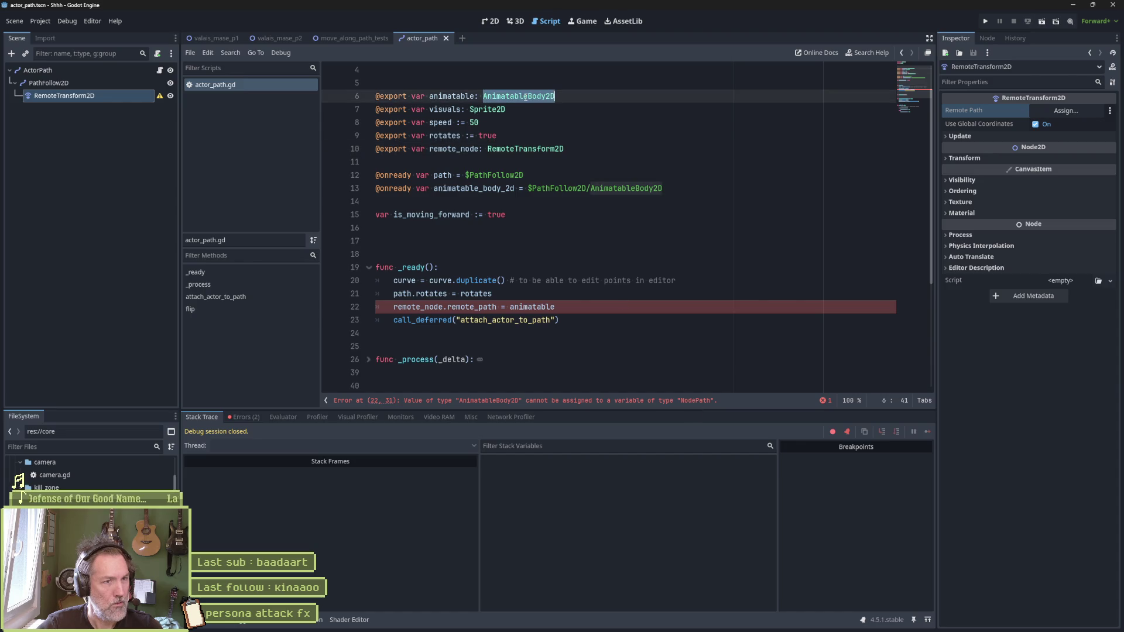
# Try Node and String as animatable's type, reverting both to AnimatableBody2D
pyautogui.write('Node')
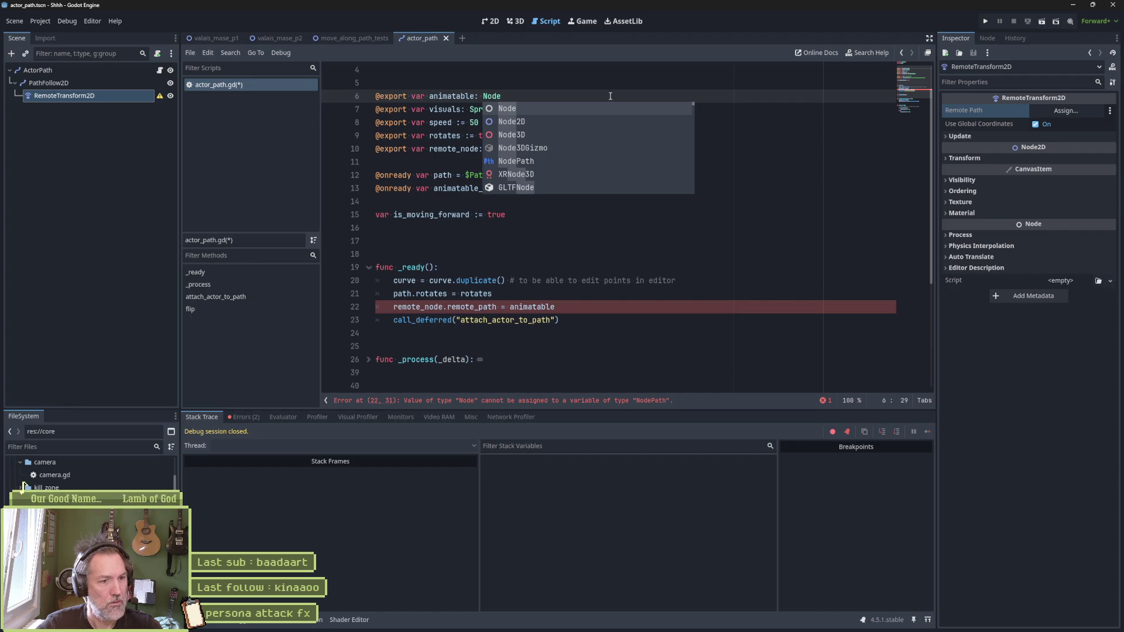
pyautogui.hotkey('ctrl', 'z')
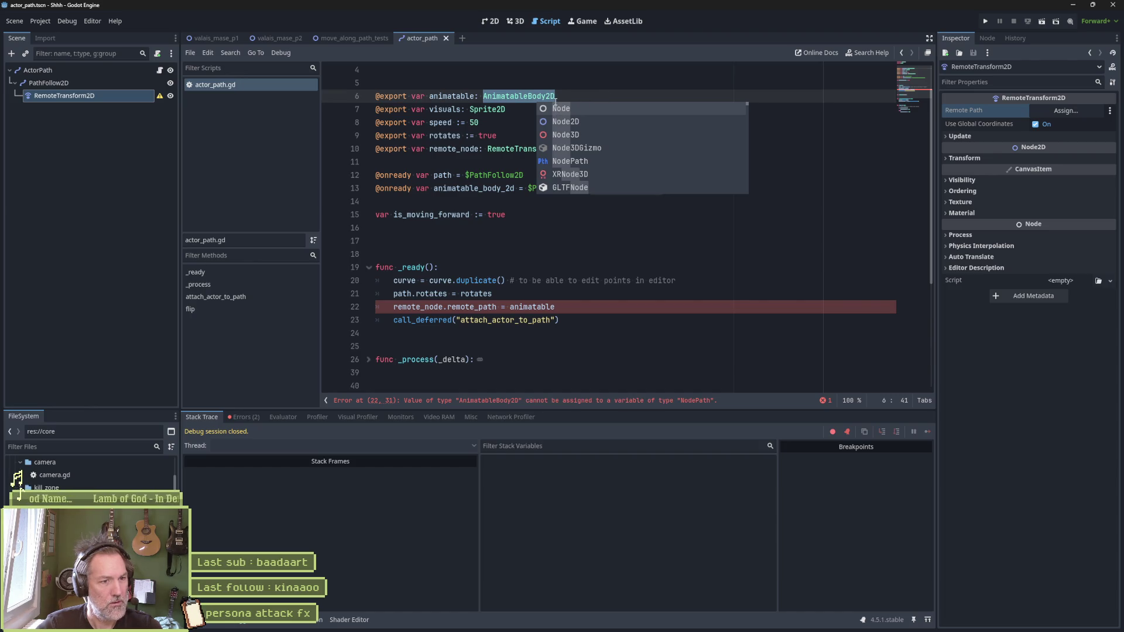
pyautogui.write('String')
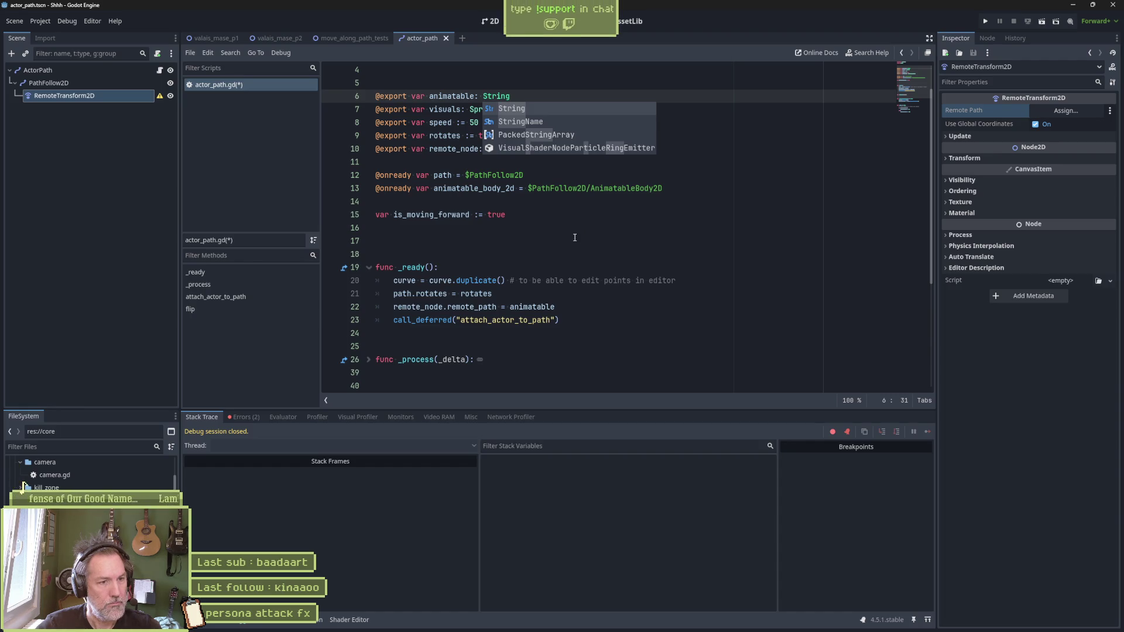
pyautogui.hotkey('ctrl', 'z')
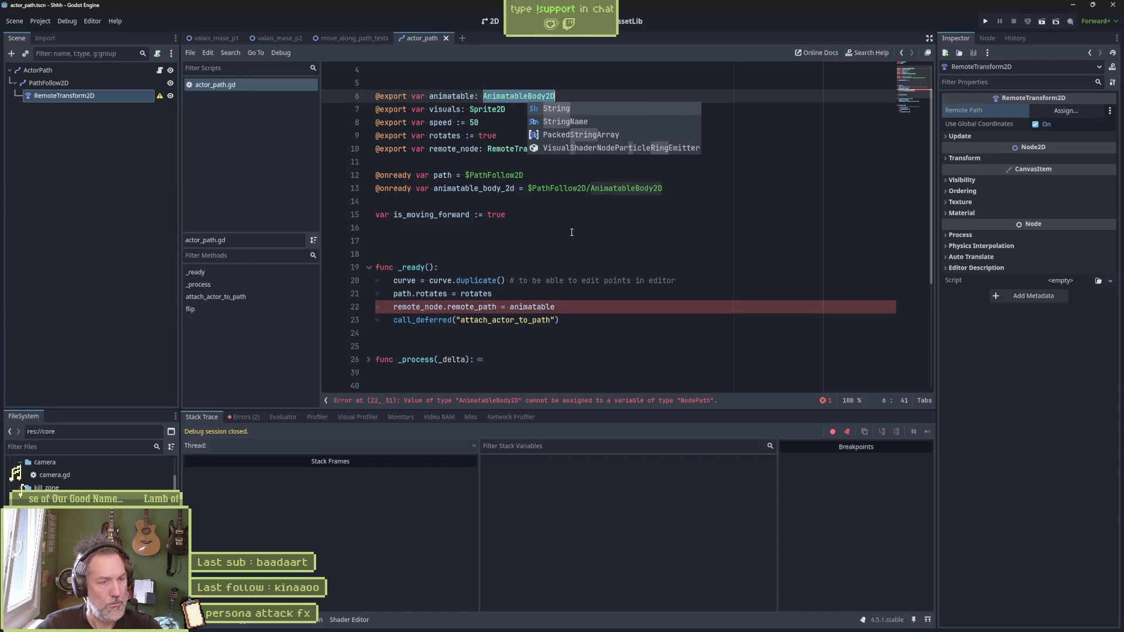
# Make line 22 assign animatable.get_path() to remote_path, save, and run the scene
pyautogui.click(553, 305)
pyautogui.write('.pa')
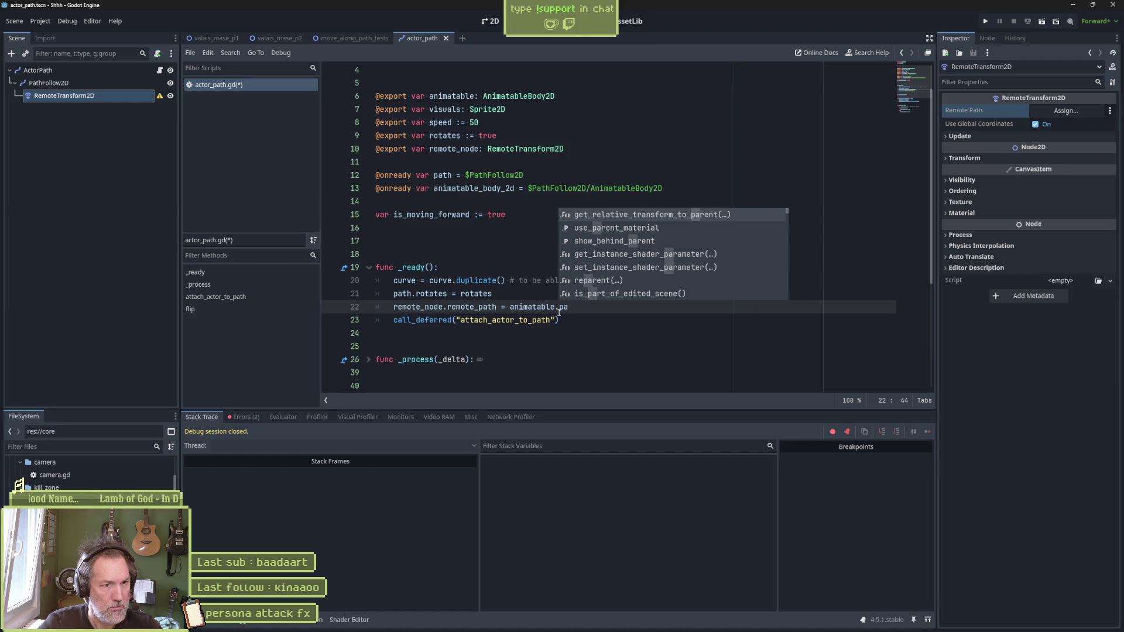
pyautogui.write('th')
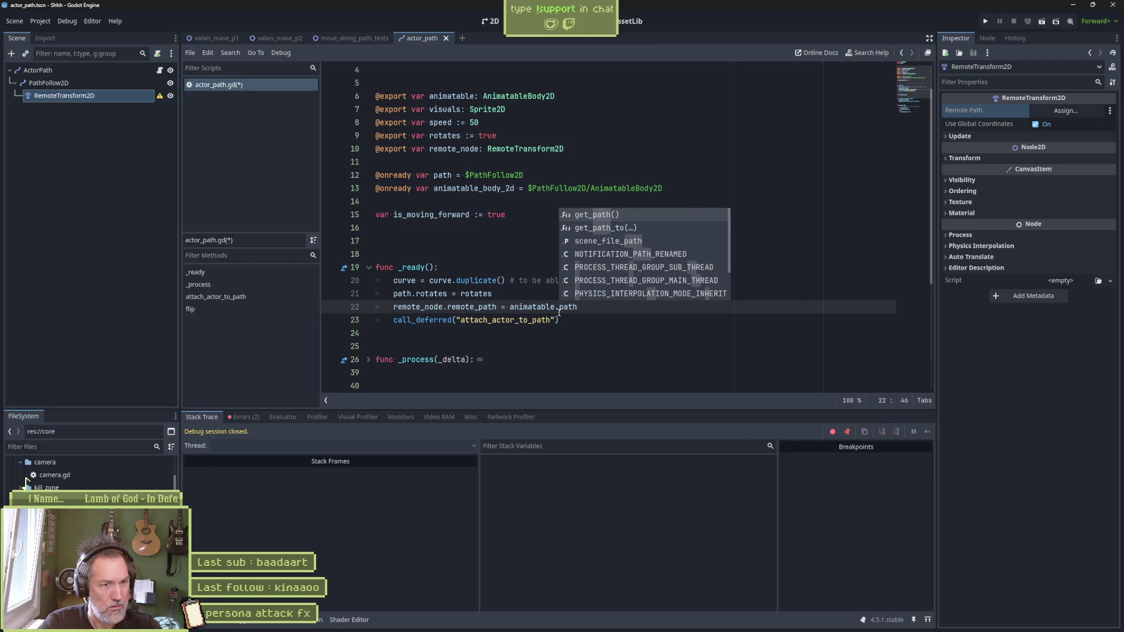
pyautogui.press('Return')
pyautogui.hotkey('ctrl', 's')
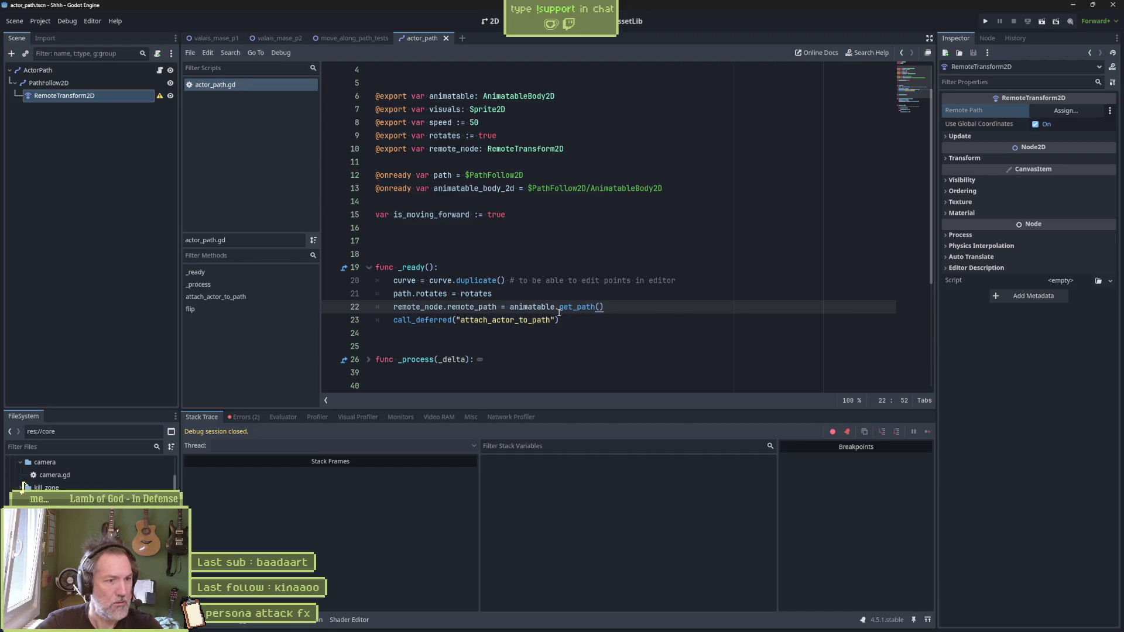
pyautogui.press('F6')
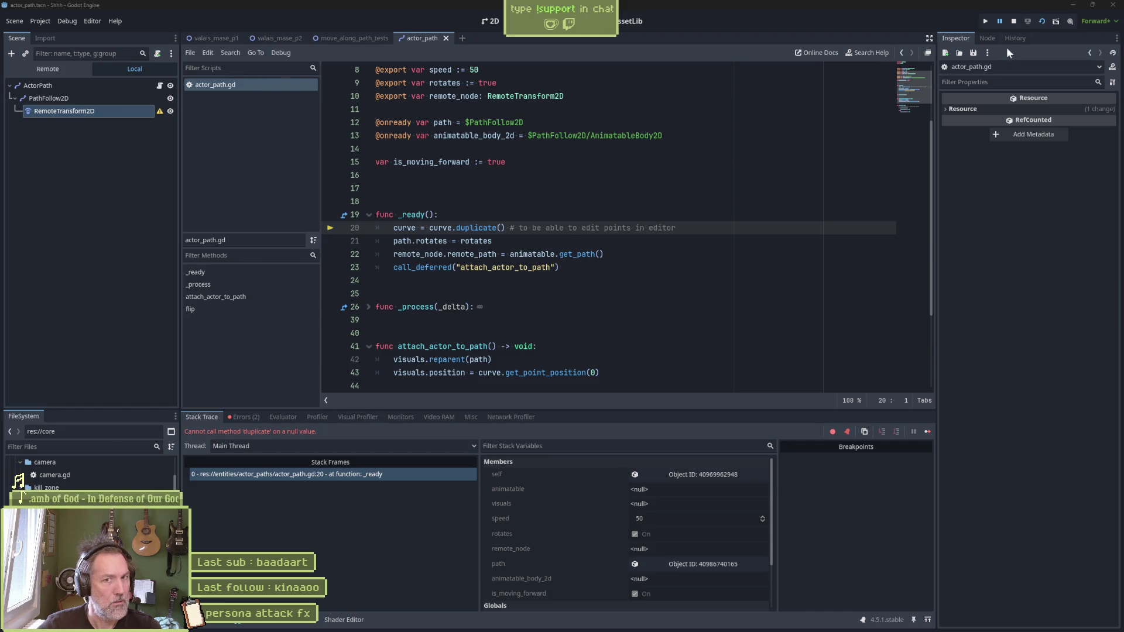
# Stop the game, assign AnimatableBody2D to MoveAlongPath's Animatable in move_along_path_tests, and run
pyautogui.click(1014, 21)
pyautogui.click(361, 39)
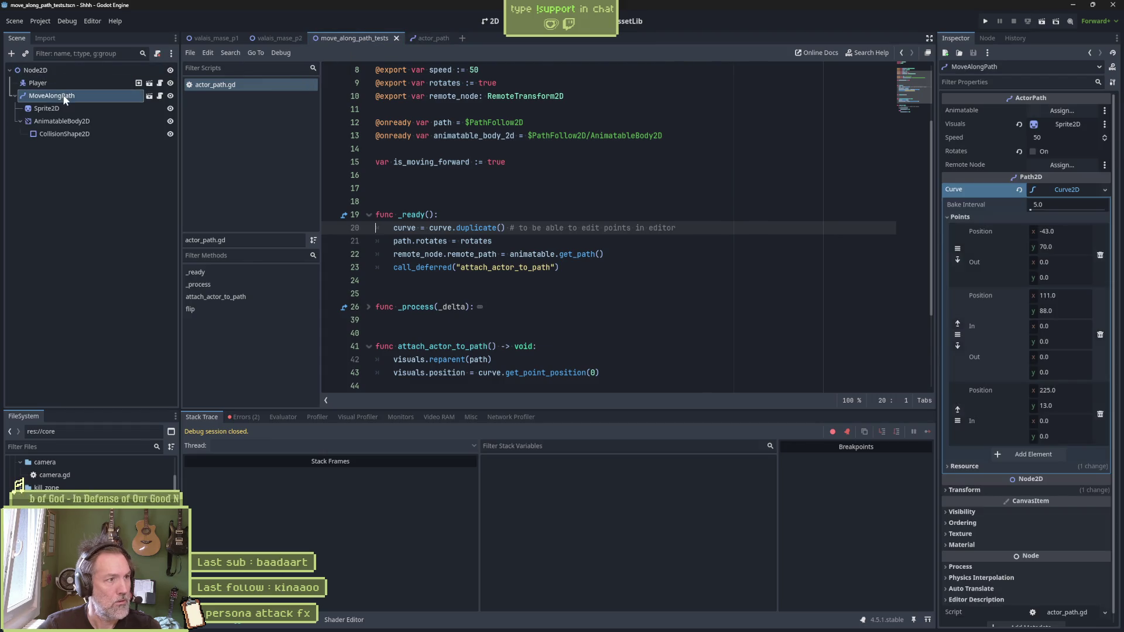
pyautogui.click(51, 96)
pyautogui.click(1062, 111)
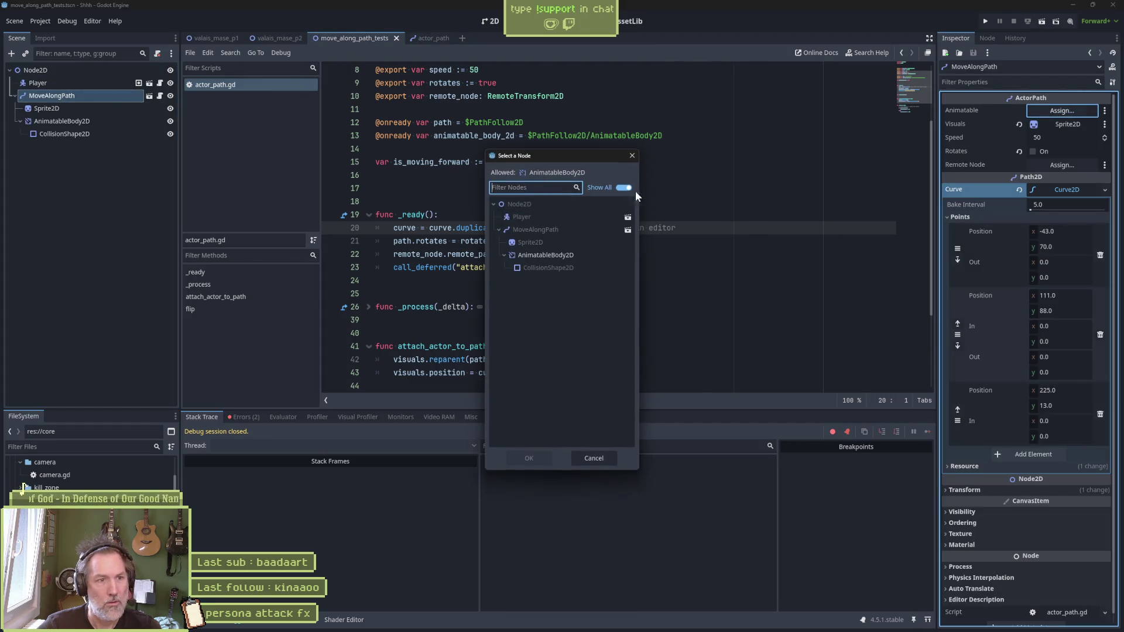
pyautogui.doubleClick(536, 245)
pyautogui.moveTo(554, 254); pyautogui.dragTo(538, 253)
pyautogui.press('F6')
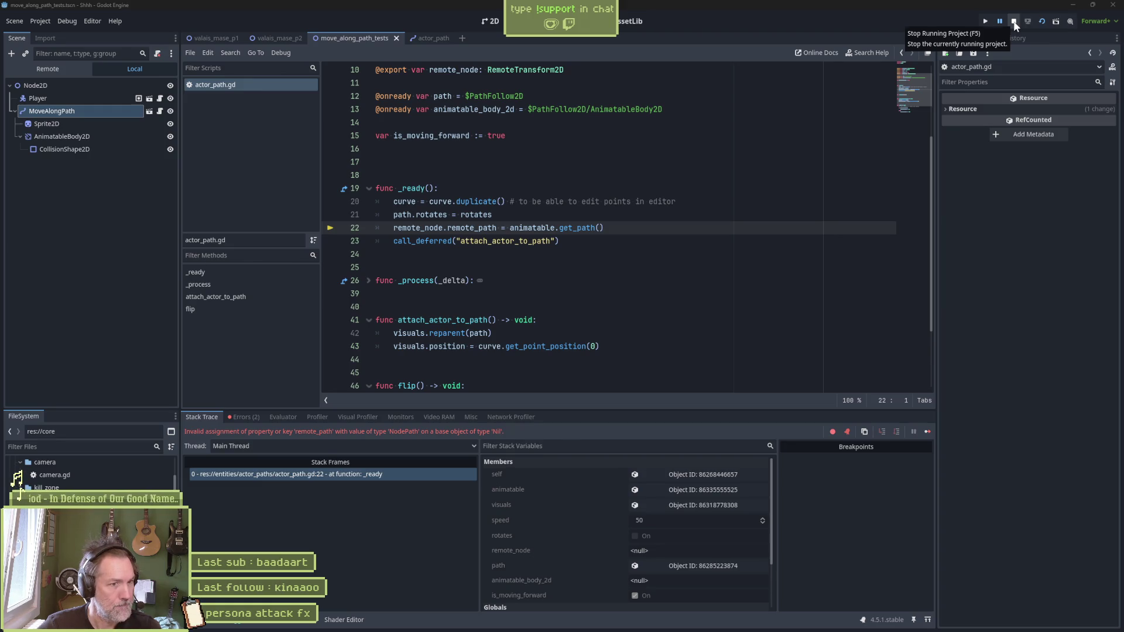
# Insert print_debug(self, " animatable.get_path(): ", animatable.get_path()) above the remote_path assignment
pyautogui.click(1013, 22)
pyautogui.click(594, 214)
pyautogui.press('Return')
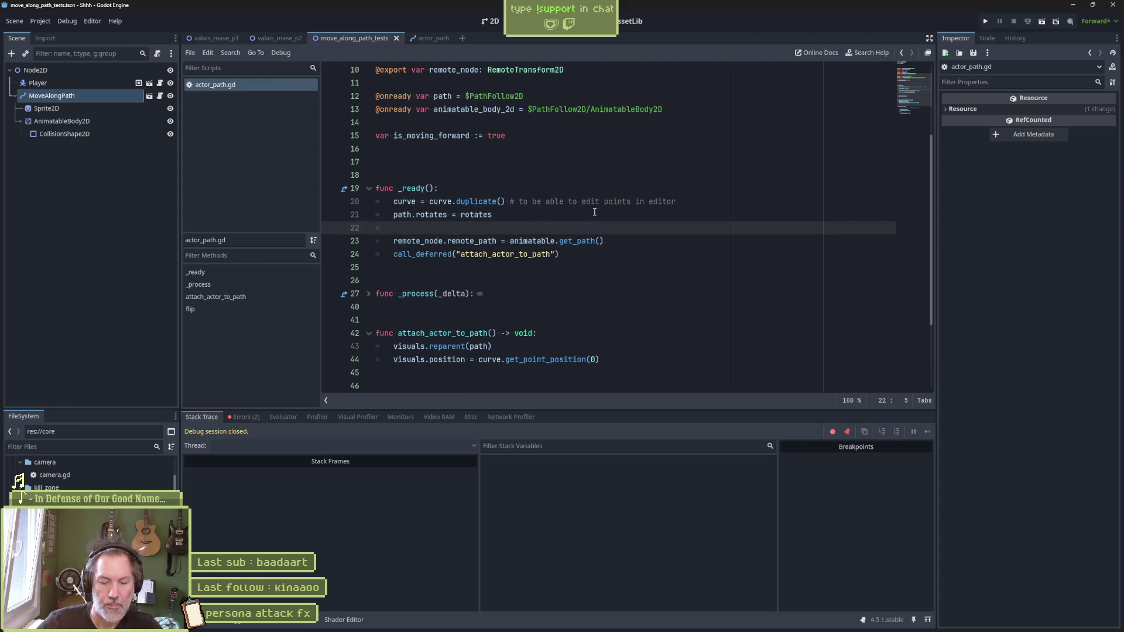
pyautogui.write('pr')
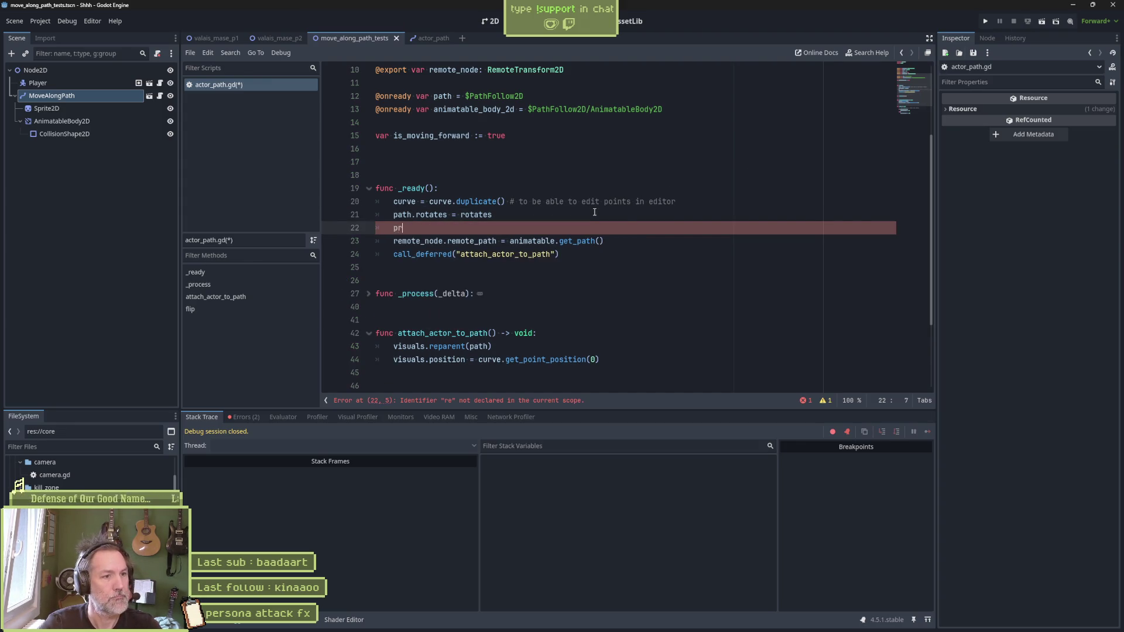
pyautogui.write('int_d')
pyautogui.press('Return')
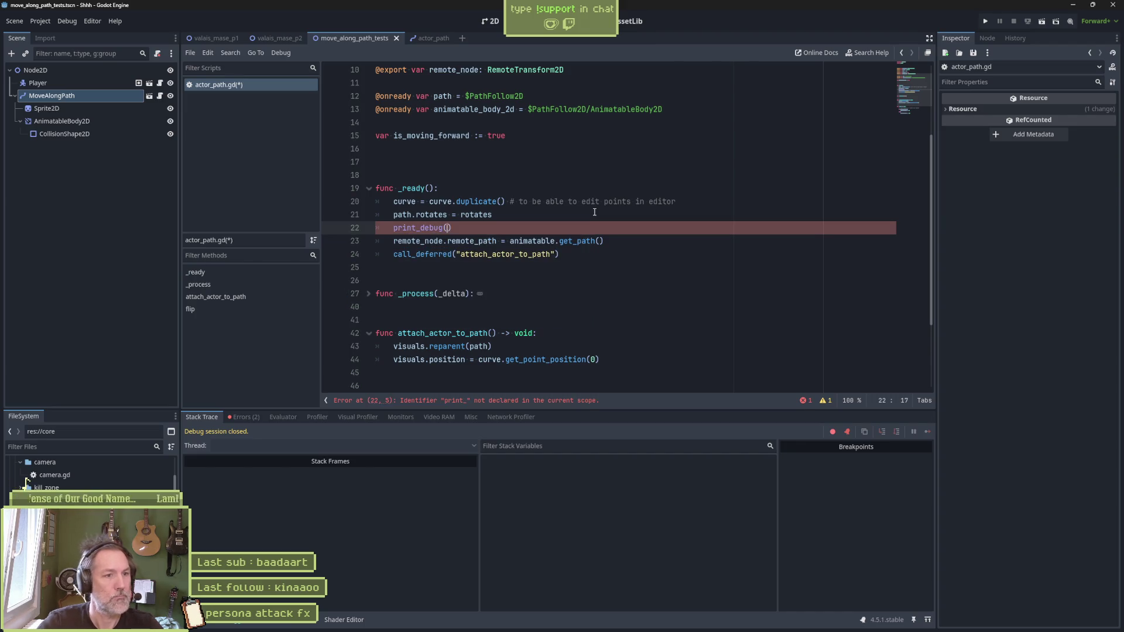
pyautogui.write('self, "')
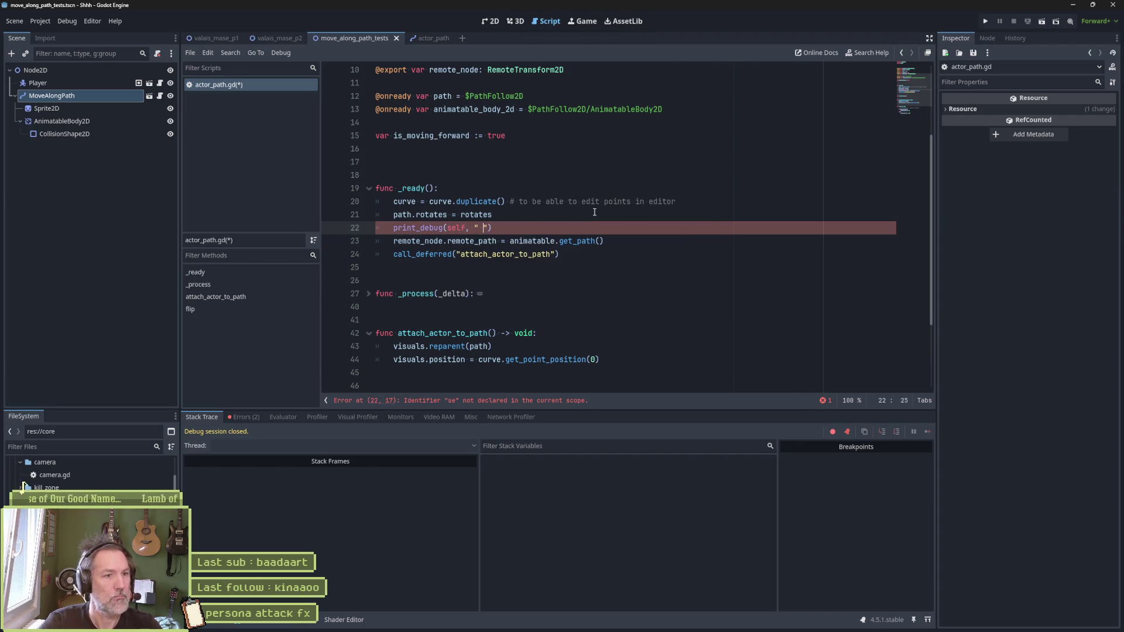
pyautogui.click(594, 213)
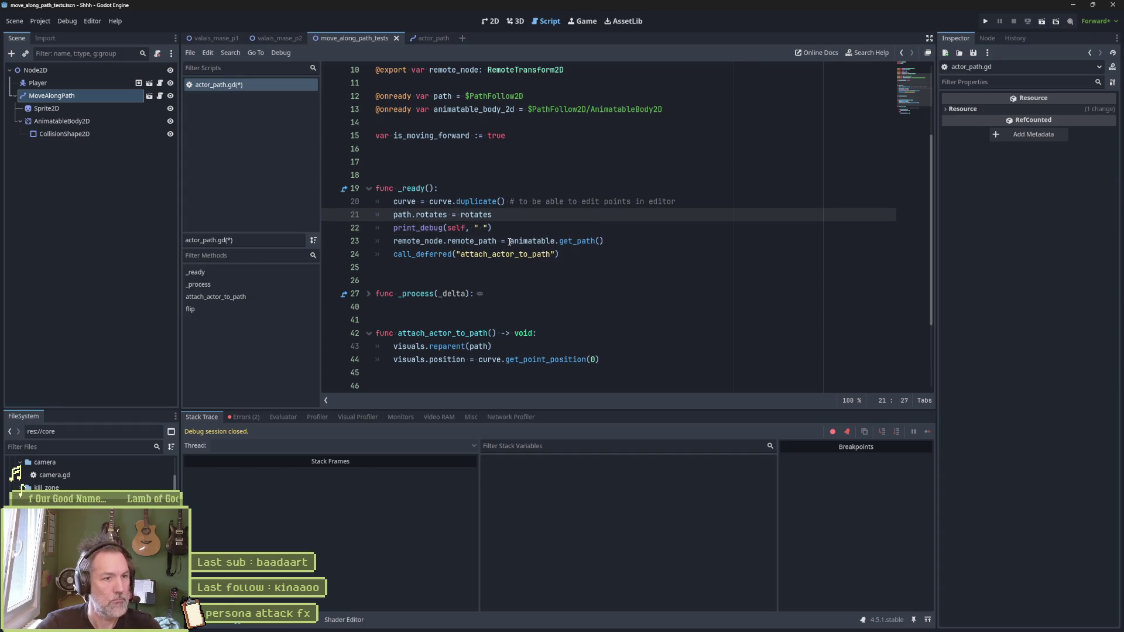
pyautogui.moveTo(509, 242); pyautogui.dragTo(603, 241)
pyautogui.hotkey('ctrl', 'c')
pyautogui.click(481, 228)
pyautogui.hotkey('ctrl', 'v')
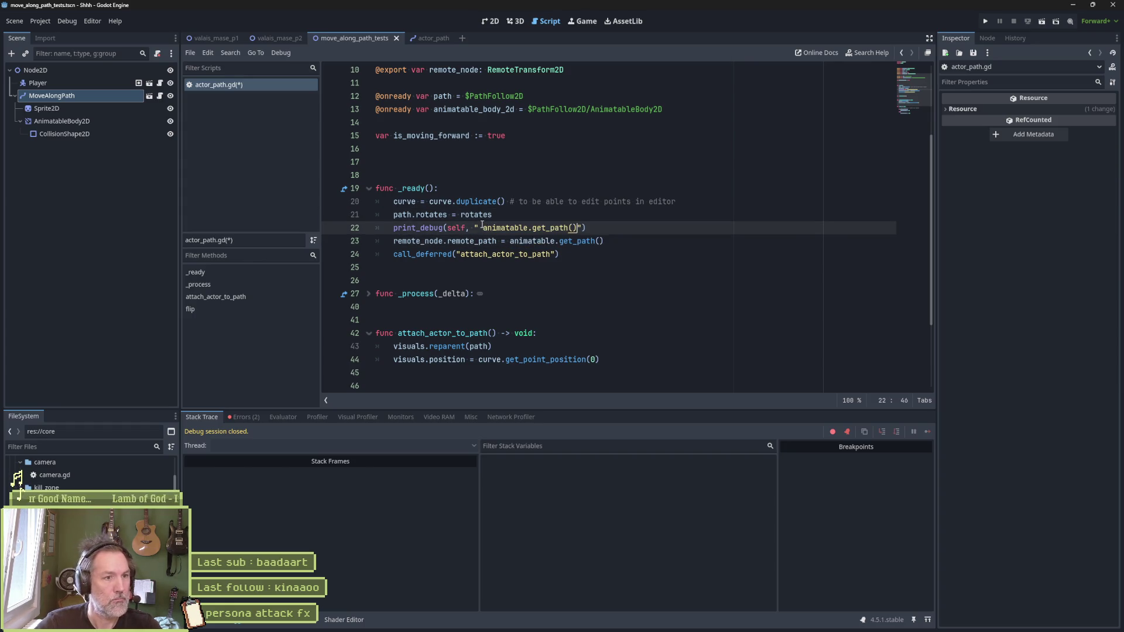
pyautogui.write(': ",')
pyautogui.hotkey('ctrl', 'v')
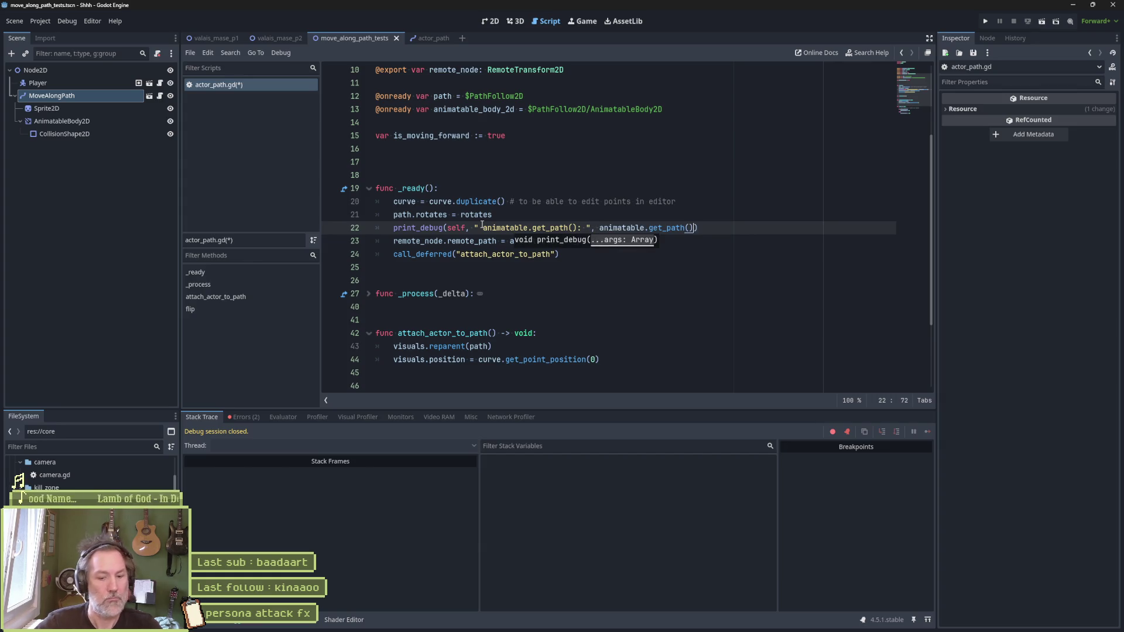
# Run the scene to see the debug print, then stop the game
pyautogui.press('F6')
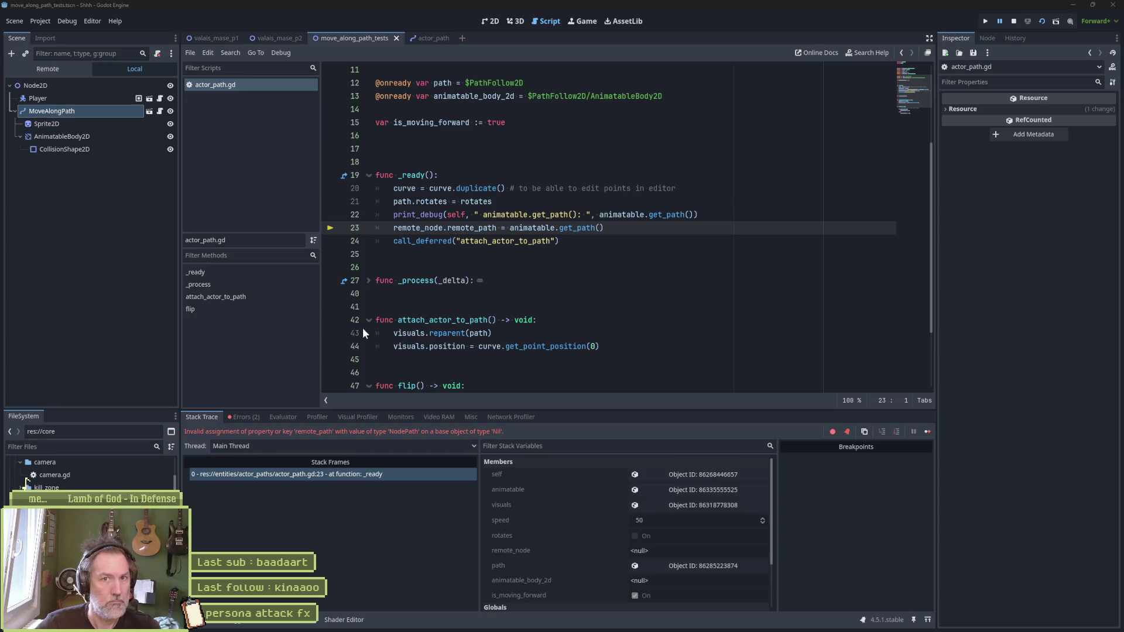
pyautogui.click(394, 280)
pyautogui.press('F8')
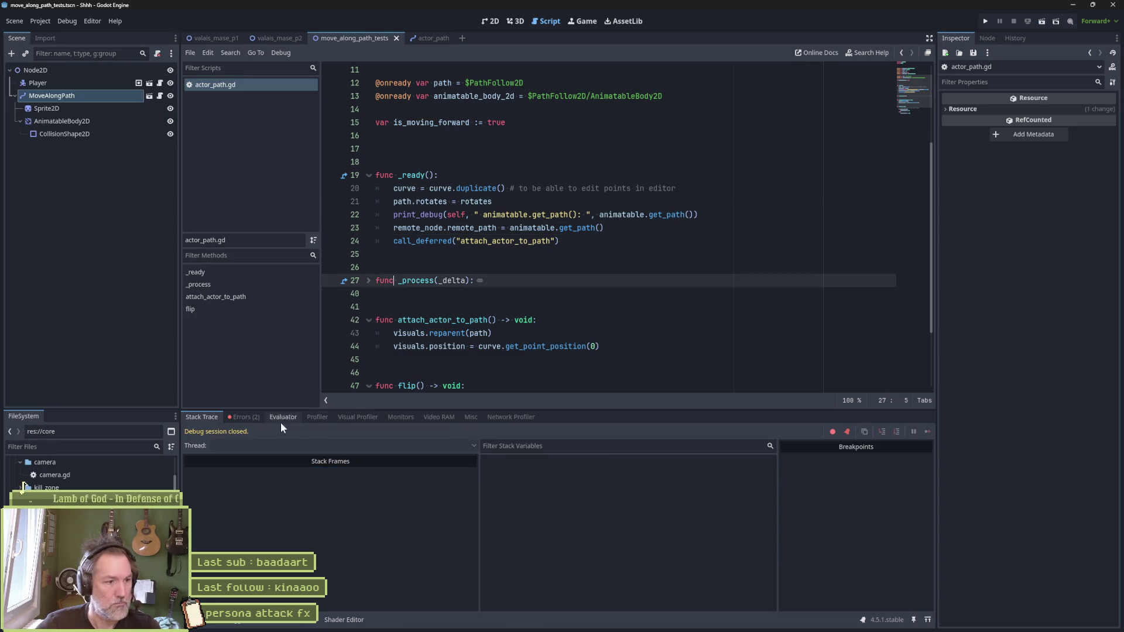
# Show the Output log and select the printed path /root/Node2D/MoveAlongPath/AnimatableBody2D
pyautogui.click(241, 418)
pyautogui.click(203, 419)
pyautogui.click(193, 620)
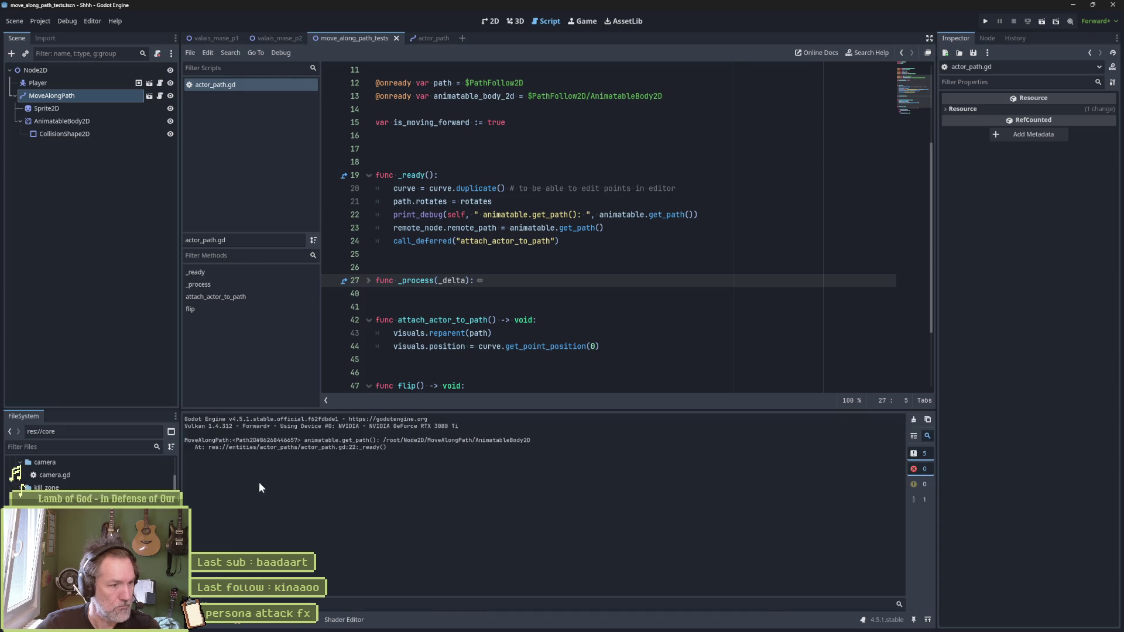
pyautogui.moveTo(383, 440); pyautogui.dragTo(543, 441)
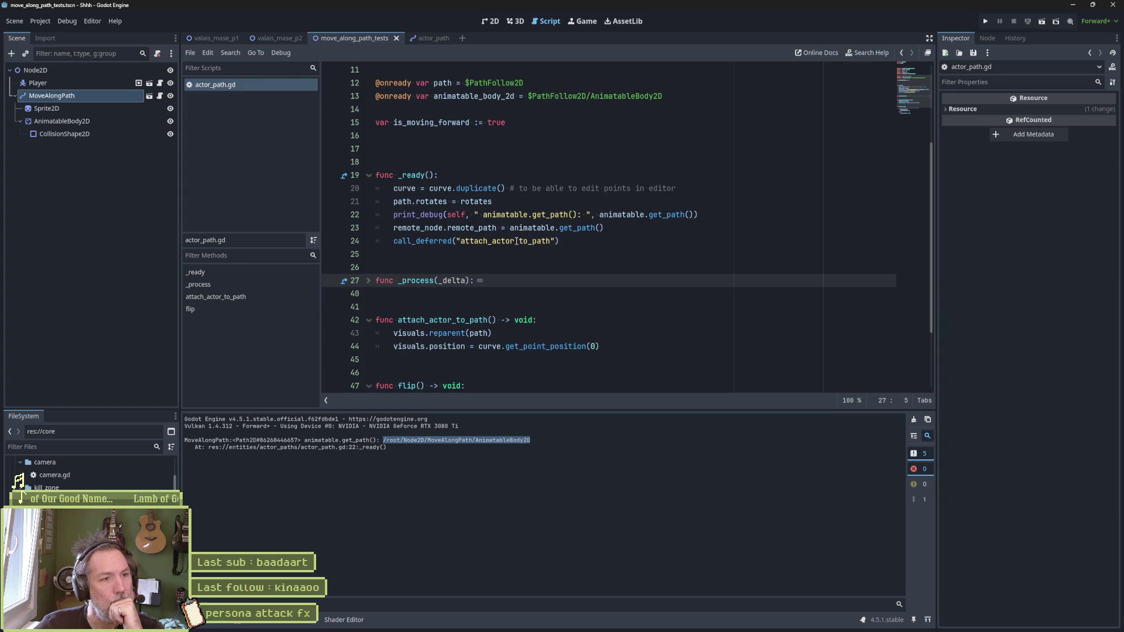
# Scroll the script back to the top and move CollisionShape2D out from under AnimatableBody2D
pyautogui.moveTo(515, 241)
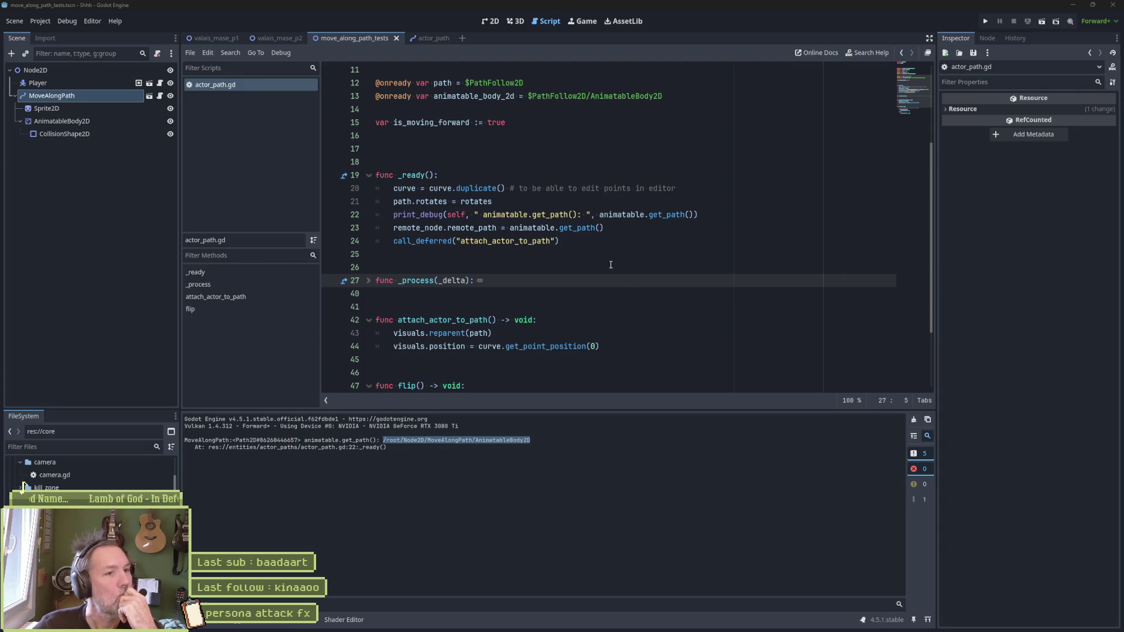
pyautogui.scroll(3, 611, 264)
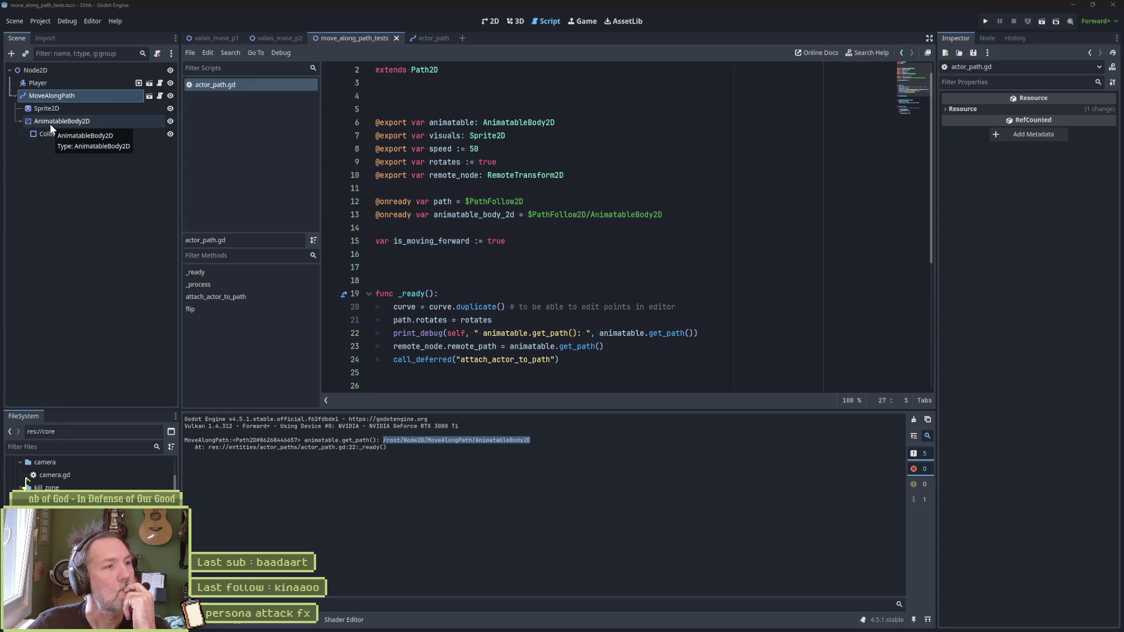
pyautogui.moveTo(53, 129); pyautogui.dragTo(57, 117)
# Delete AnimatableBody2D from the test scene and review its remaining nodes in the 2D view
pyautogui.click(65, 134)
pyautogui.press('Delete')
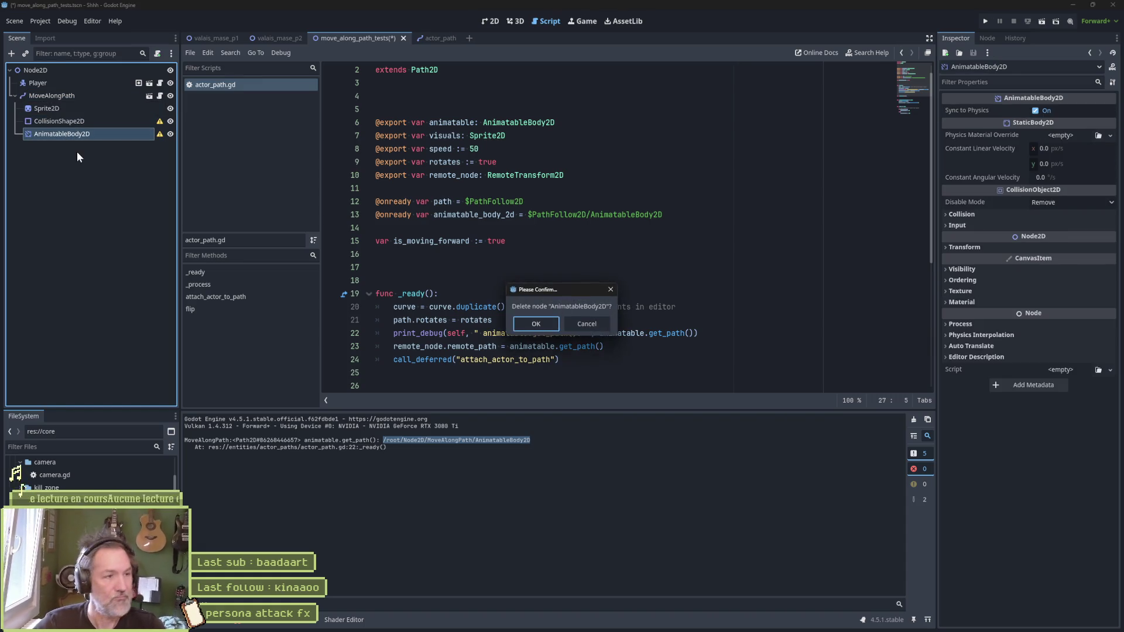
pyautogui.press('Return')
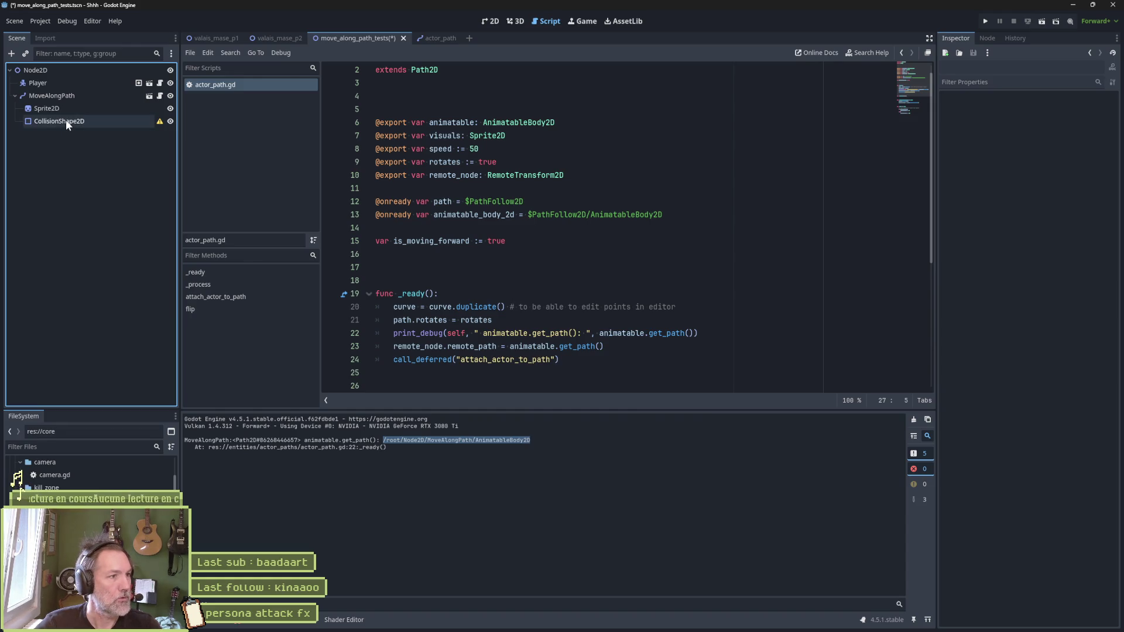
pyautogui.click(492, 21)
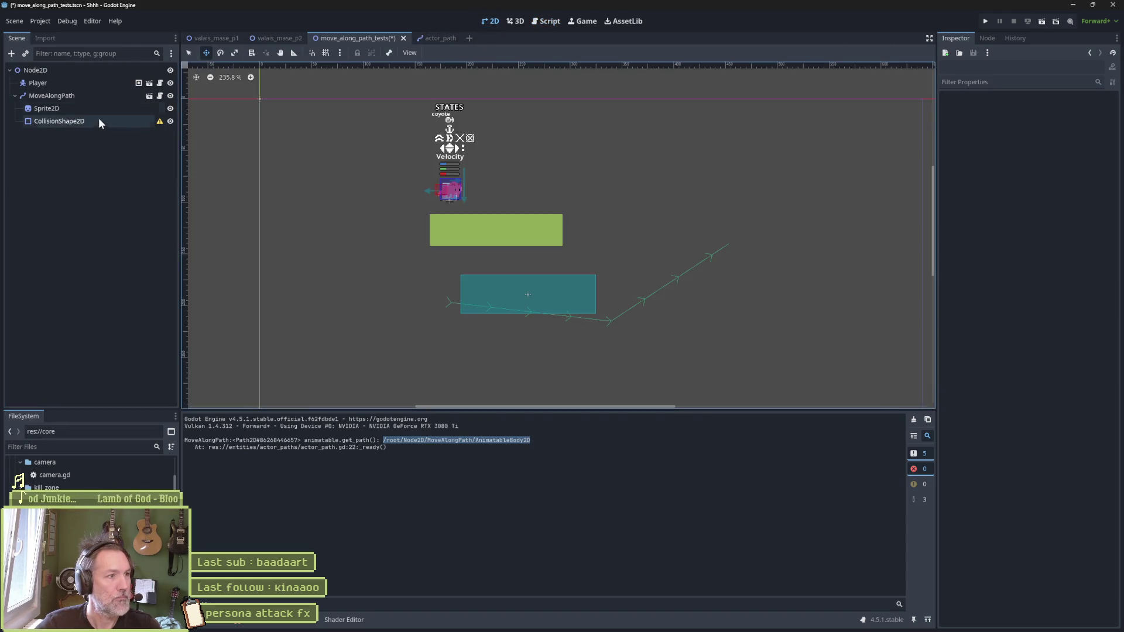
pyautogui.click(87, 123)
pyautogui.click(83, 108)
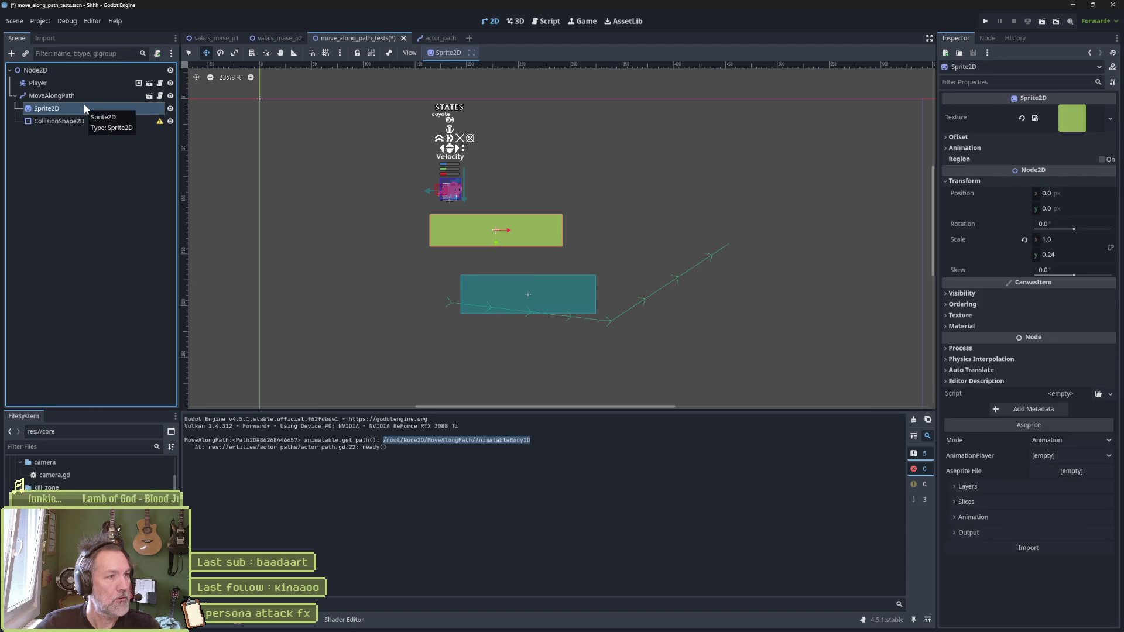
pyautogui.click(83, 97)
# In the actor_path scene, delete RemoteTransform2D and open the actor_path.gd script
pyautogui.click(439, 38)
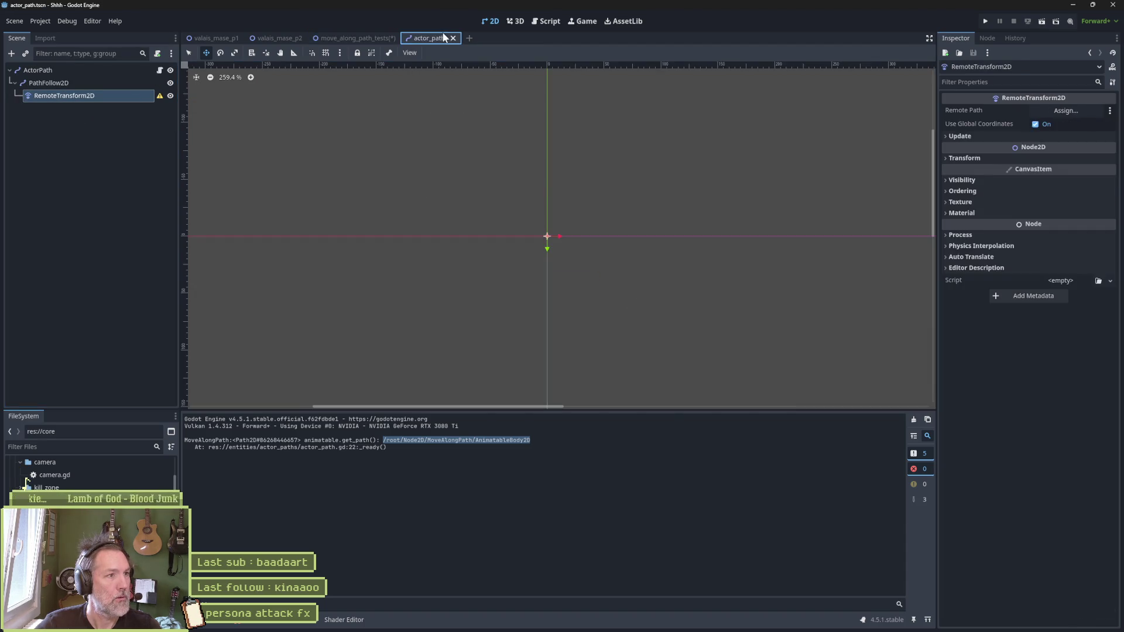
pyautogui.click(64, 83)
pyautogui.click(104, 96)
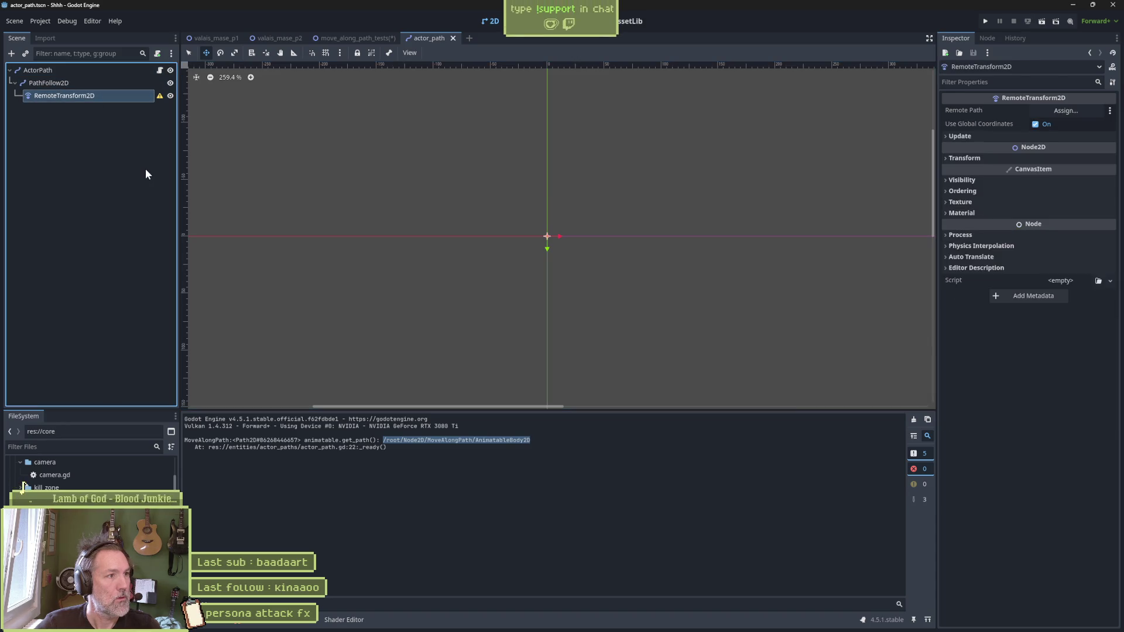
pyautogui.press('Delete')
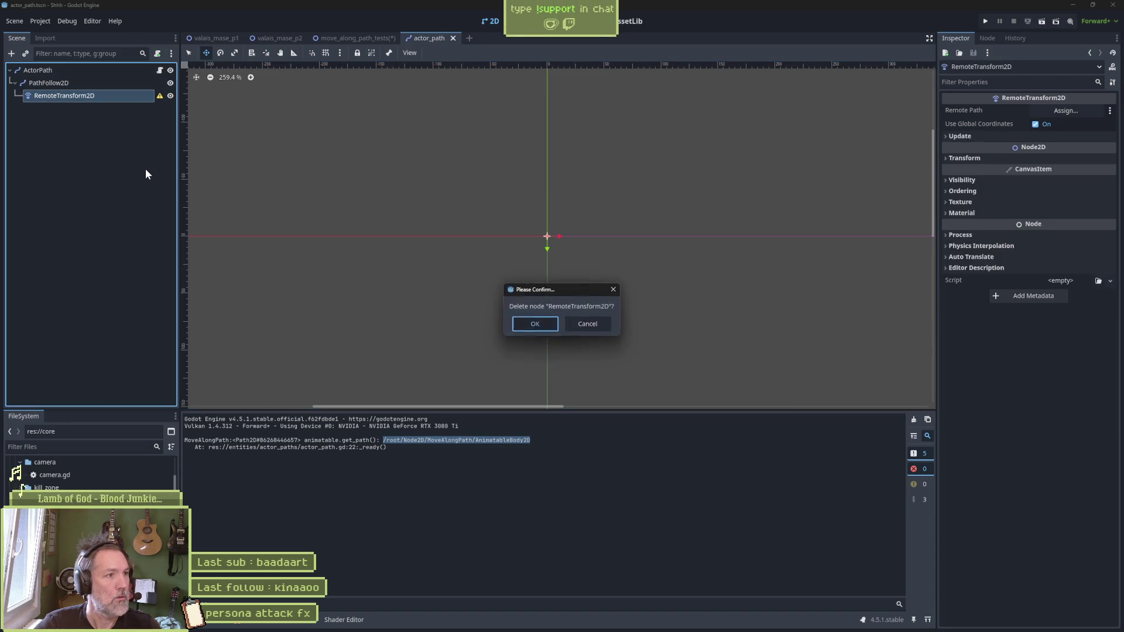
pyautogui.press('Return')
pyautogui.click(159, 70)
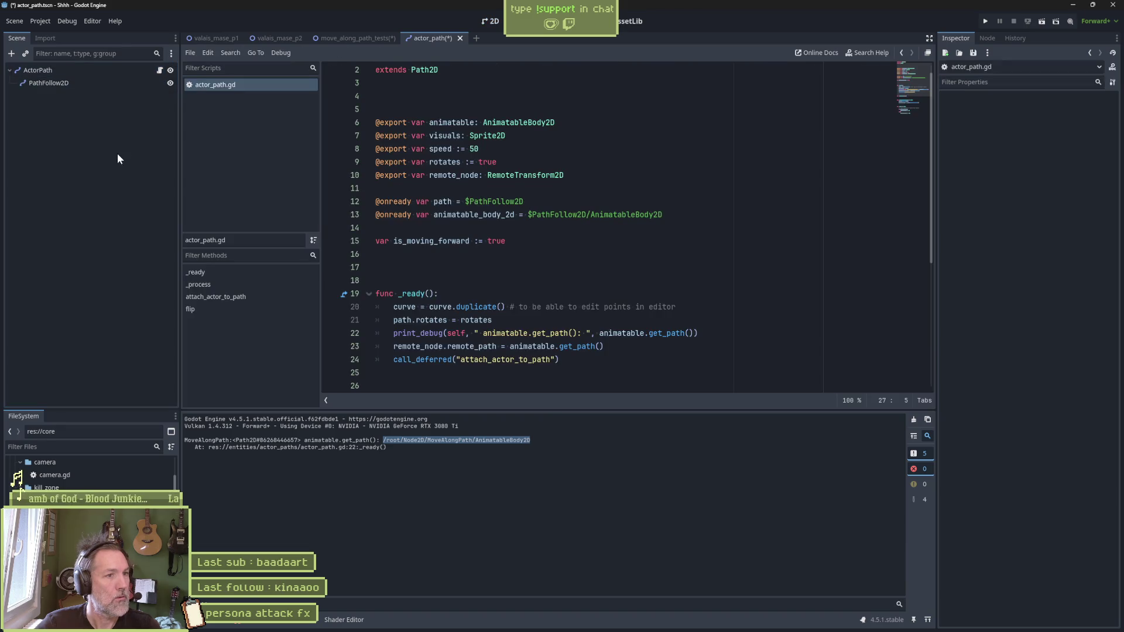
pyautogui.hotkey('ctrl', 's')
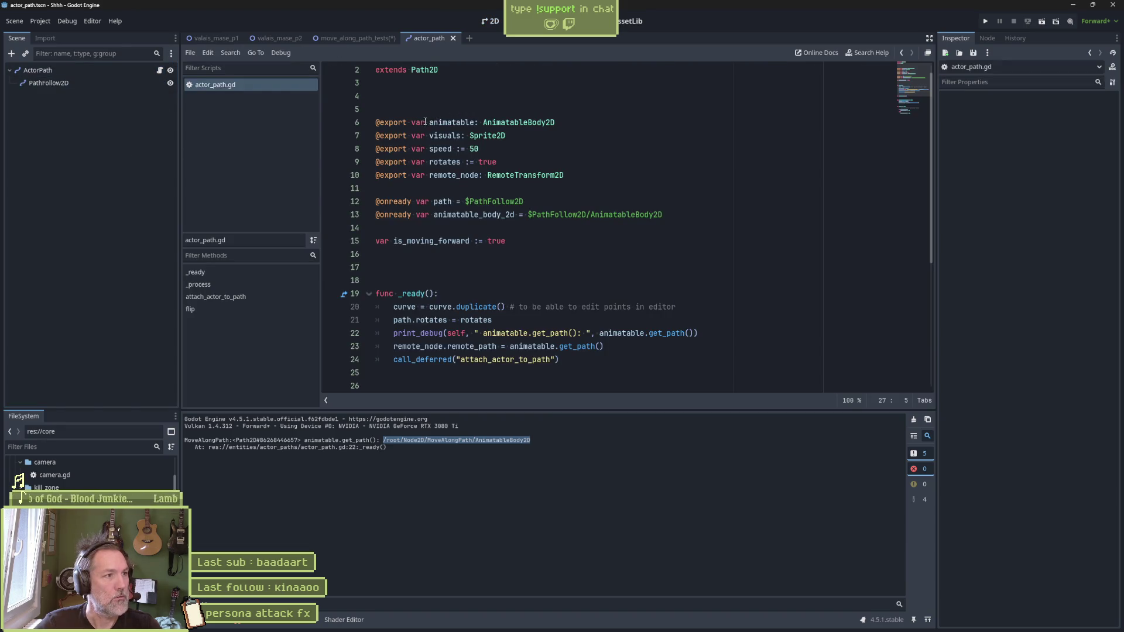
pyautogui.scroll(1, 490, 151)
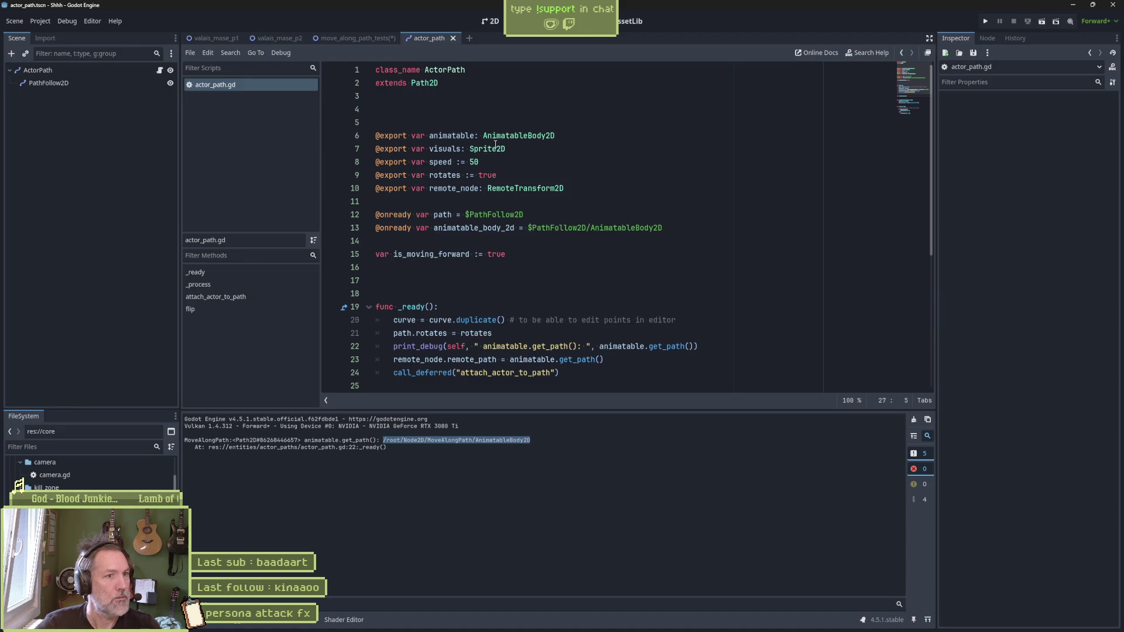
pyautogui.doubleClick(511, 137)
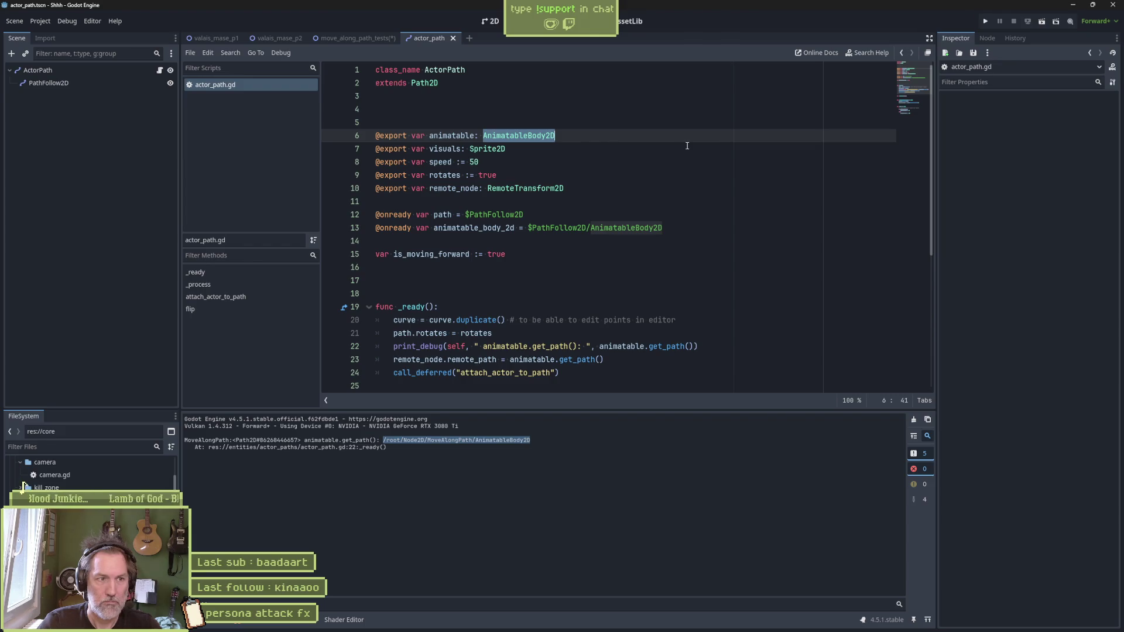
pyautogui.write('Coll')
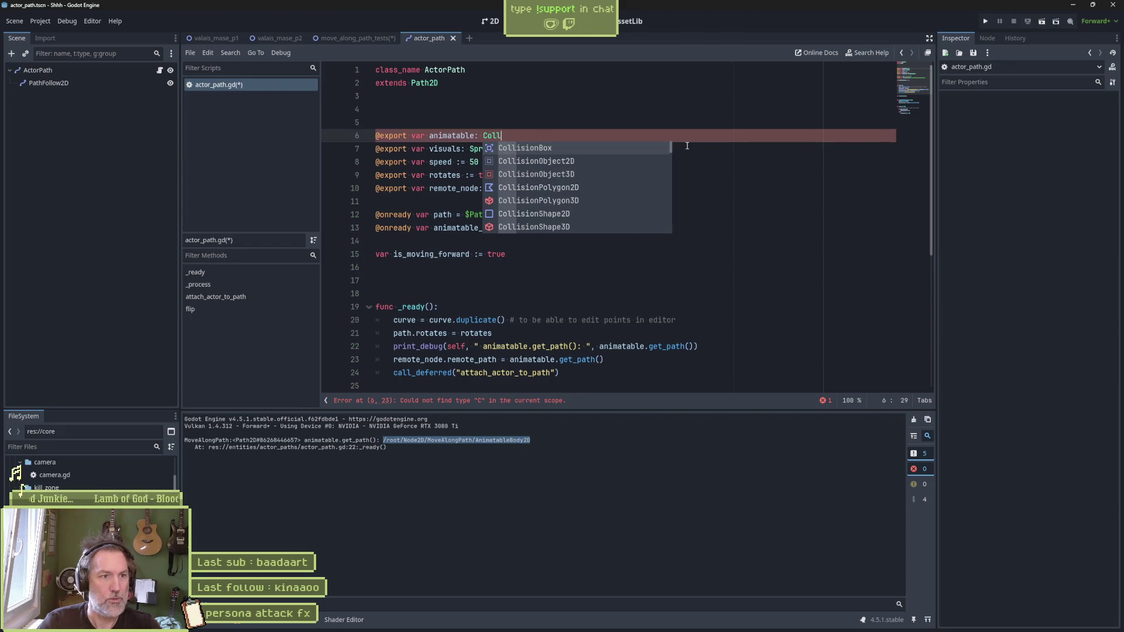
pyautogui.press('Down')
pyautogui.press('Down')
pyautogui.press('Down')
pyautogui.press('Return')
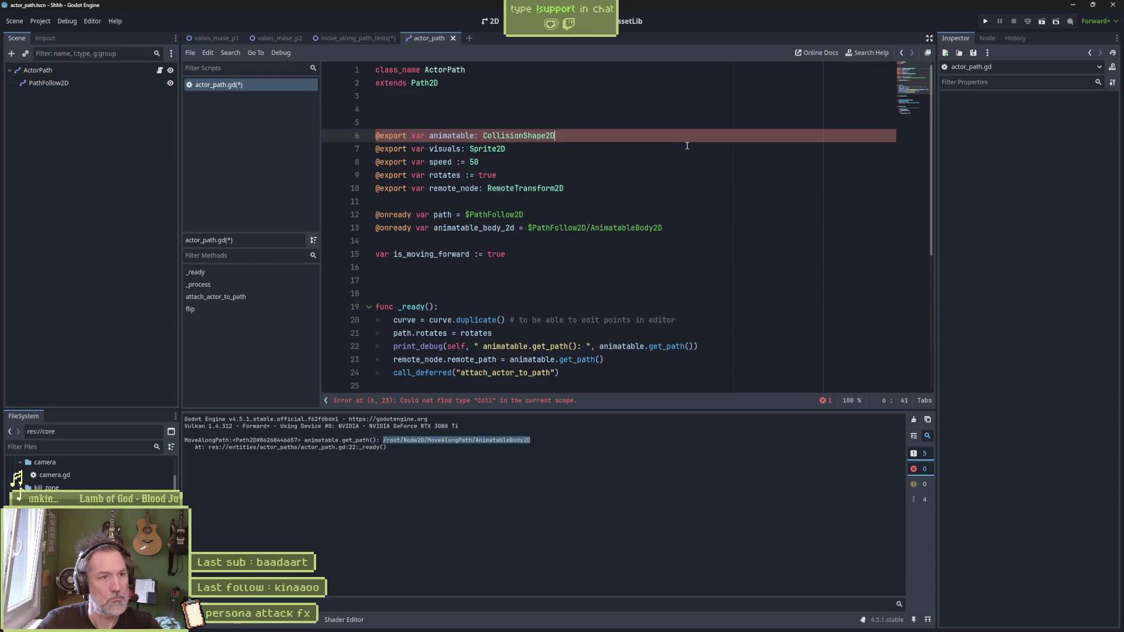
pyautogui.doubleClick(458, 136)
pyautogui.write('collision')
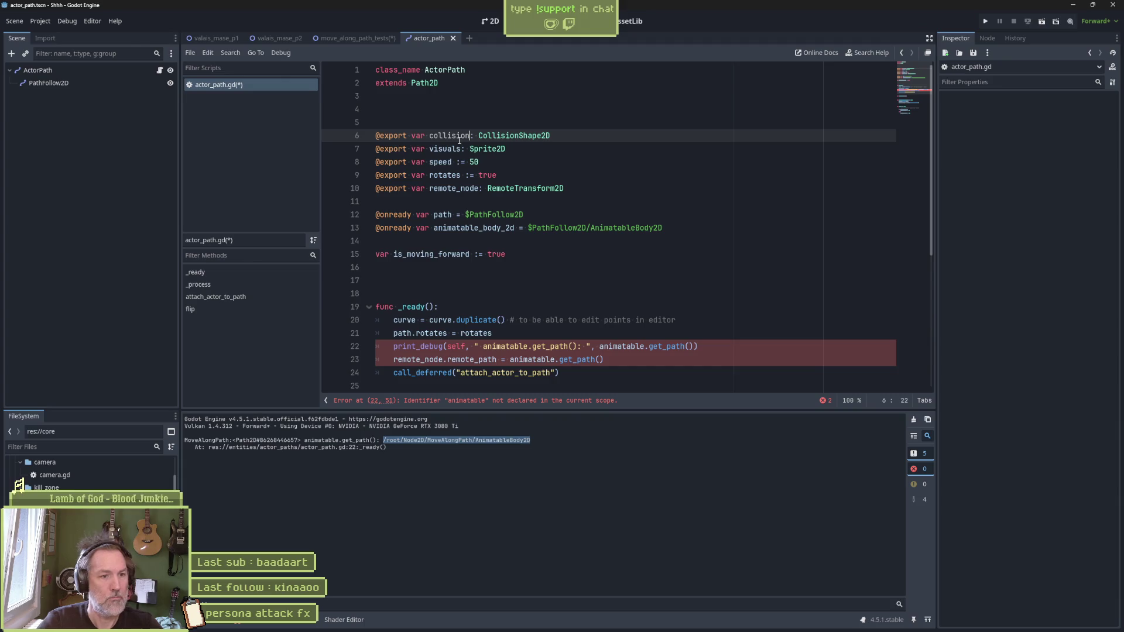
pyautogui.doubleClick(459, 136)
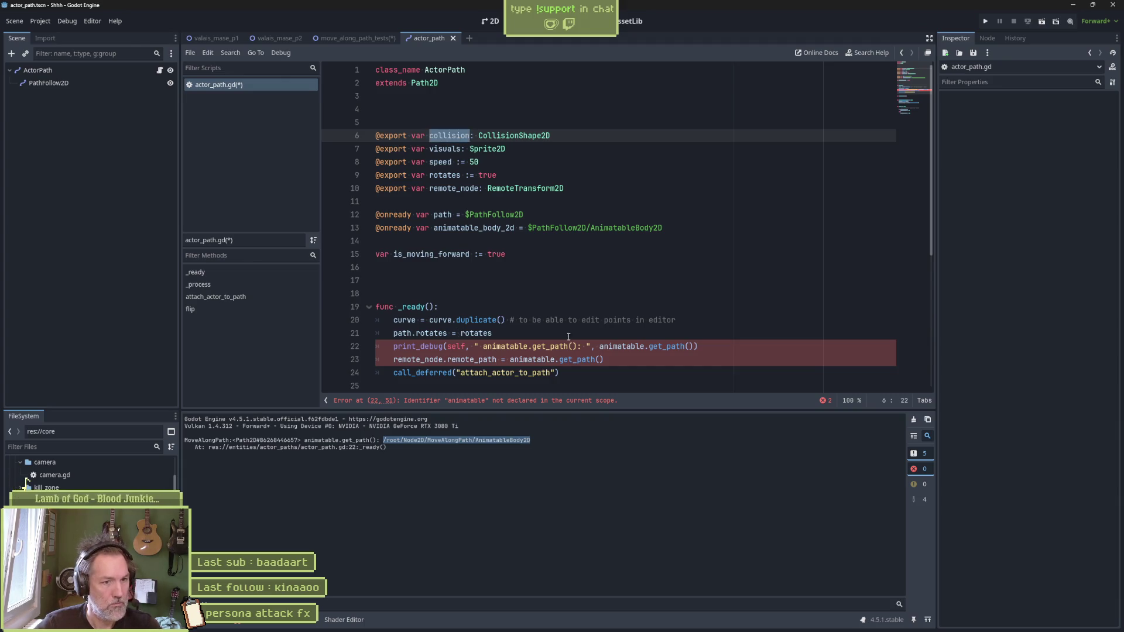
# Delete the print_debug line and the remote_path assignment line from the script
pyautogui.click(619, 349)
pyautogui.hotkey('ctrl', 'shift', 'k')
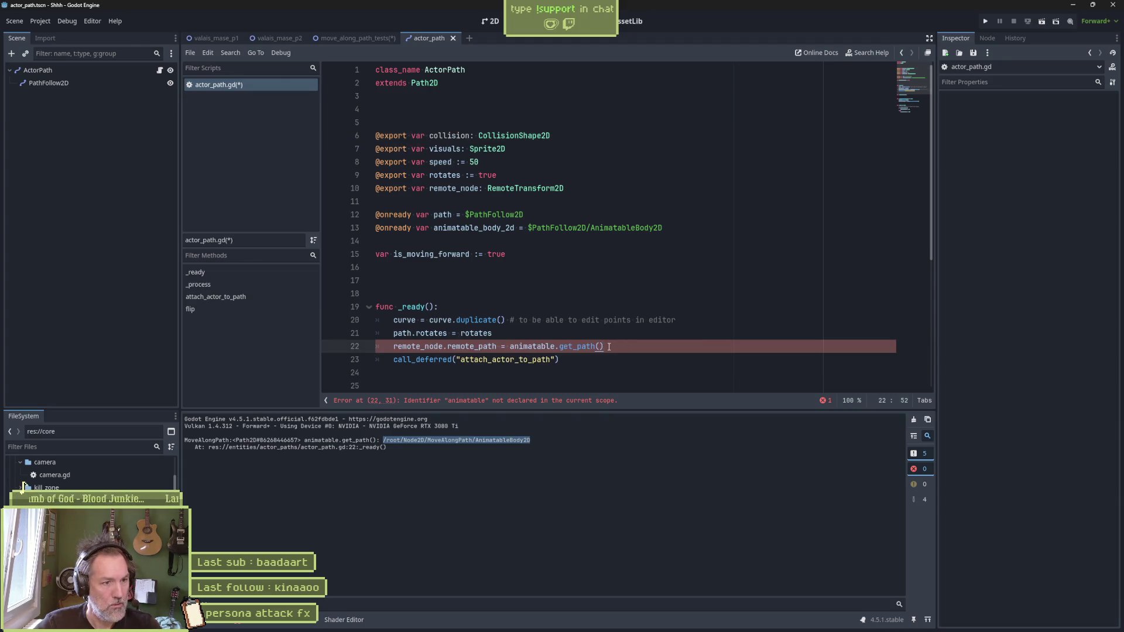
pyautogui.scroll(-1, 619, 345)
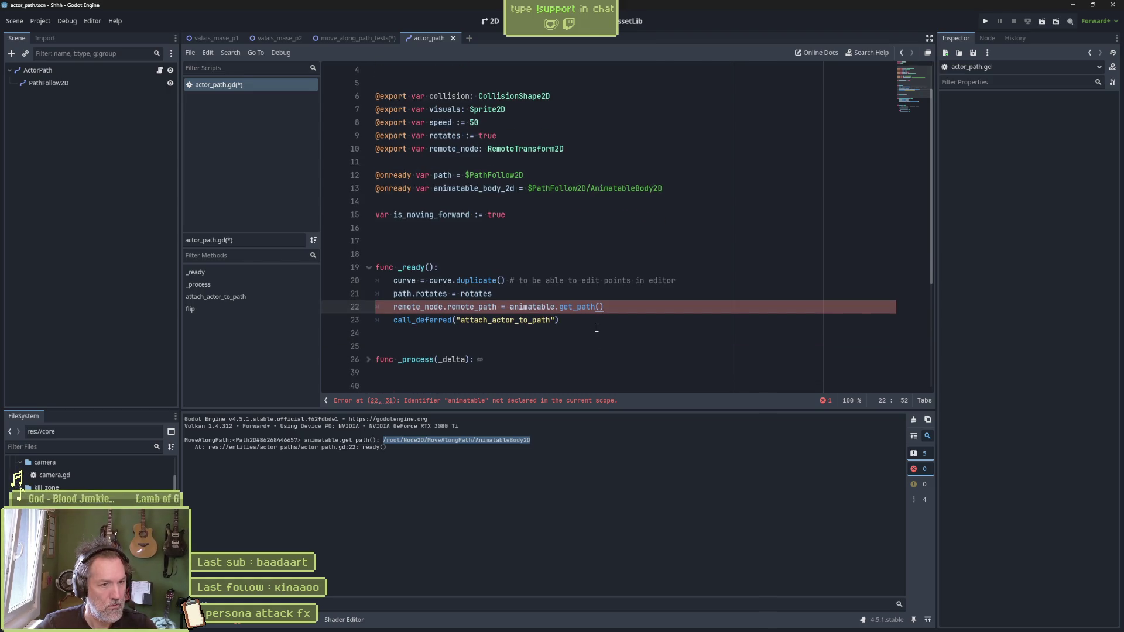
pyautogui.scroll(-2, 596, 328)
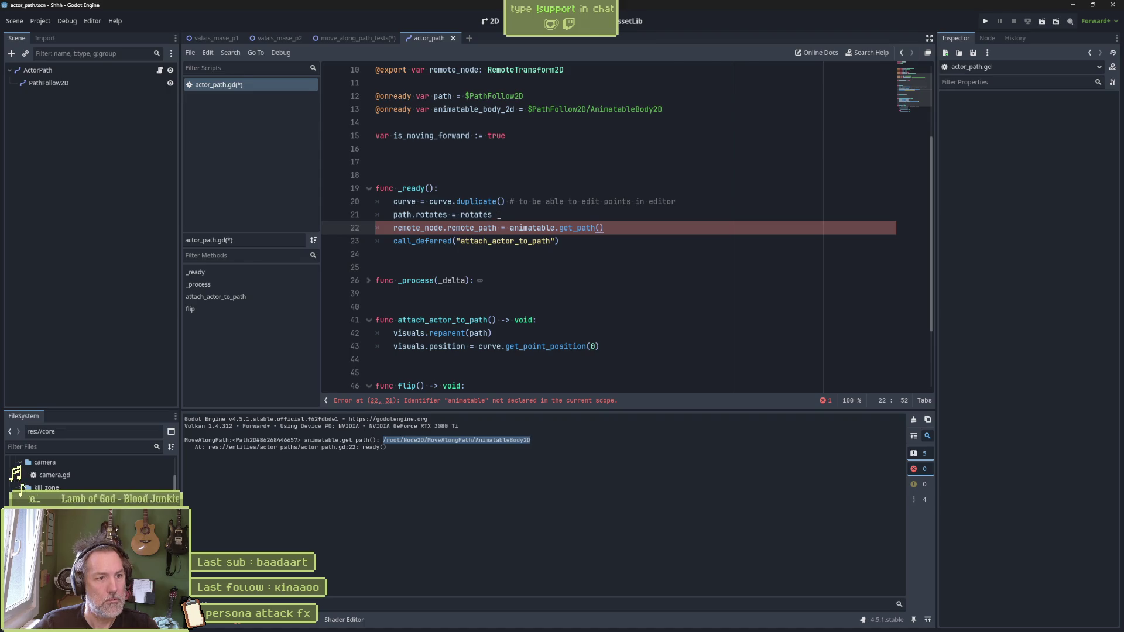
pyautogui.hotkey('shift', 'Up')
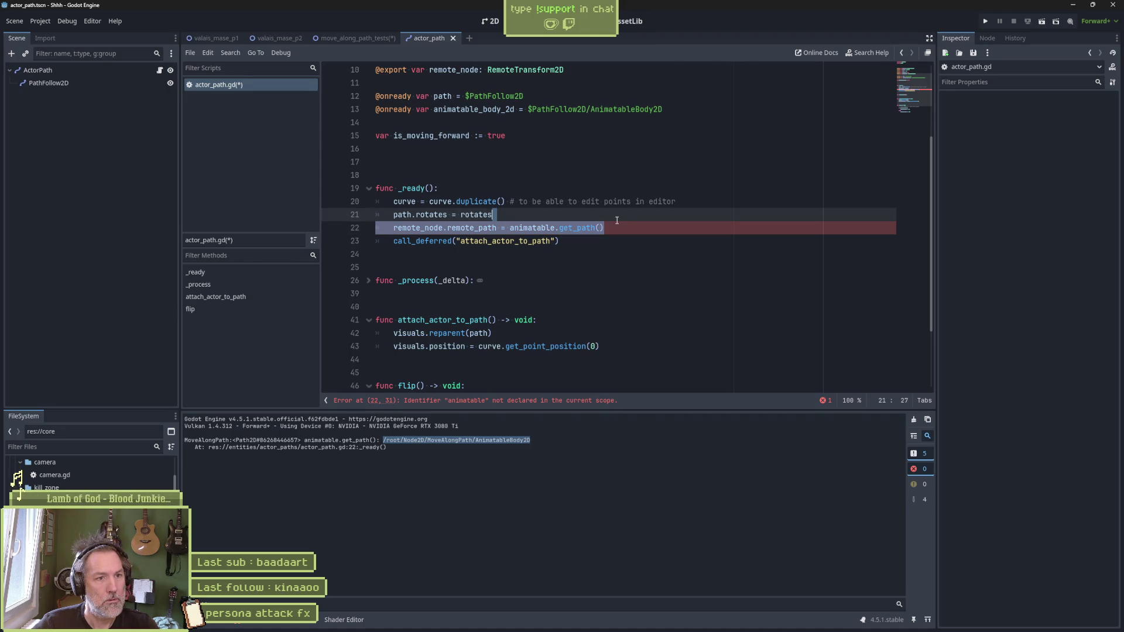
pyautogui.press('BackSpace')
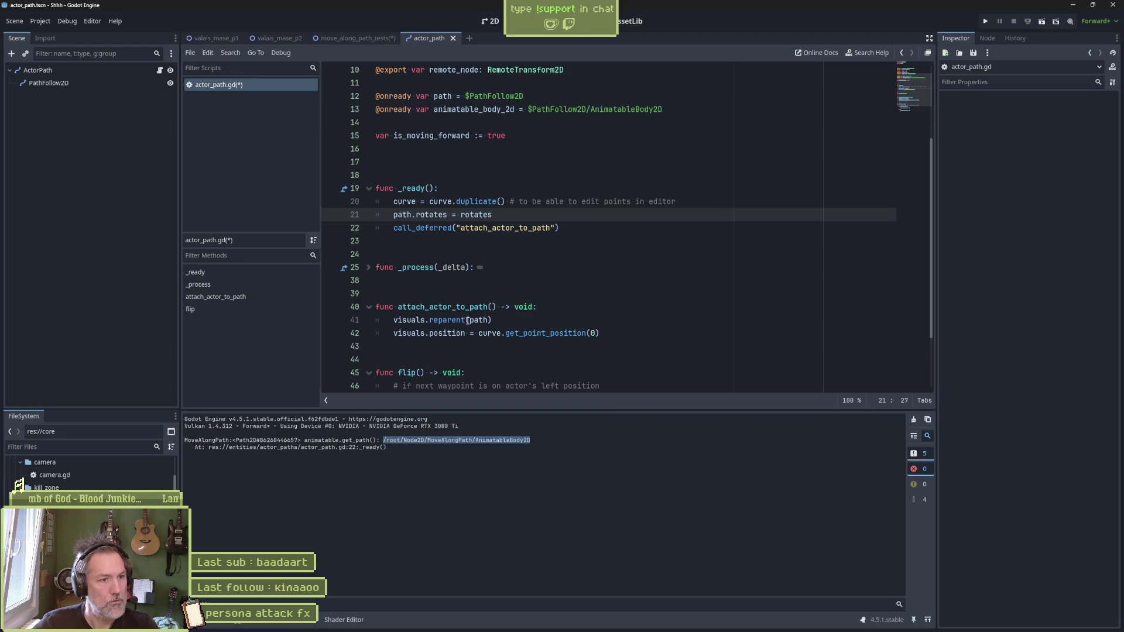
# Add an unfinished collision.reparent() call on a new line after line 41
pyautogui.click(497, 320)
pyautogui.press('Return')
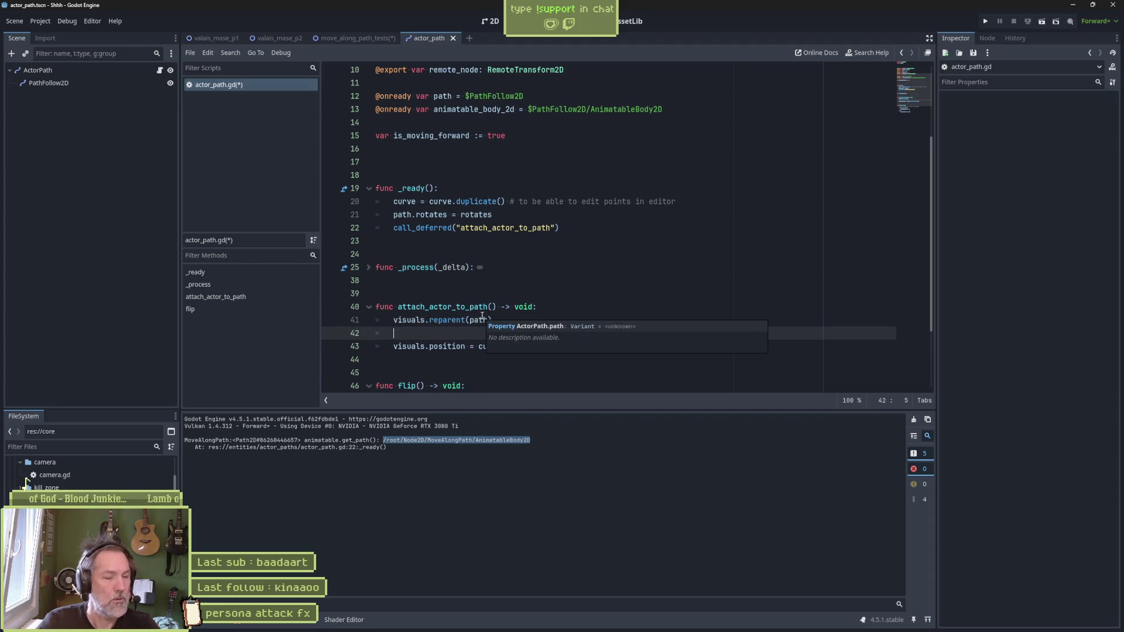
pyautogui.write('colli')
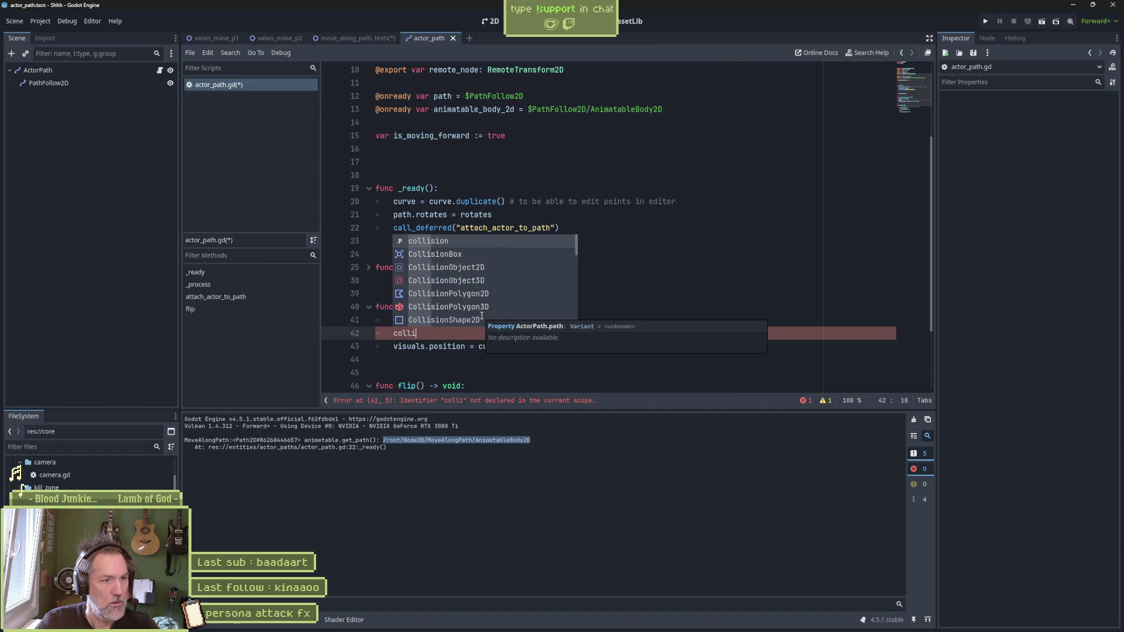
pyautogui.press('Return')
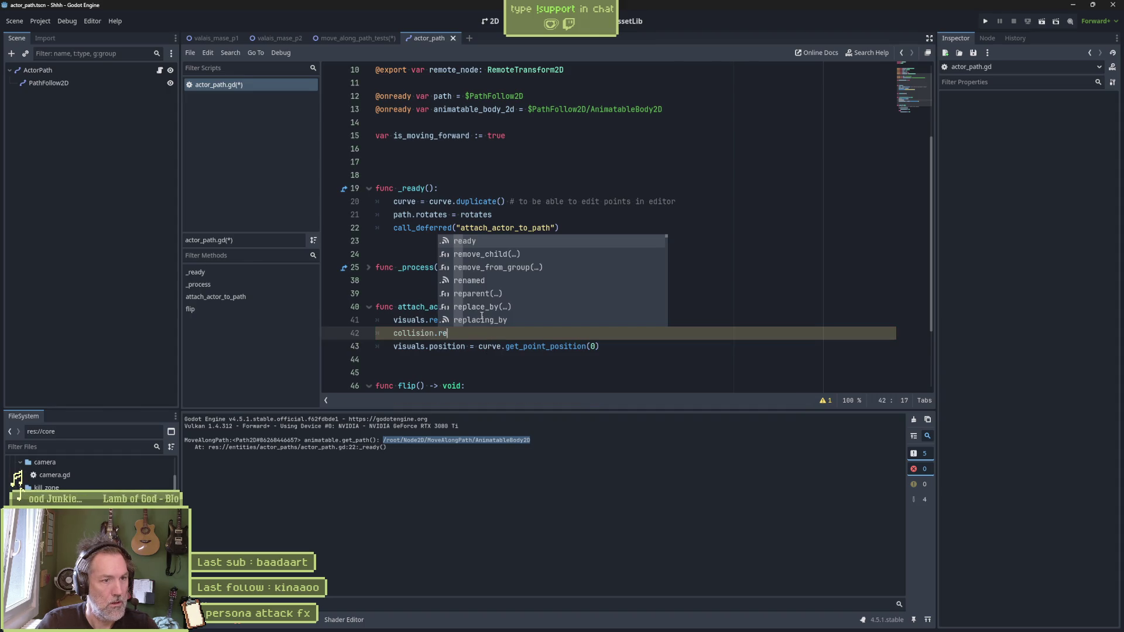
pyautogui.write('pare')
pyautogui.press('Return')
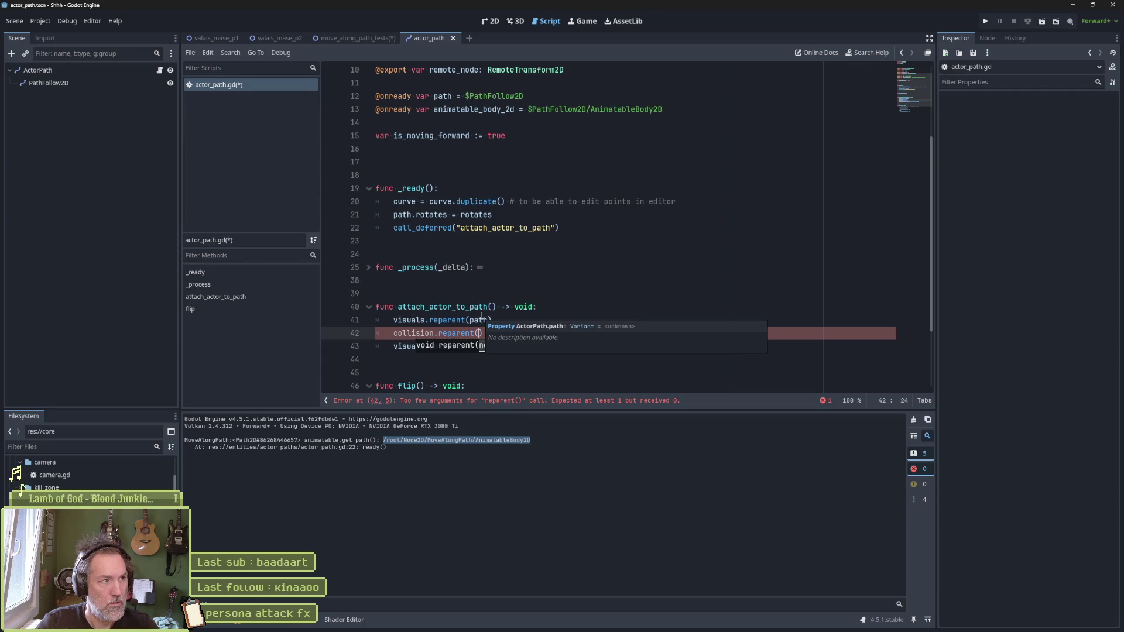
pyautogui.click(87, 83)
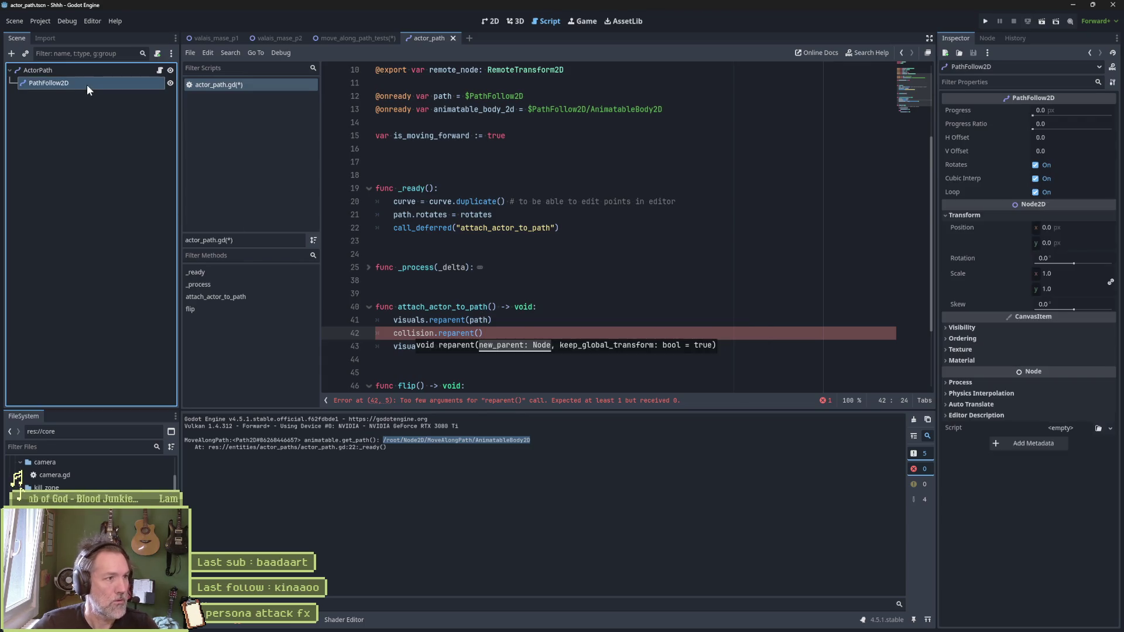
# Add an AnimatableBody2D as a child of PathFollow2D
pyautogui.hotkey('ctrl', 'a')
pyautogui.write('ani')
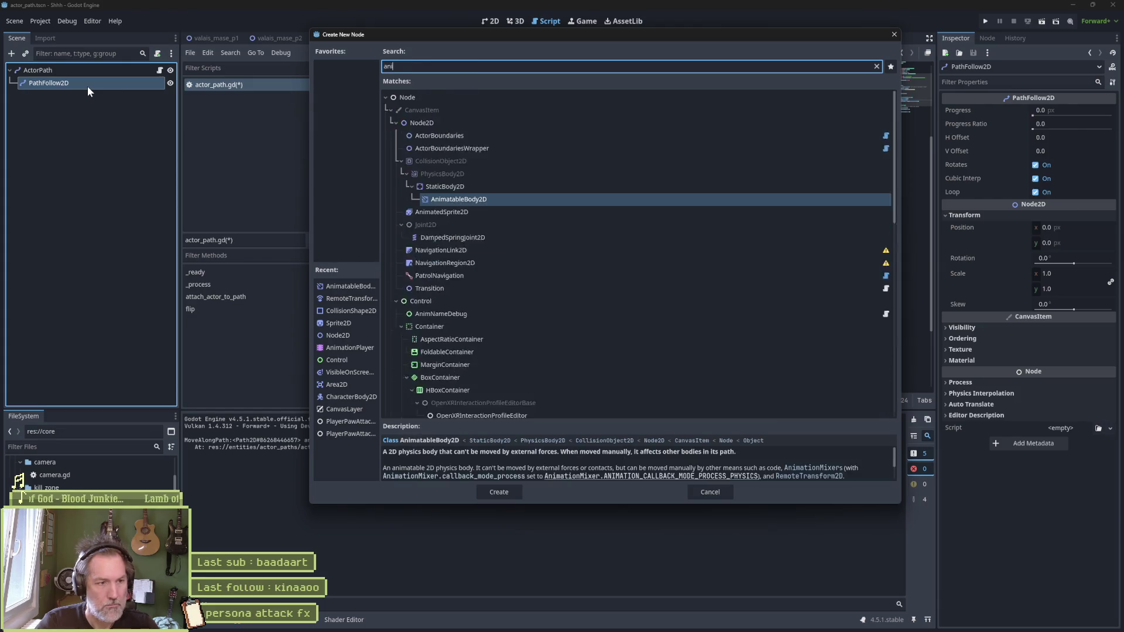
pyautogui.press('Return')
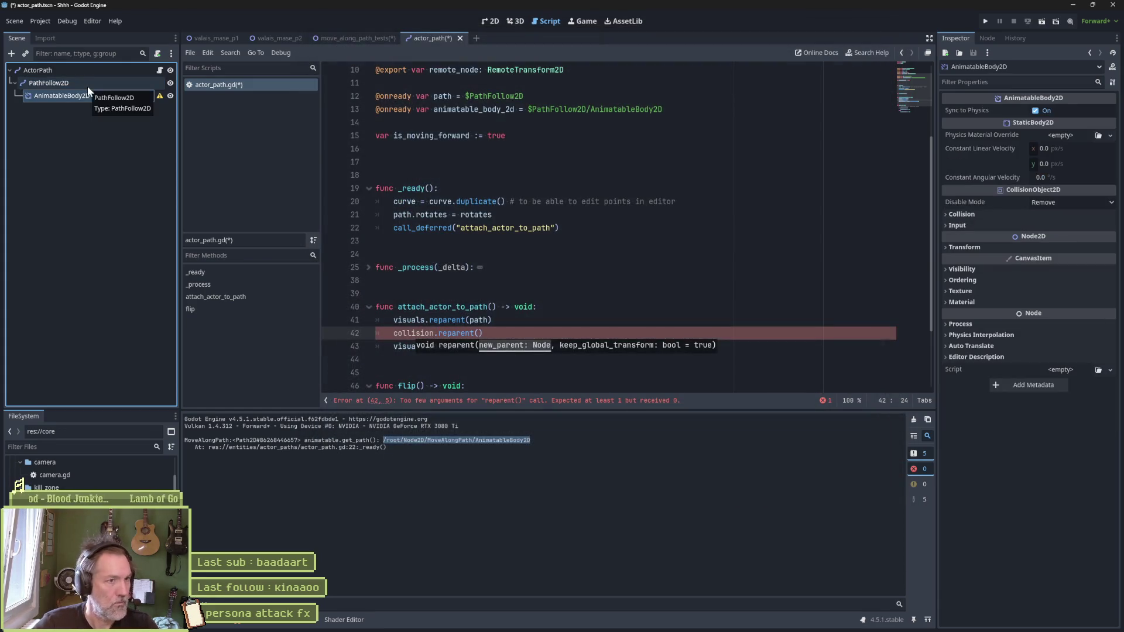
# Pass animatable_body_2d into collision.reparent() and save the script
pyautogui.scroll(3, 527, 234)
pyautogui.doubleClick(474, 228)
pyautogui.hotkey('ctrl', 'c')
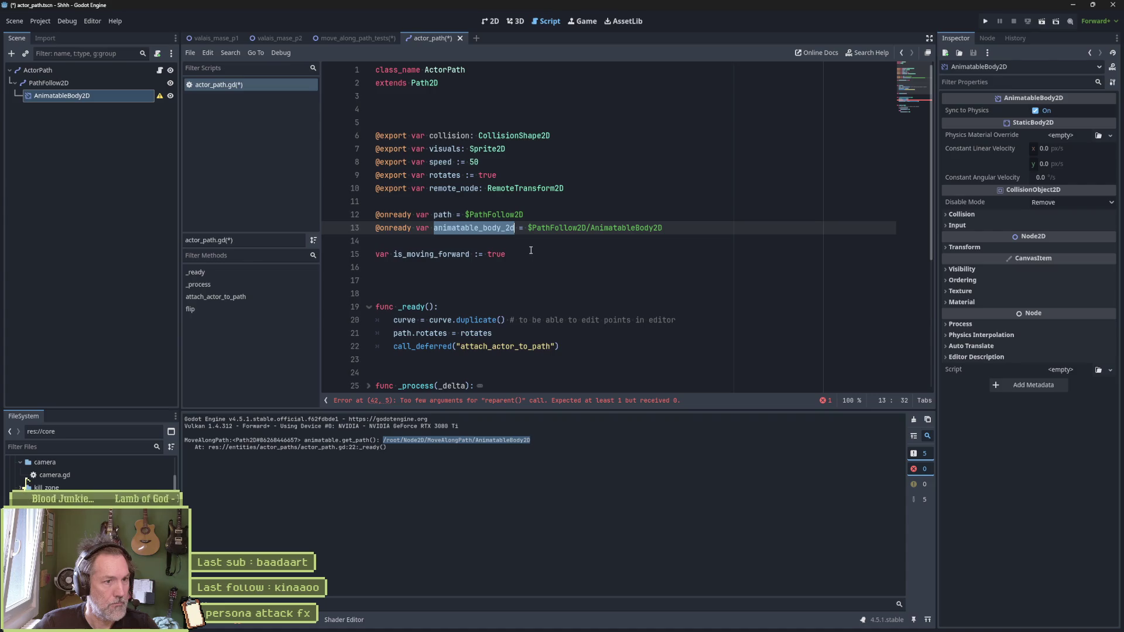
pyautogui.scroll(-5, 521, 253)
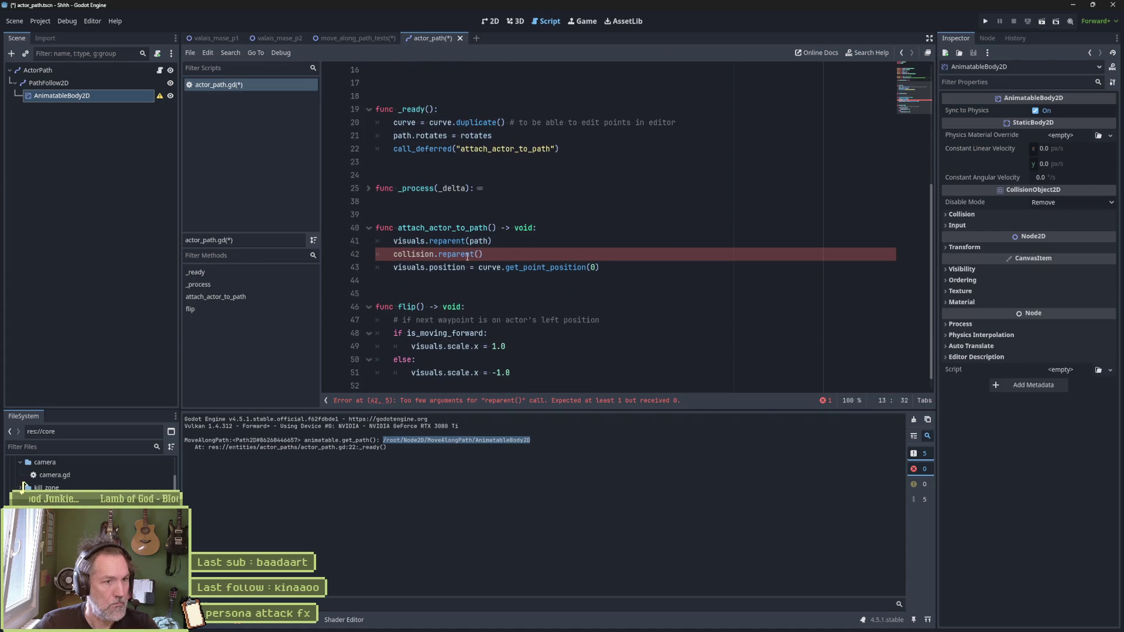
pyautogui.doubleClick(414, 253)
pyautogui.click(481, 254)
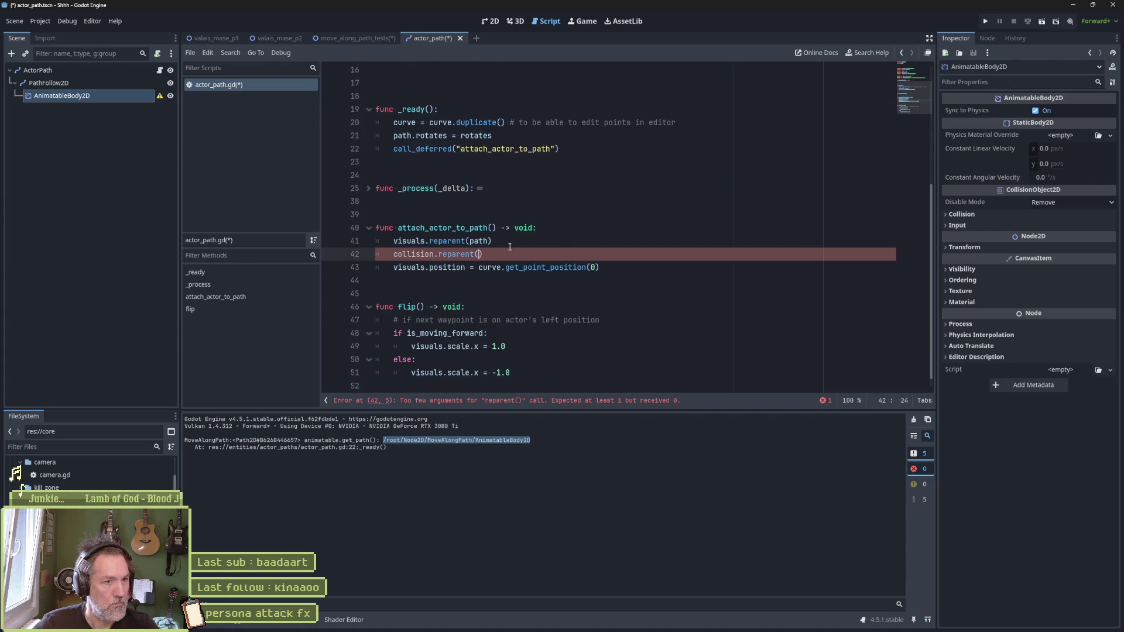
pyautogui.hotkey('ctrl', 'v')
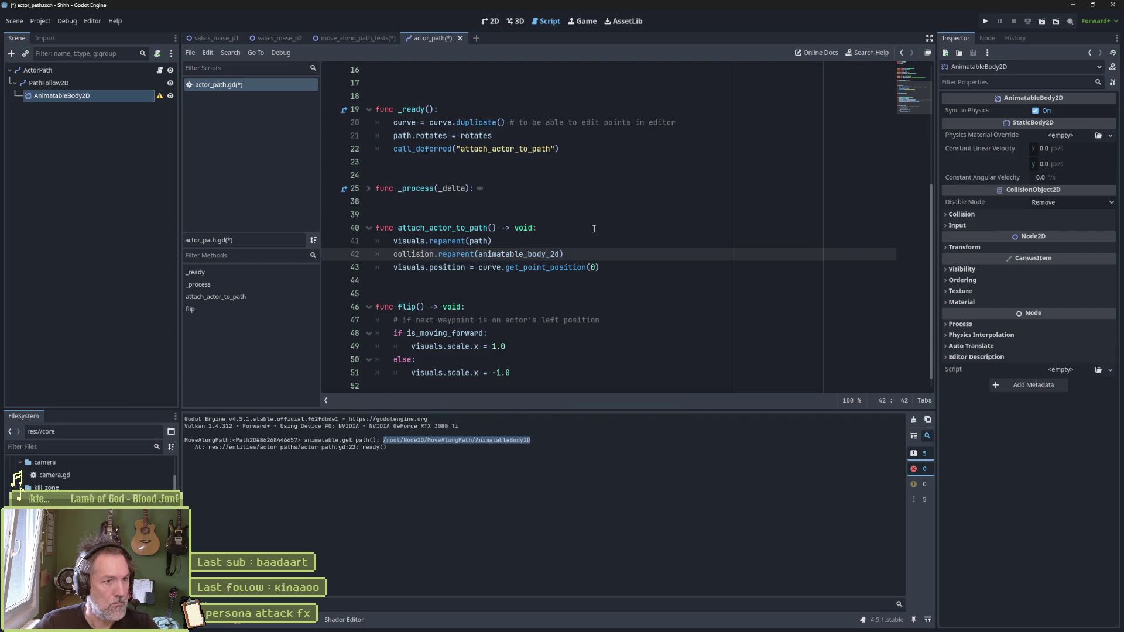
pyautogui.hotkey('ctrl', 's')
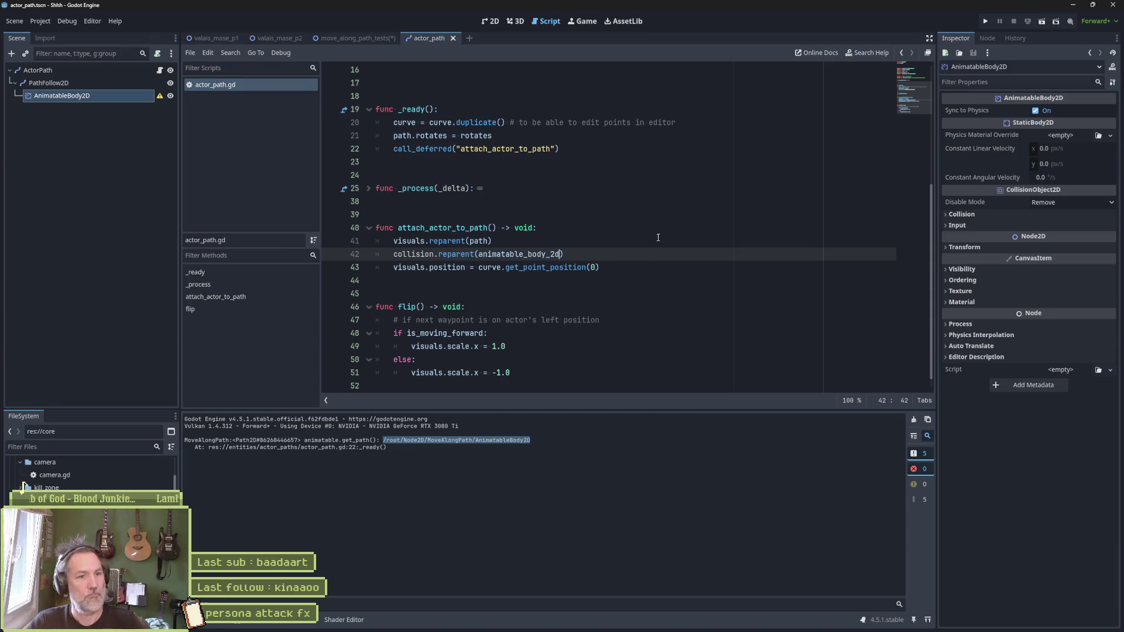
# Duplicate the visuals.position line as collision.position, then run the move_along_path_tests scene
pyautogui.click(612, 267)
pyautogui.hotkey('shift', 'Up')
pyautogui.hotkey('ctrl', 'shift', 'd')
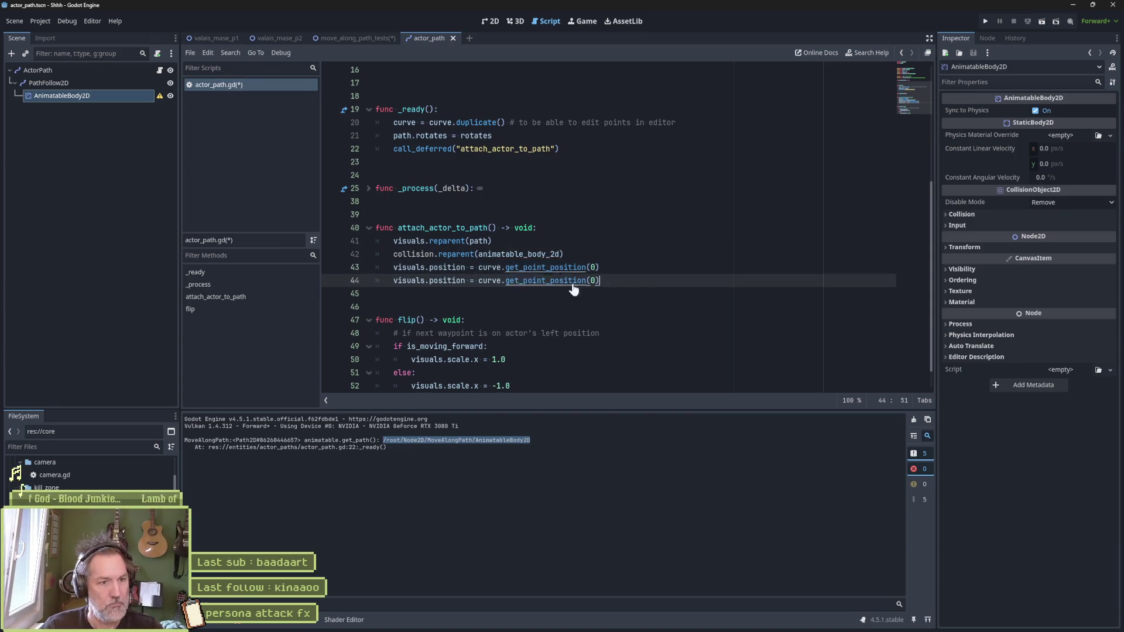
pyautogui.doubleClick(404, 253)
pyautogui.hotkey('ctrl', 'c')
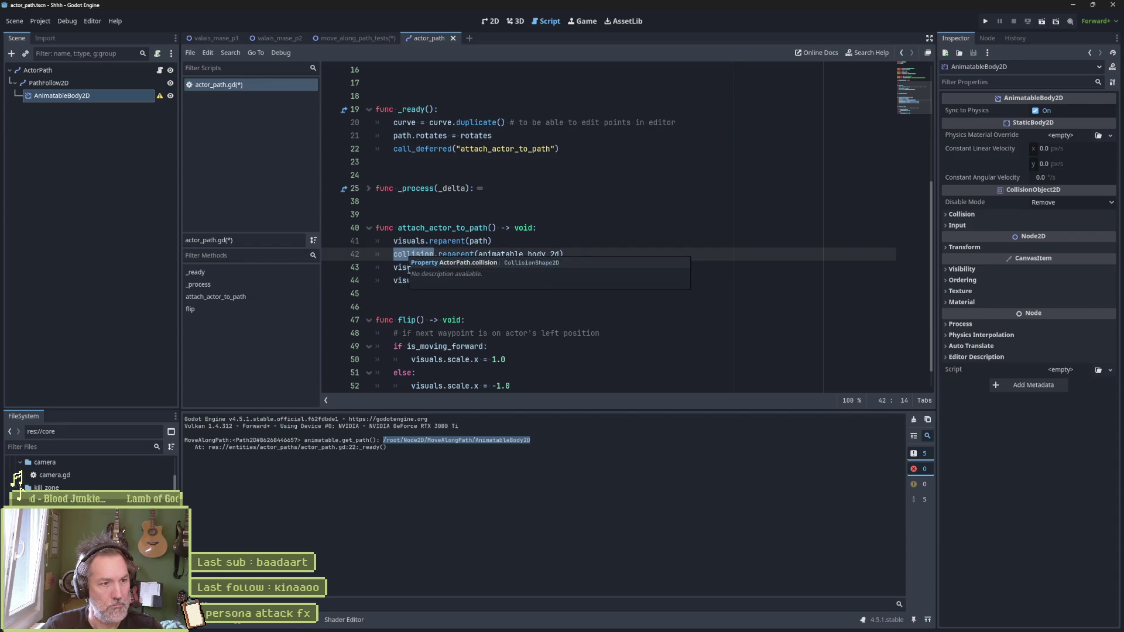
pyautogui.doubleClick(410, 280)
pyautogui.hotkey('ctrl', 'v')
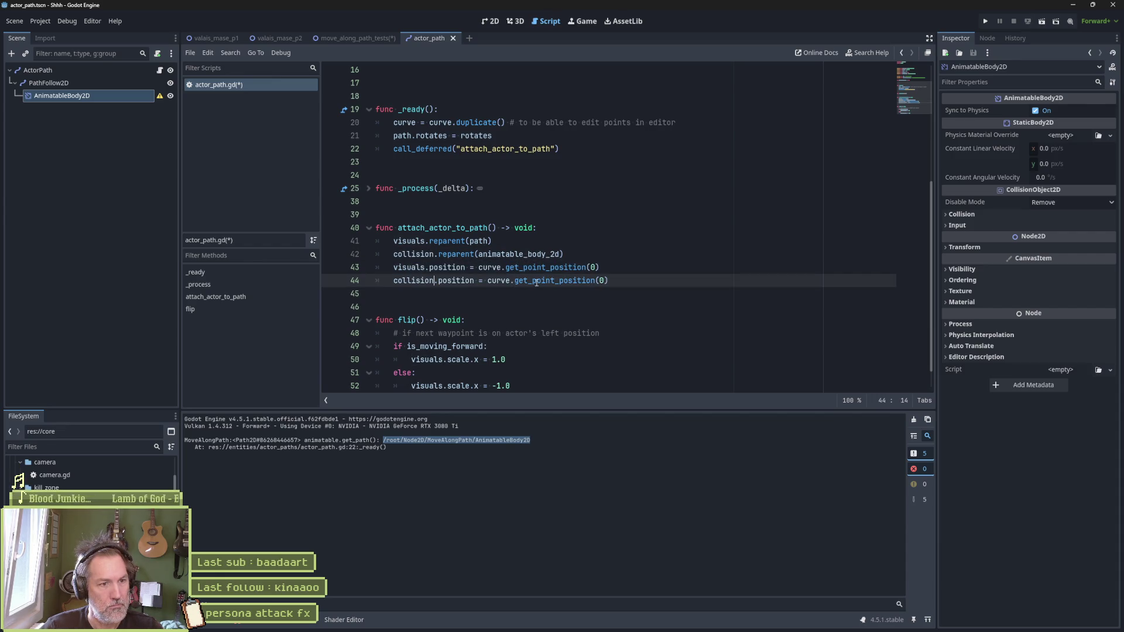
pyautogui.click(645, 270)
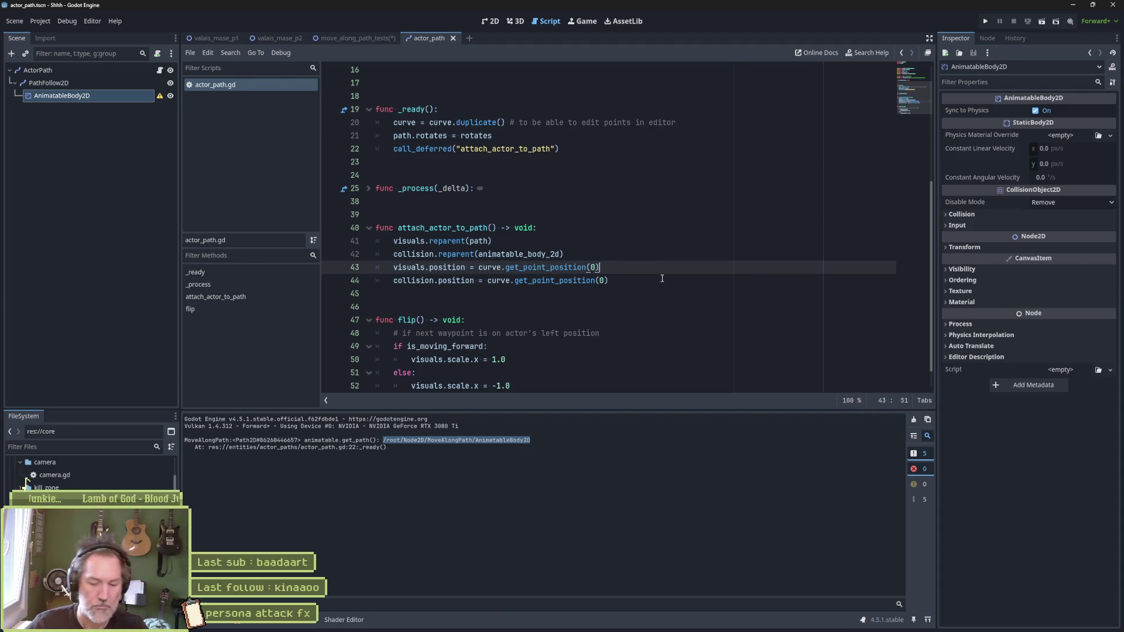
pyautogui.click(364, 36)
pyautogui.press('F6')
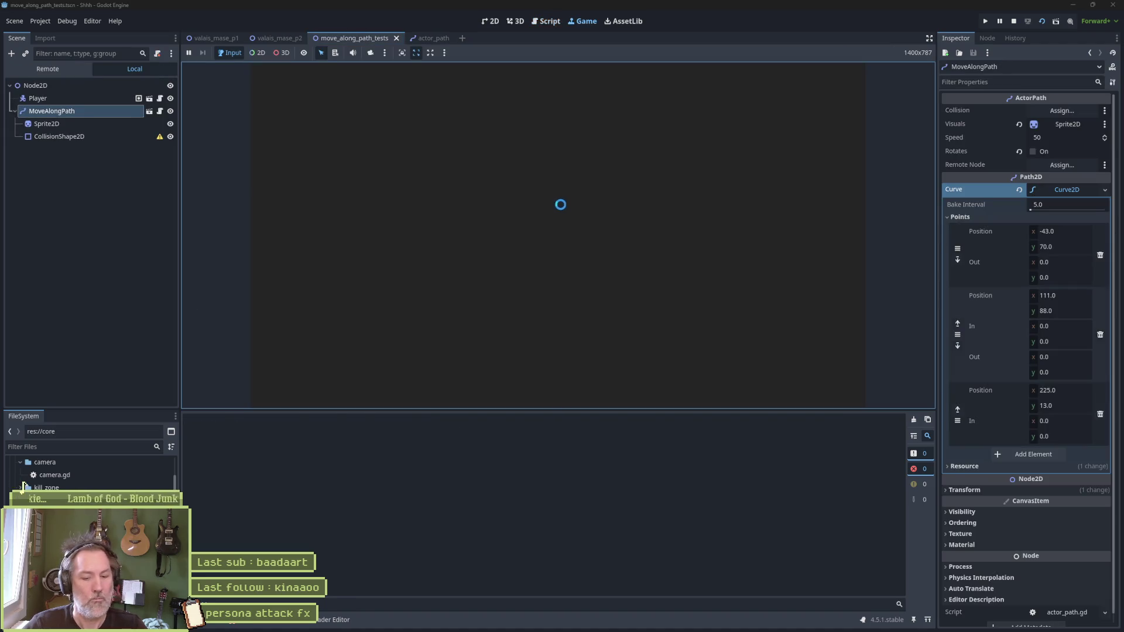
# Stop the game and assign CollisionShape2D to MoveAlongPath's Collision property
pyautogui.click(587, 162)
pyautogui.press('F8')
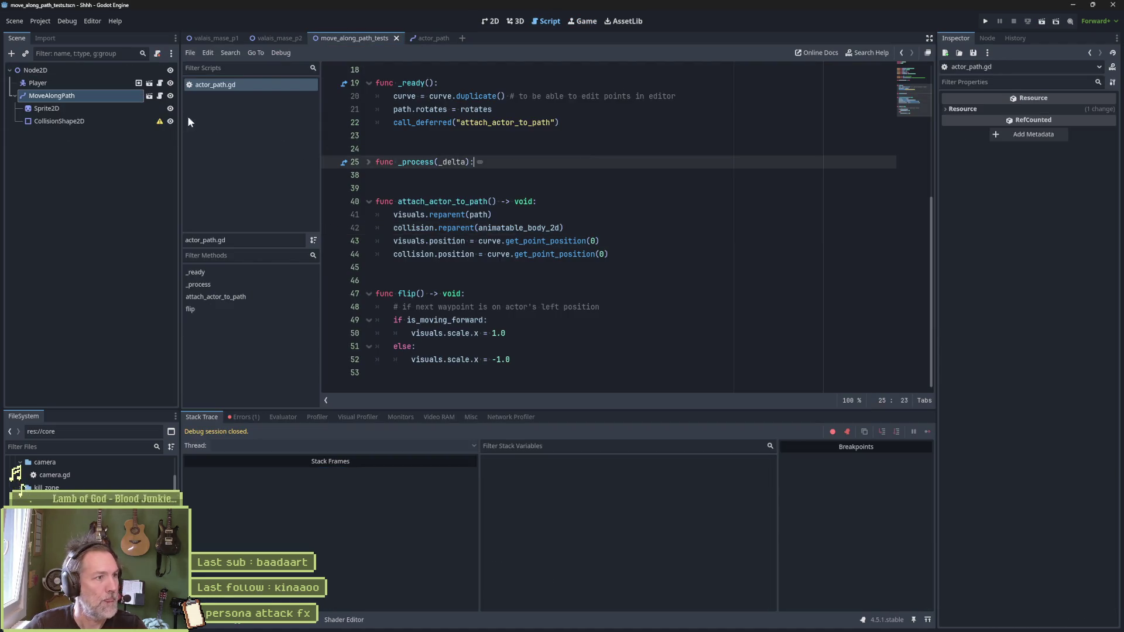
pyautogui.click(93, 96)
pyautogui.click(1061, 111)
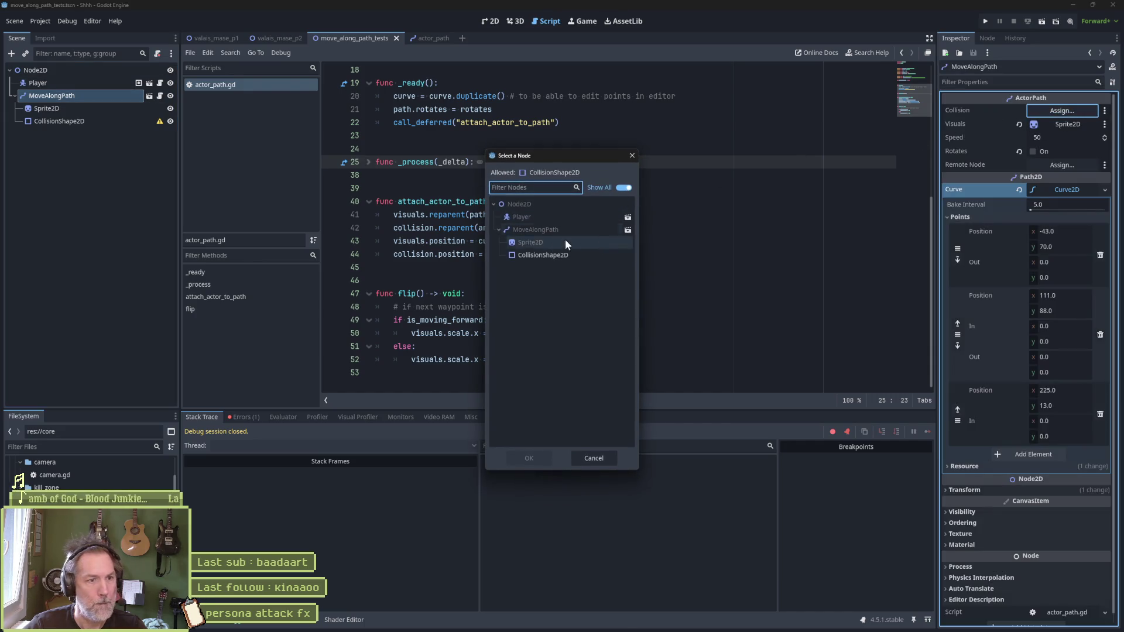
pyautogui.doubleClick(560, 255)
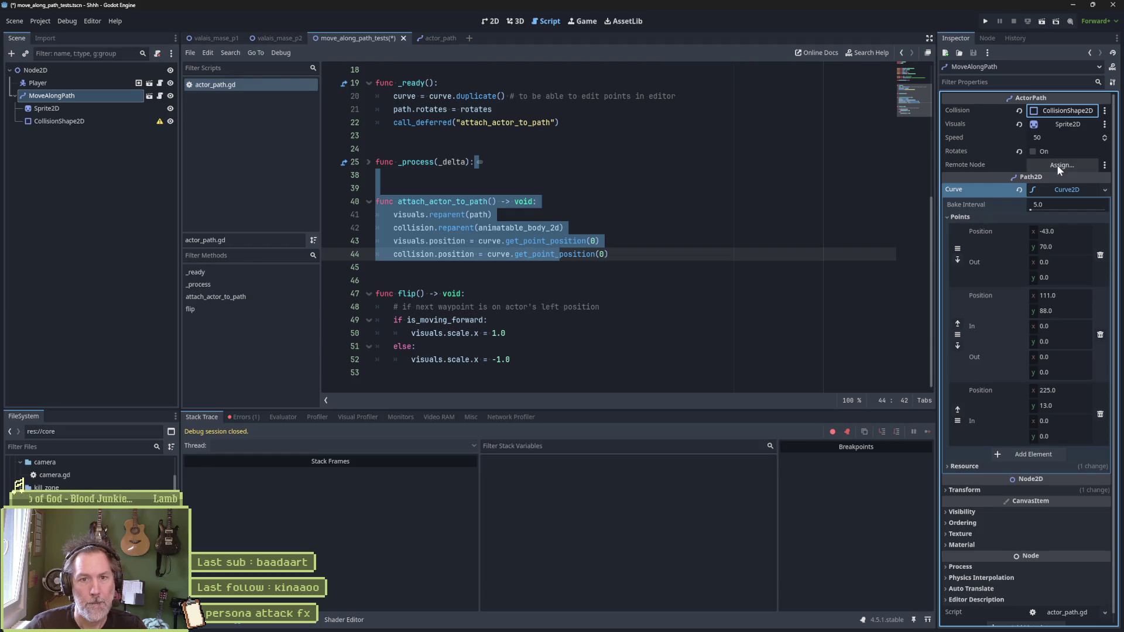
# Delete the remote_node export line, save the script, and rerun the scene
pyautogui.click(677, 162)
pyautogui.scroll(6, 644, 176)
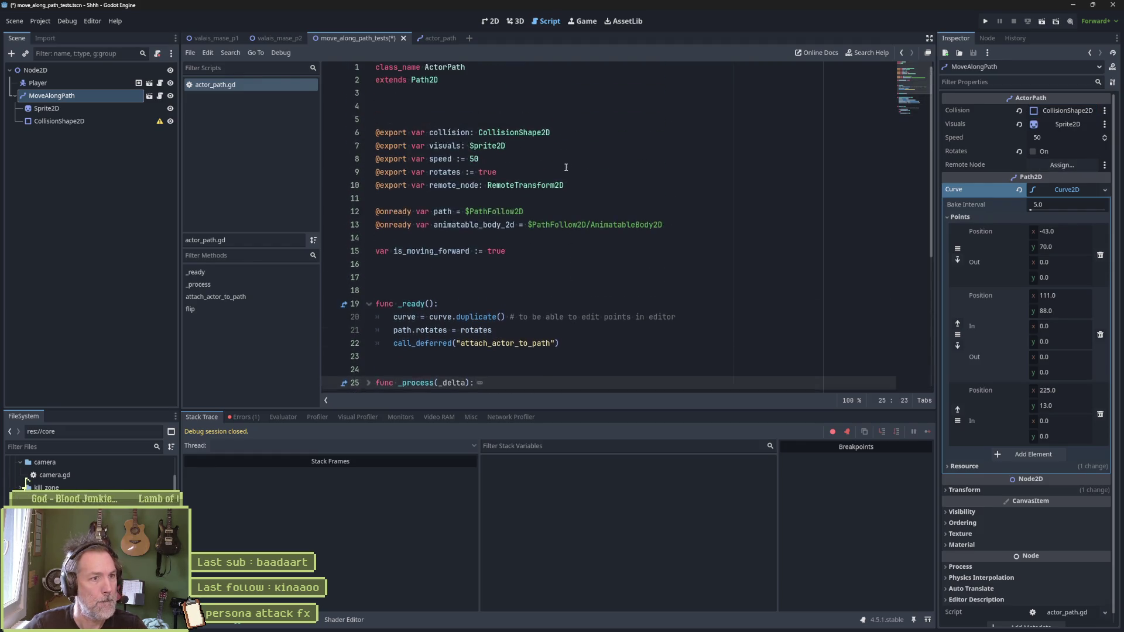
pyautogui.click(598, 193)
pyautogui.hotkey('ctrl', 'shift', 'k')
pyautogui.hotkey('ctrl', 's')
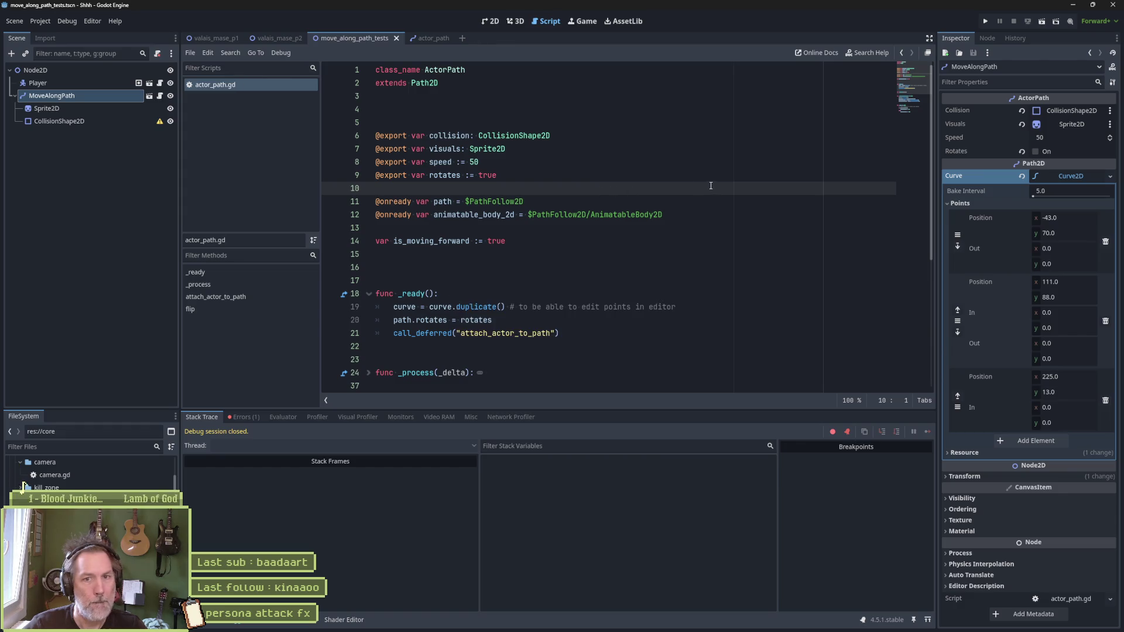
pyautogui.press('F6')
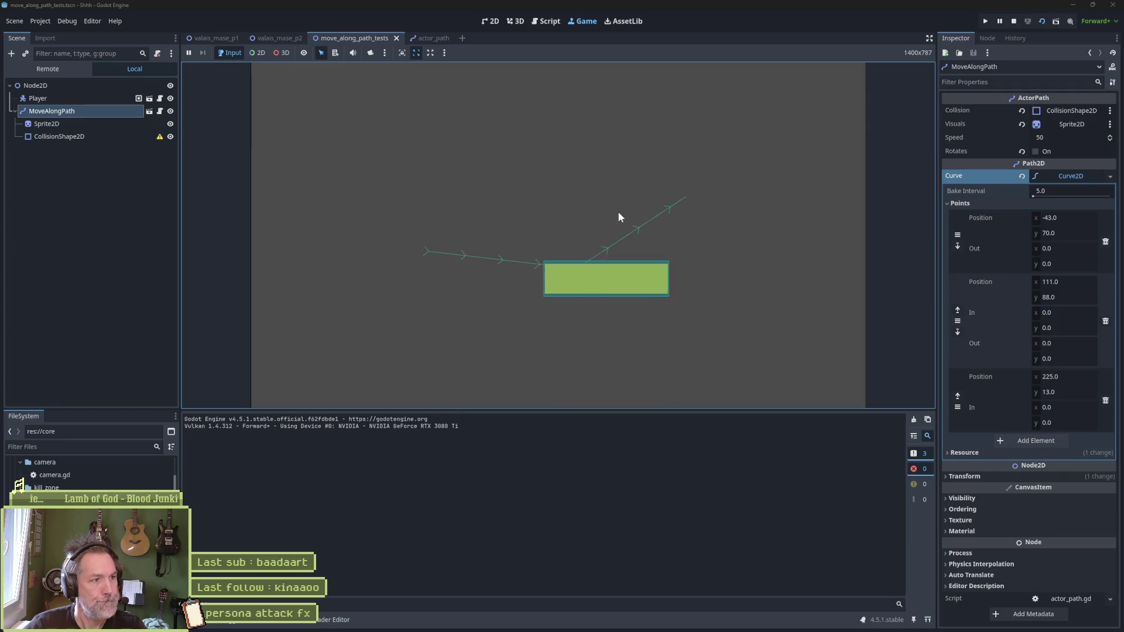
# Inspect AnimatableBody2D, CollisionShape2D and Sprite2D in the live remote tree, then stop the game
pyautogui.click(61, 70)
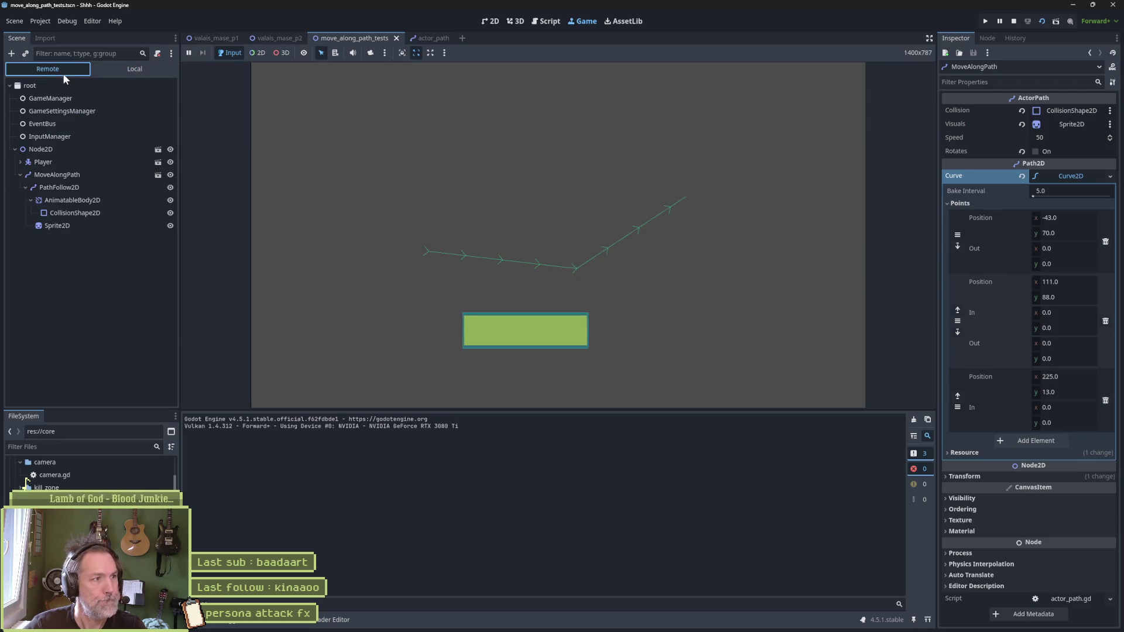
pyautogui.click(95, 203)
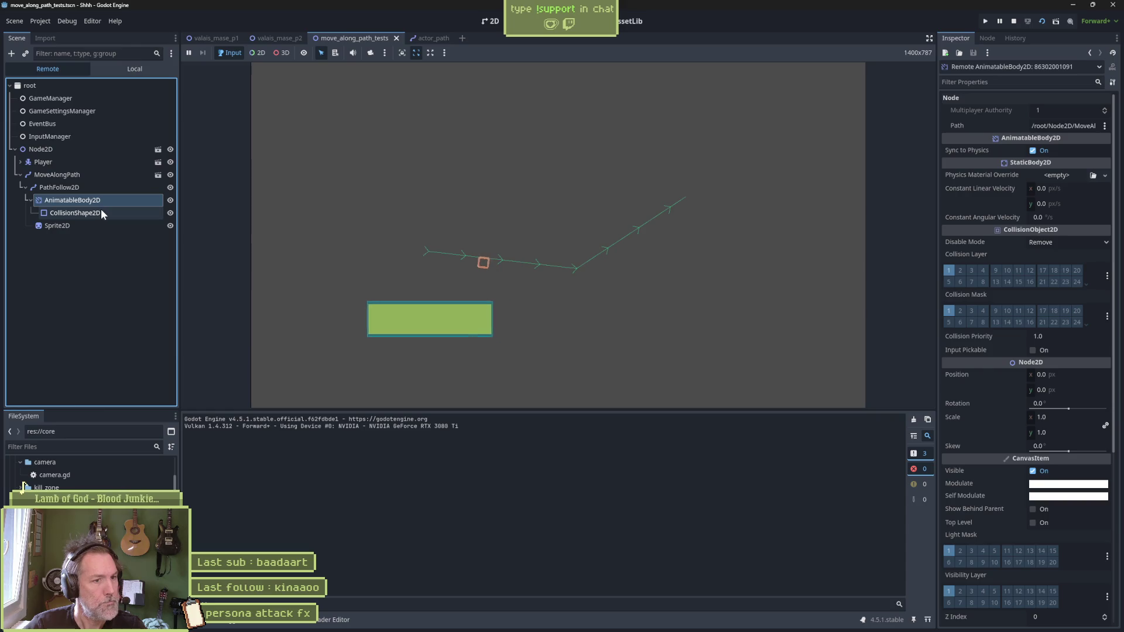
pyautogui.click(101, 209)
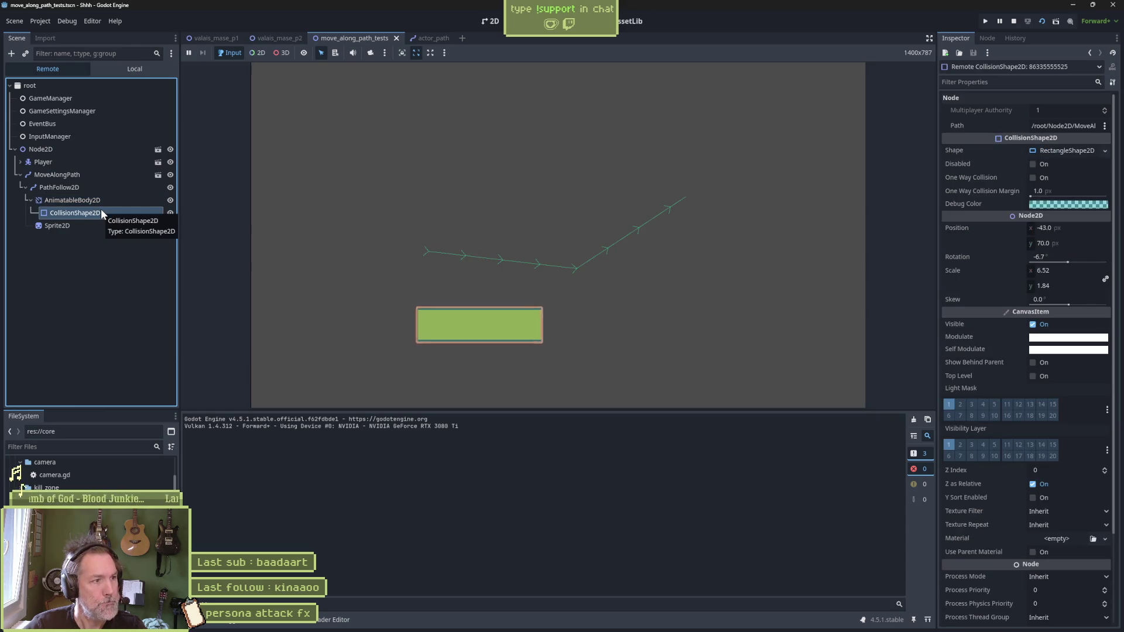
pyautogui.click(103, 224)
pyautogui.click(100, 201)
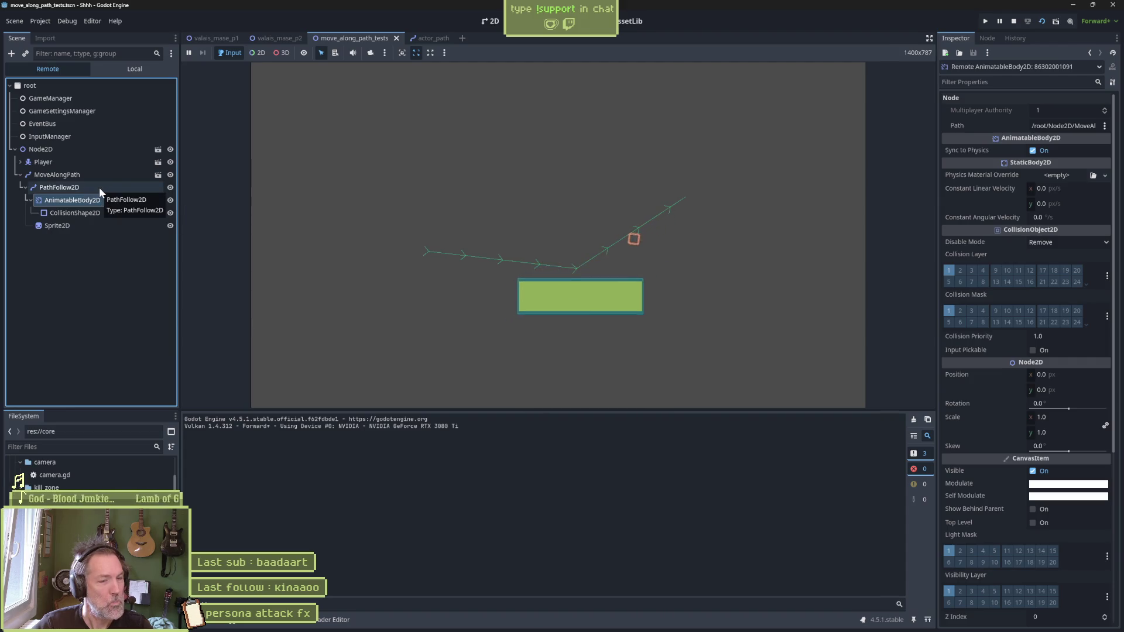
pyautogui.press('F8')
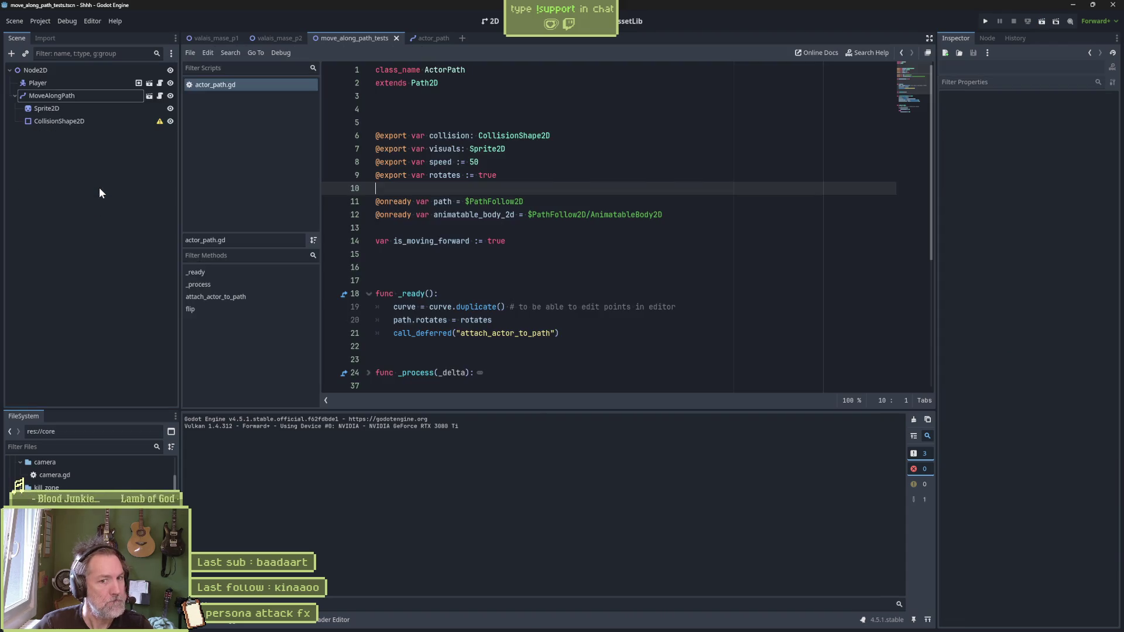
pyautogui.click(117, 125)
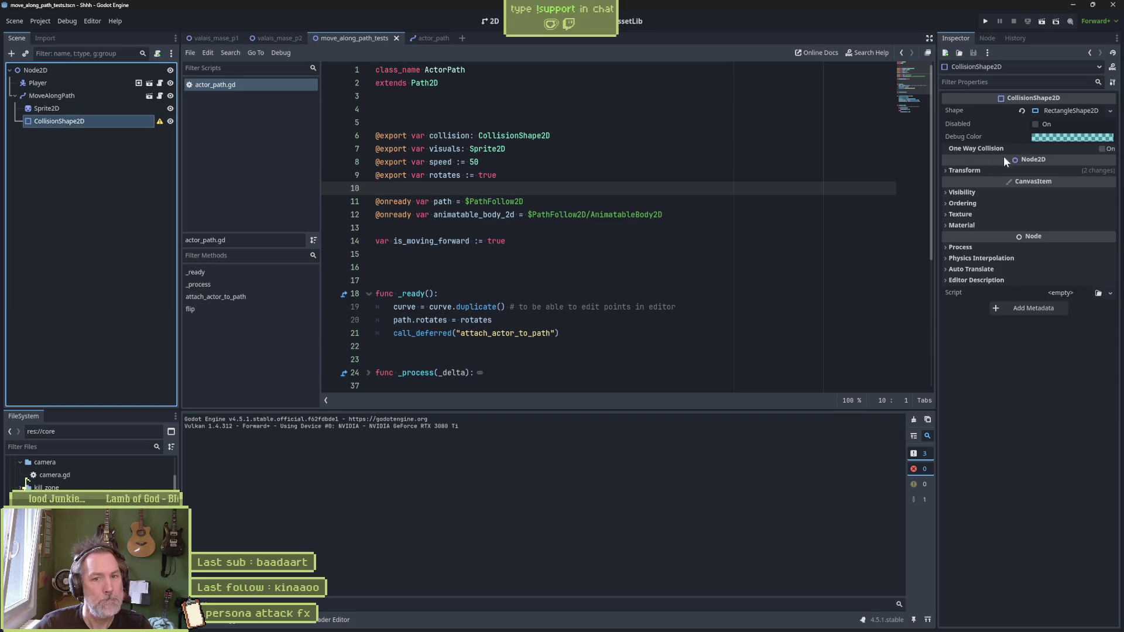
# In the actor_path scene, enable collision mask bit 2 on the body and run that scene
pyautogui.click(100, 97)
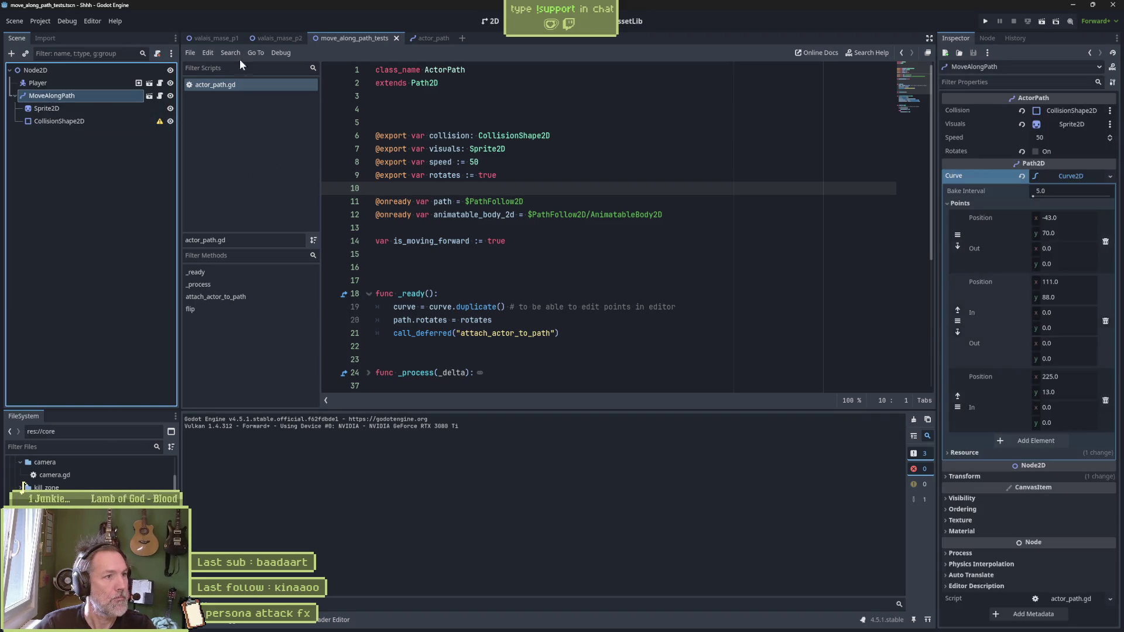
pyautogui.click(427, 38)
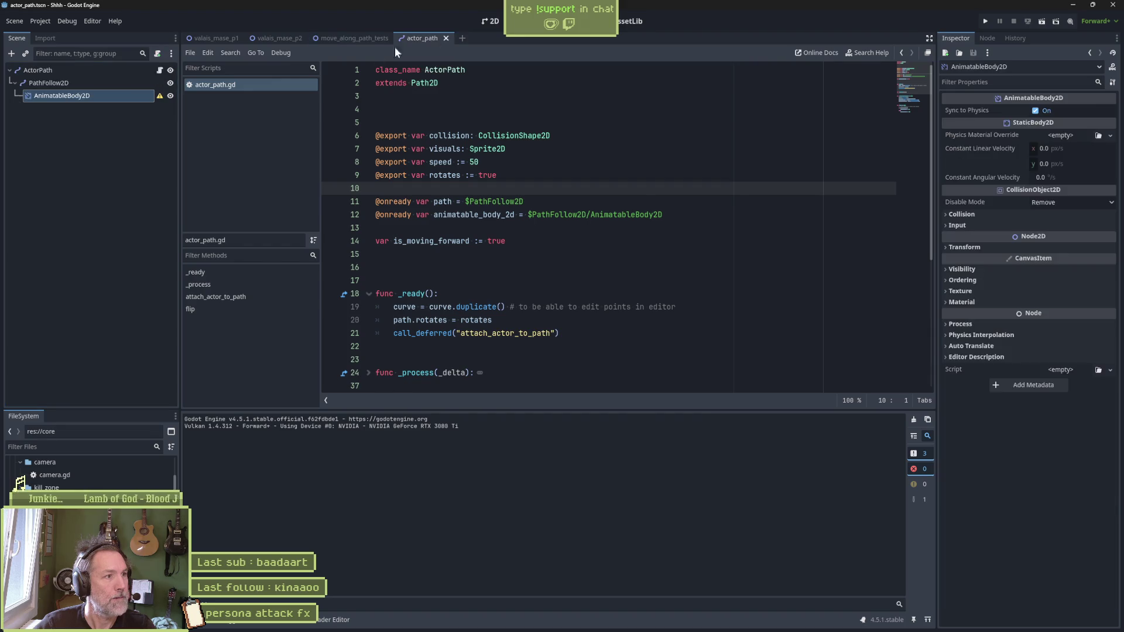
pyautogui.click(992, 213)
pyautogui.click(965, 284)
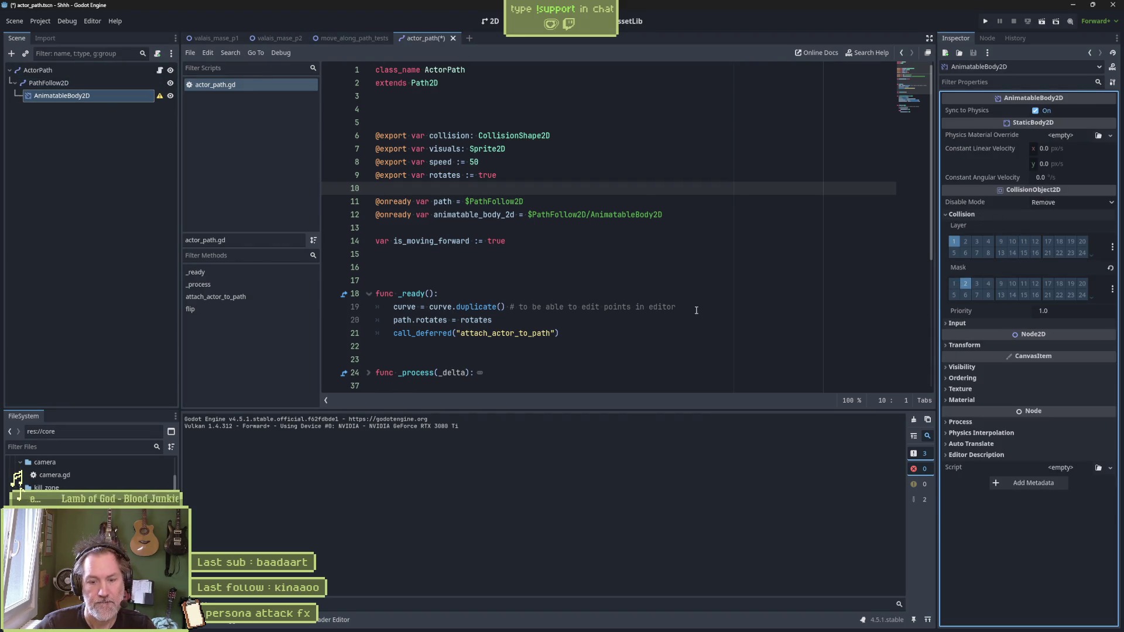
pyautogui.press('F6')
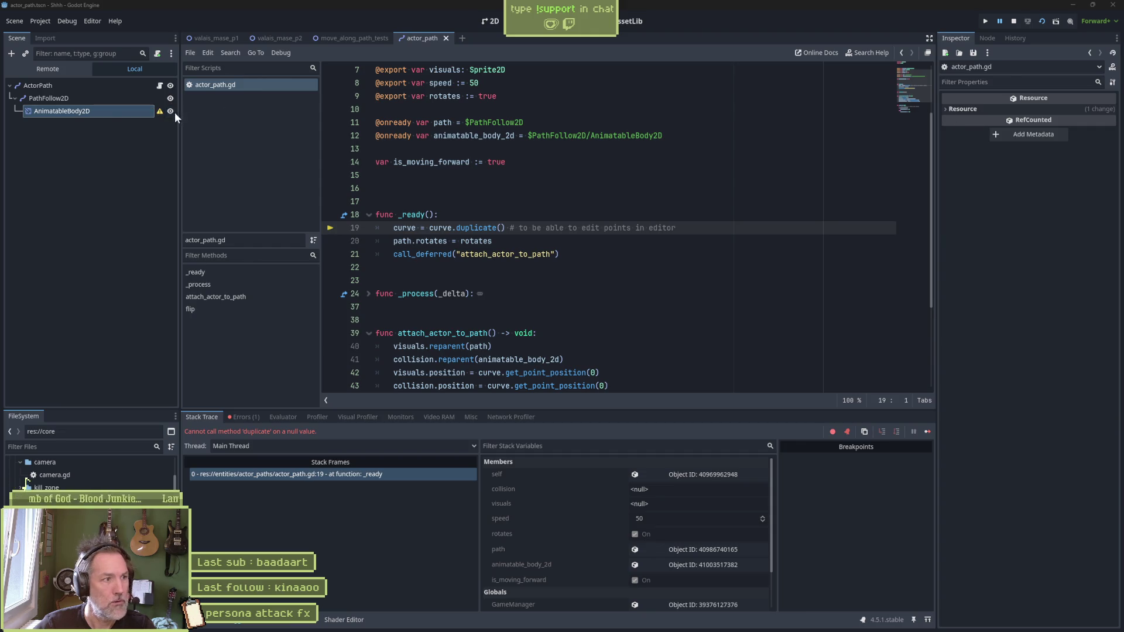
# Put AnimatableBody2D on collision layer 2 with mask 1, then rerun move_along_path_tests
pyautogui.click(103, 109)
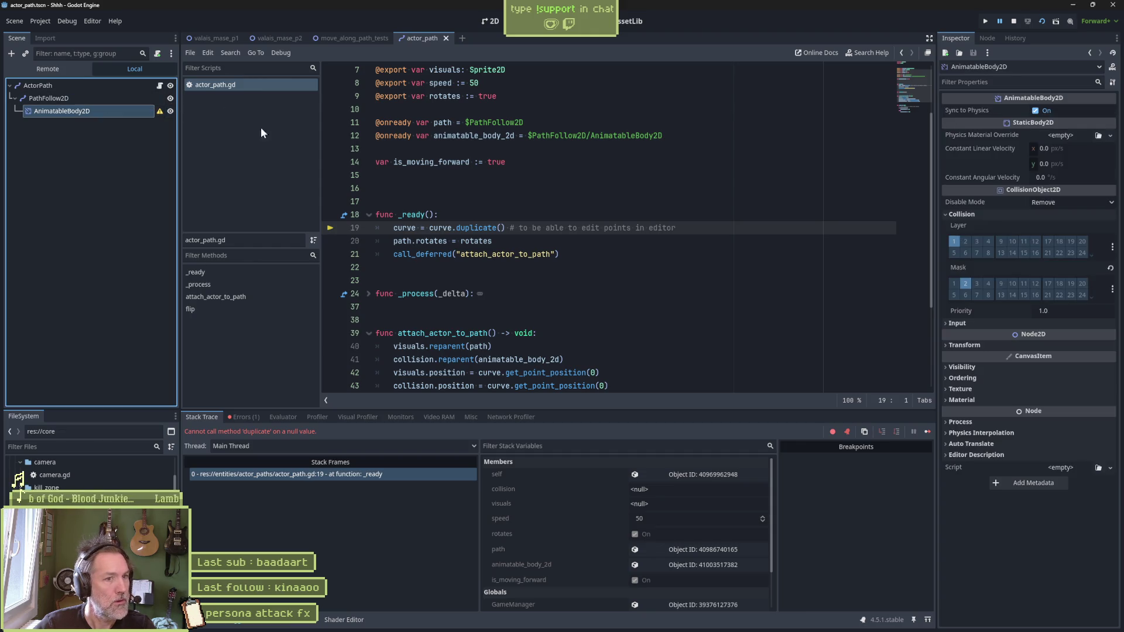
pyautogui.click(954, 241)
pyautogui.click(965, 241)
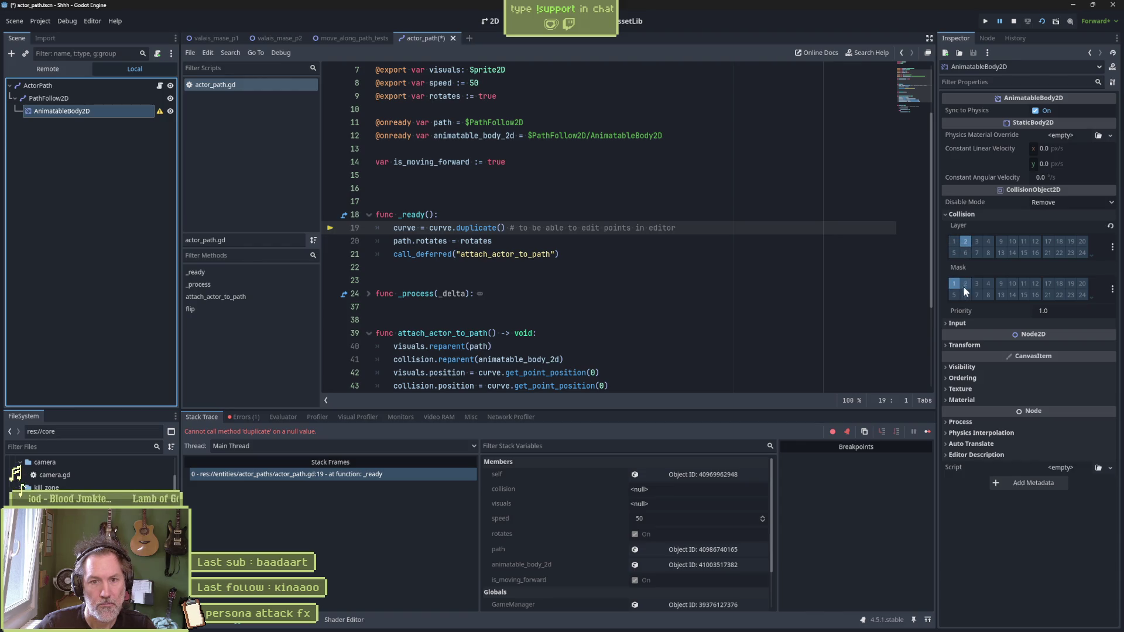
pyautogui.click(351, 38)
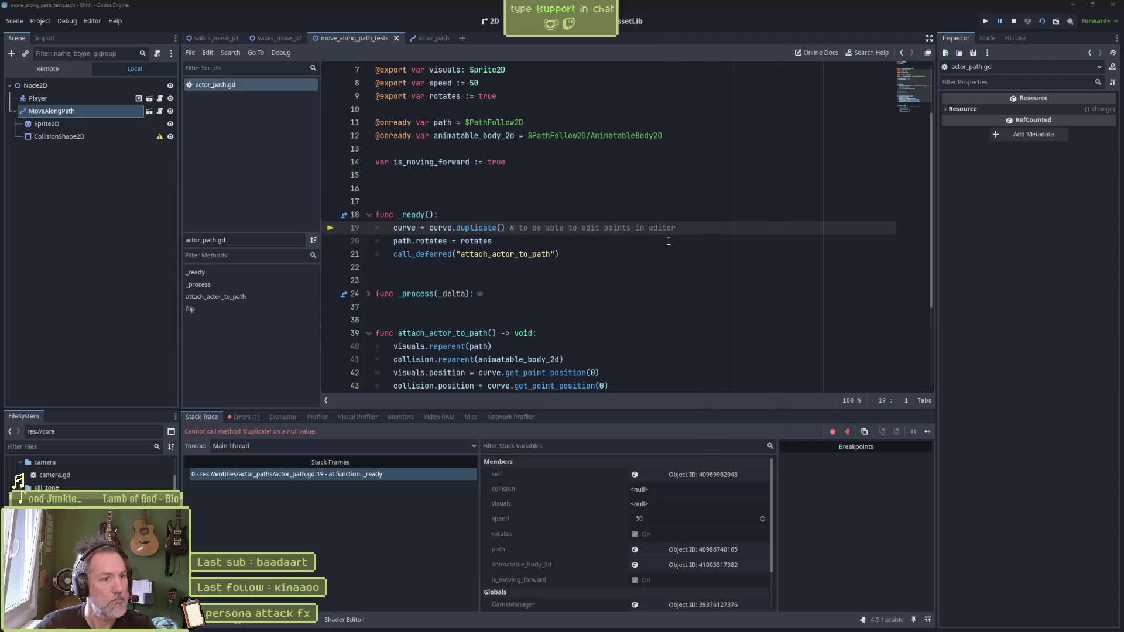
pyautogui.click(668, 241)
pyautogui.press('F6')
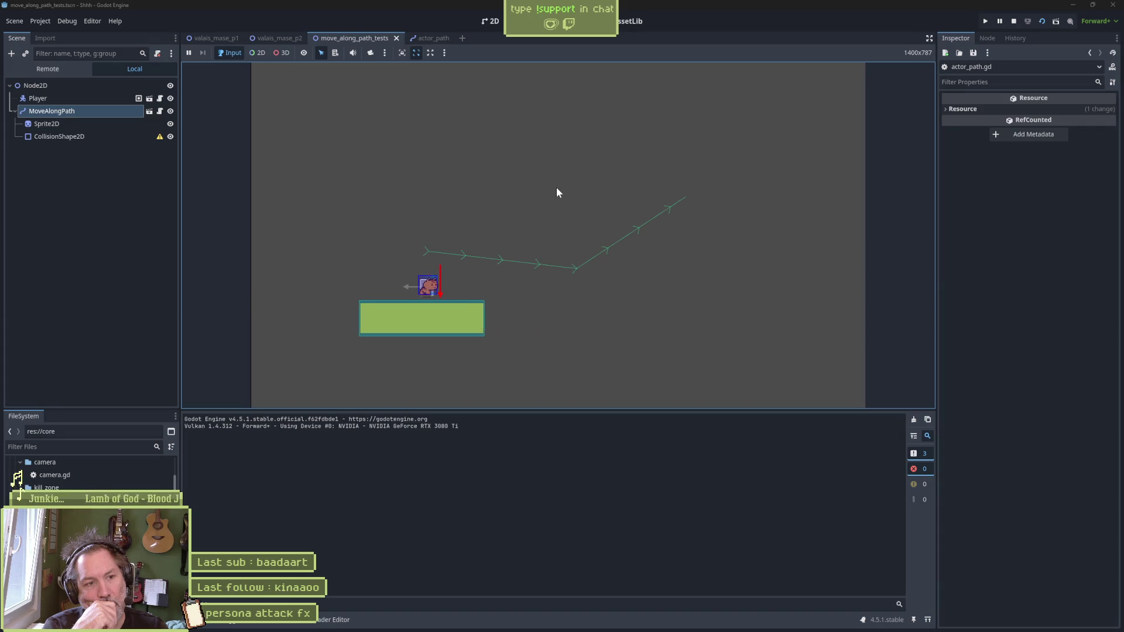
# Stop the test game and return to the actor_path scene tab
pyautogui.press('F8')
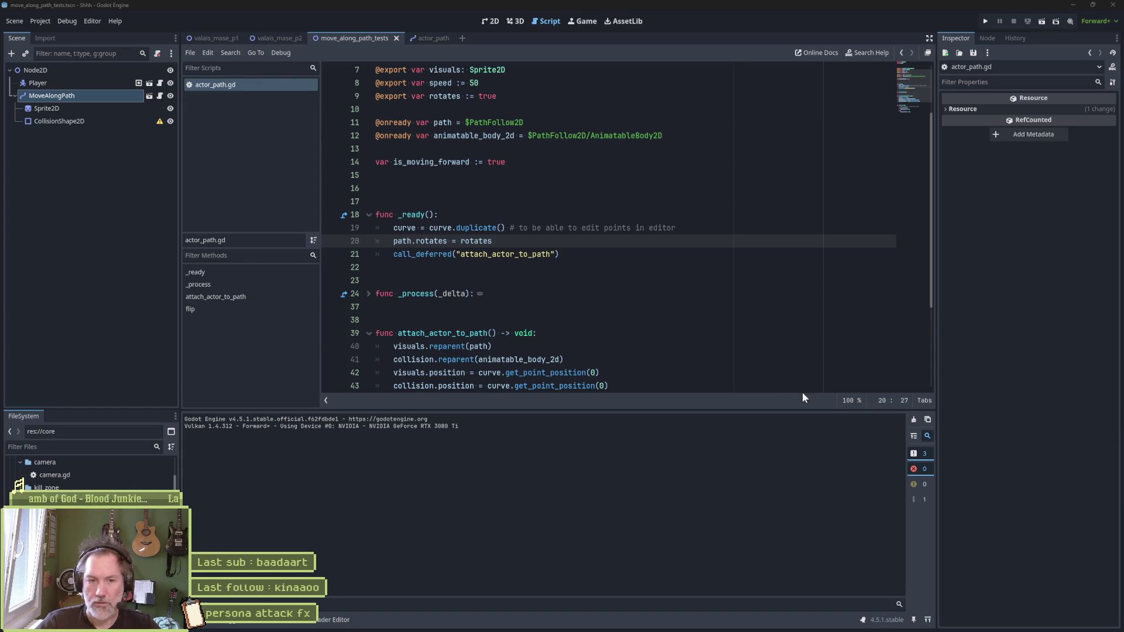
pyautogui.click(630, 319)
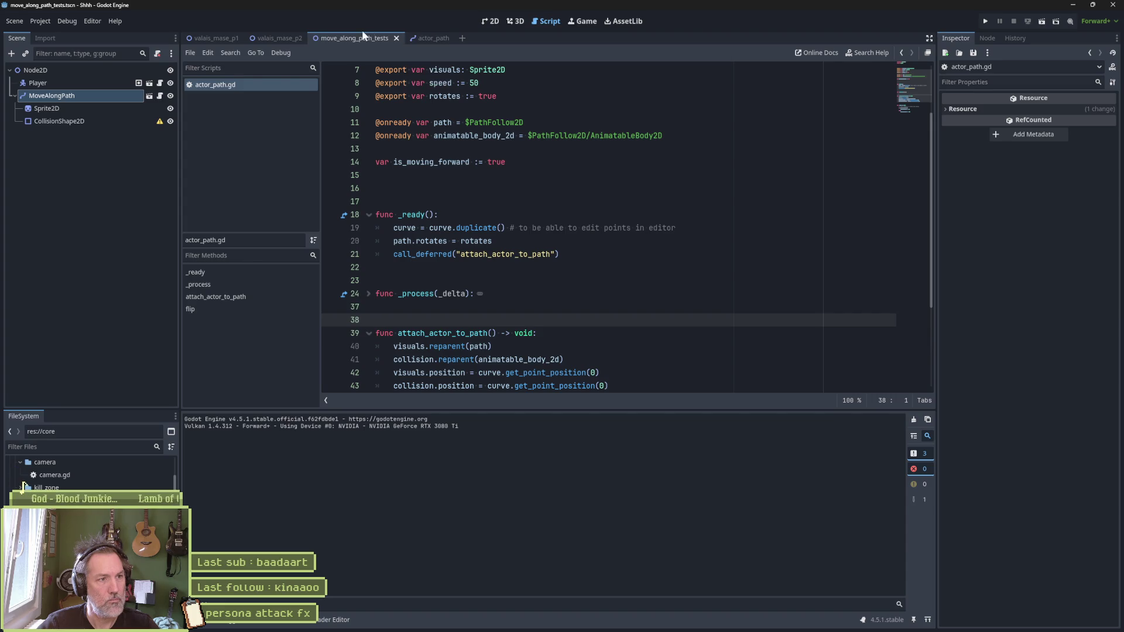
pyautogui.click(433, 38)
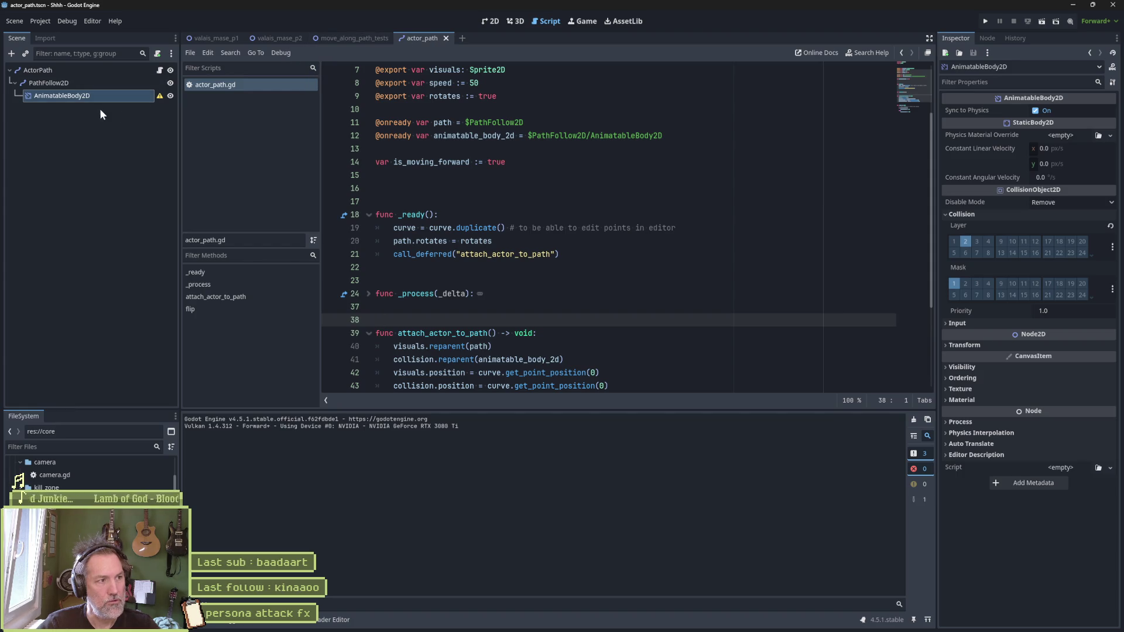
# Add a CollisionShape2D under AnimatableBody2D in the ActorPath scene
pyautogui.hotkey('ctrl', 'a')
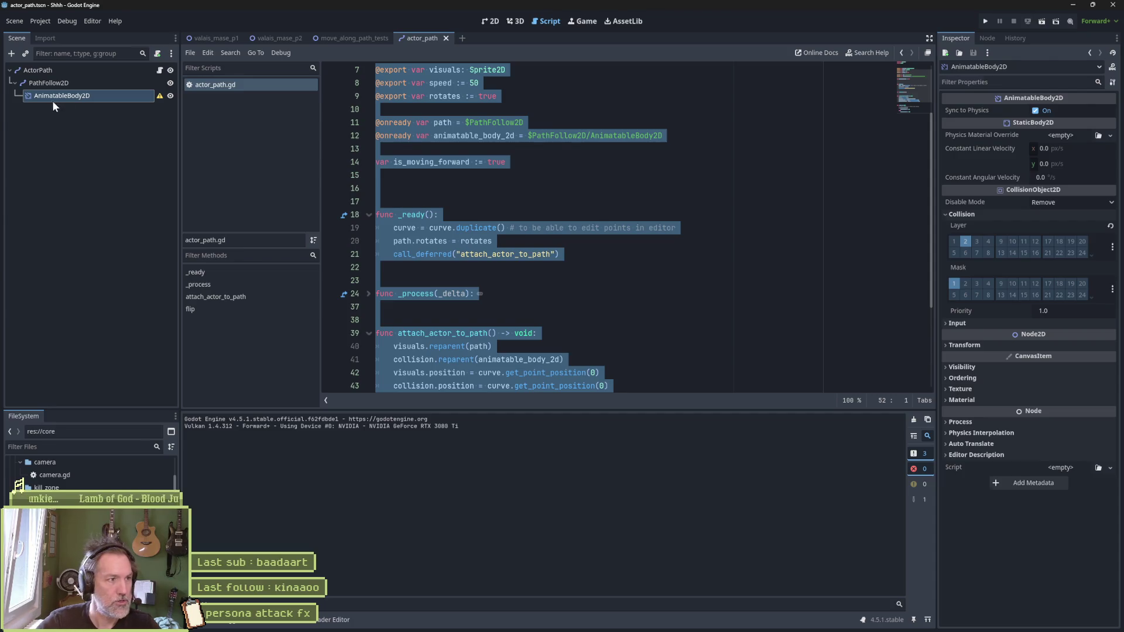
pyautogui.click(57, 91)
pyautogui.hotkey('ctrl', 'a')
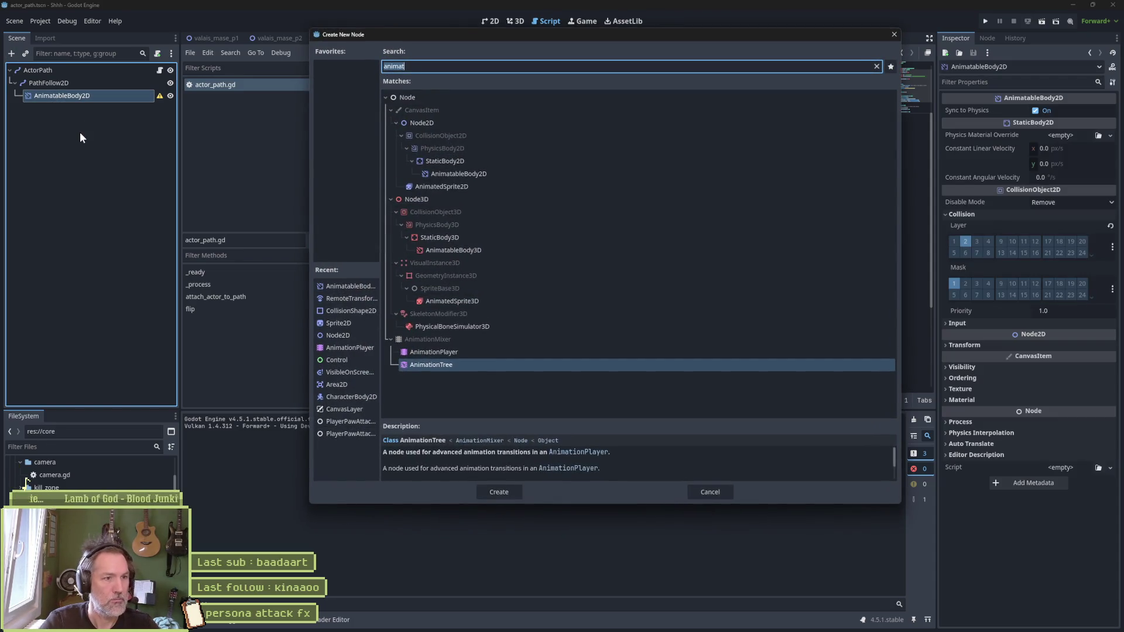
pyautogui.write('collisionshape')
pyautogui.press('Return')
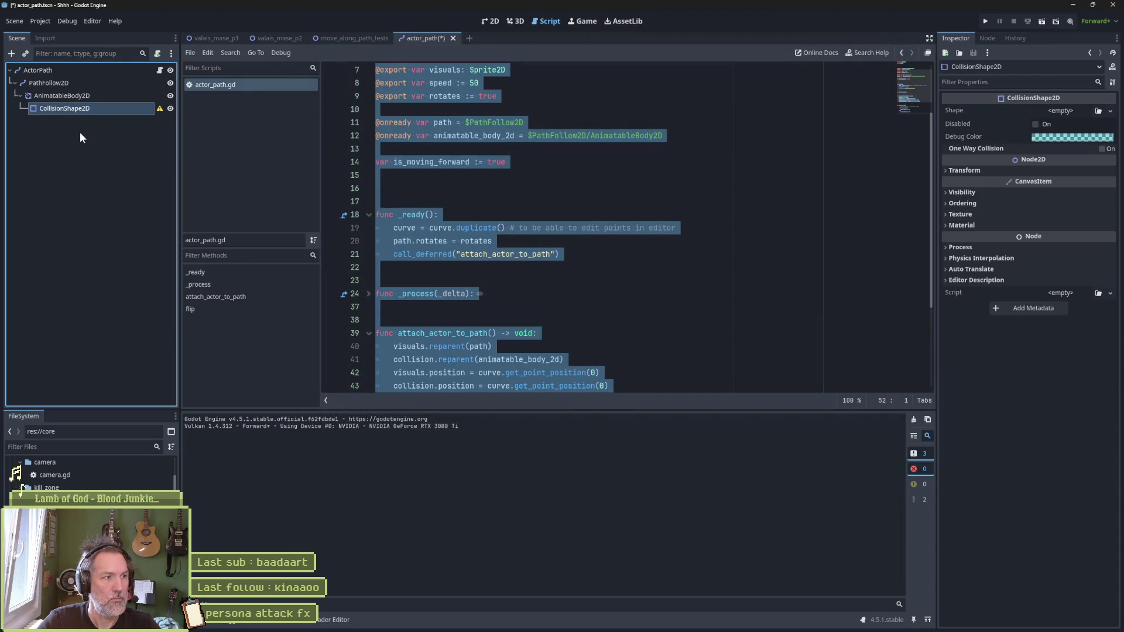
# Add a Sprite2D under PathFollow2D, then delete it again
pyautogui.press('Up')
pyautogui.press('Up')
pyautogui.hotkey('ctrl', 'a')
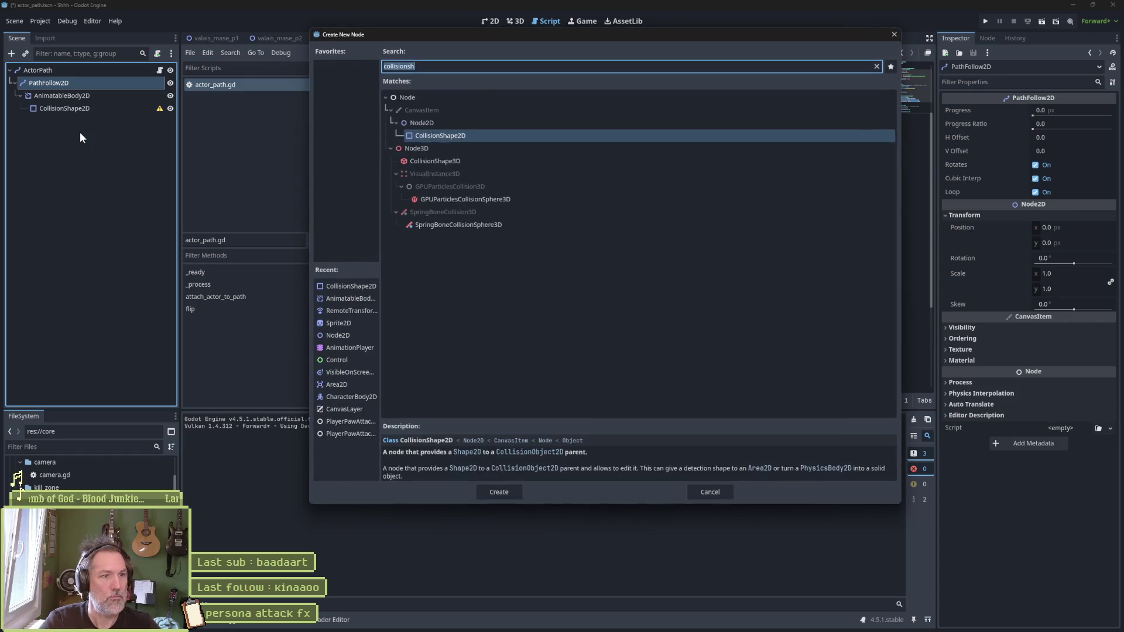
pyautogui.write('sprite')
pyautogui.press('Return')
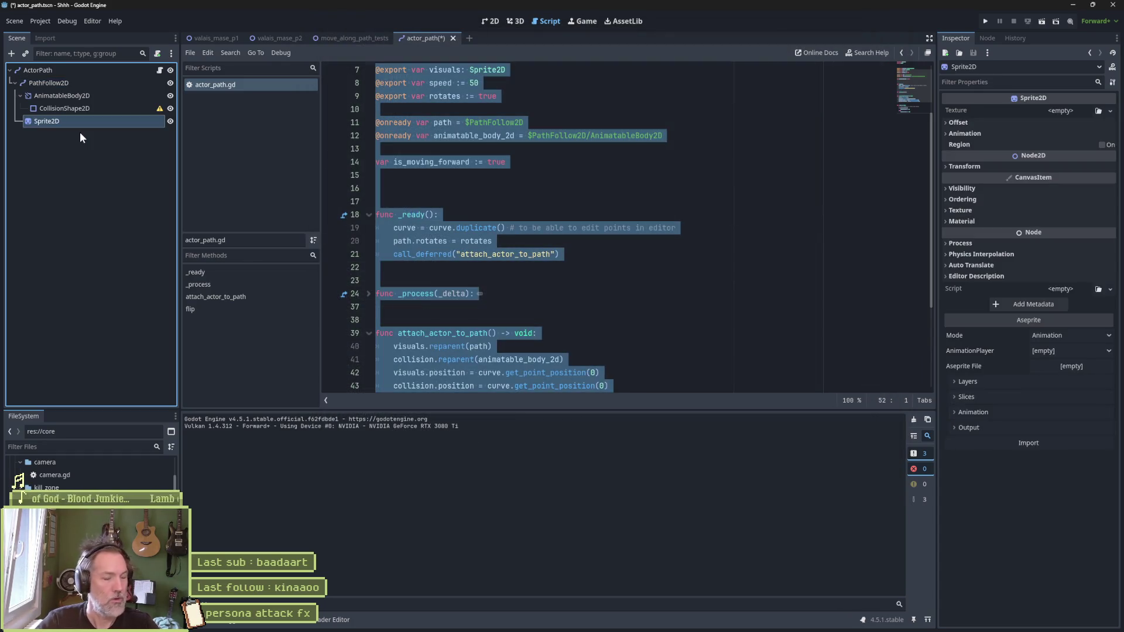
pyautogui.press('Delete')
pyautogui.click(533, 325)
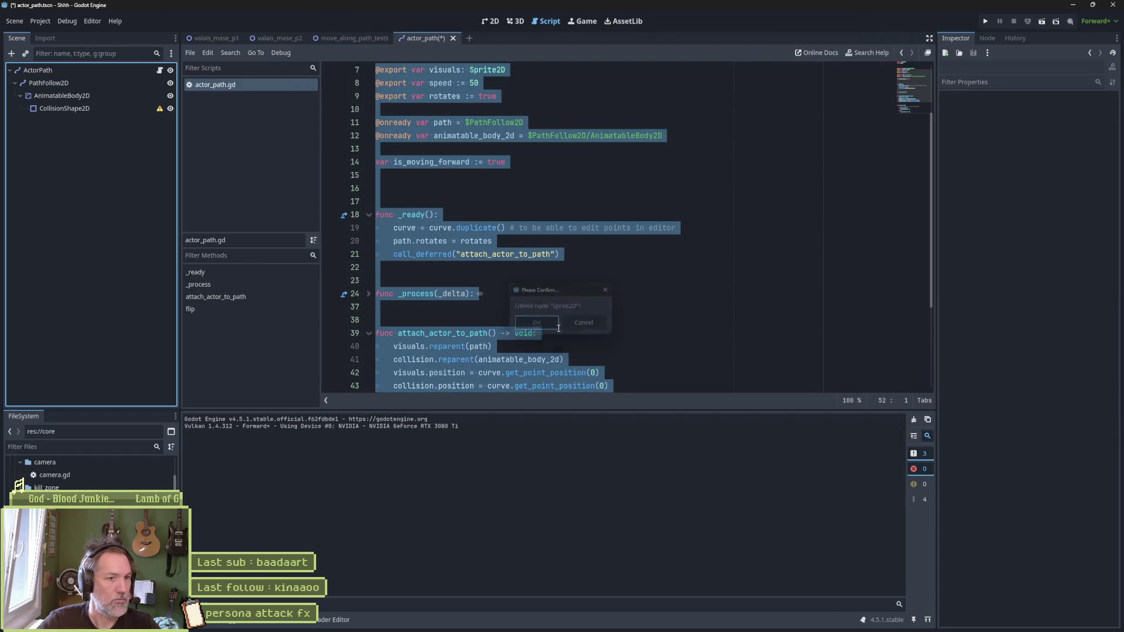
# Give CollisionShape2D a new RectangleShape2D stretched into a wide platform, and save actor_path
pyautogui.click(85, 111)
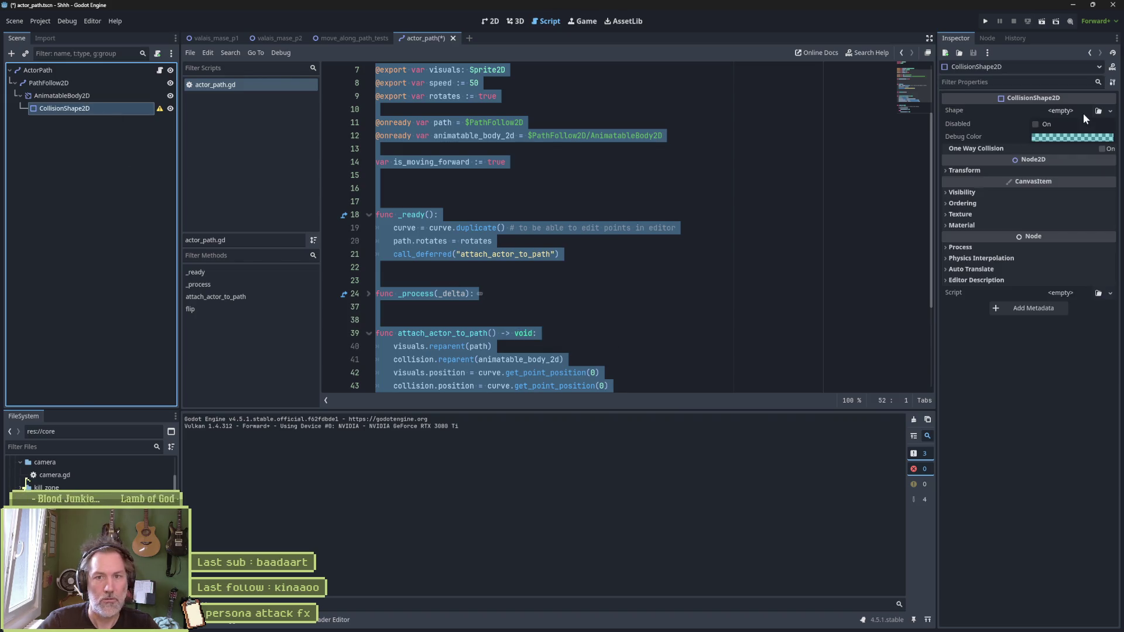
pyautogui.click(1109, 111)
pyautogui.click(1052, 186)
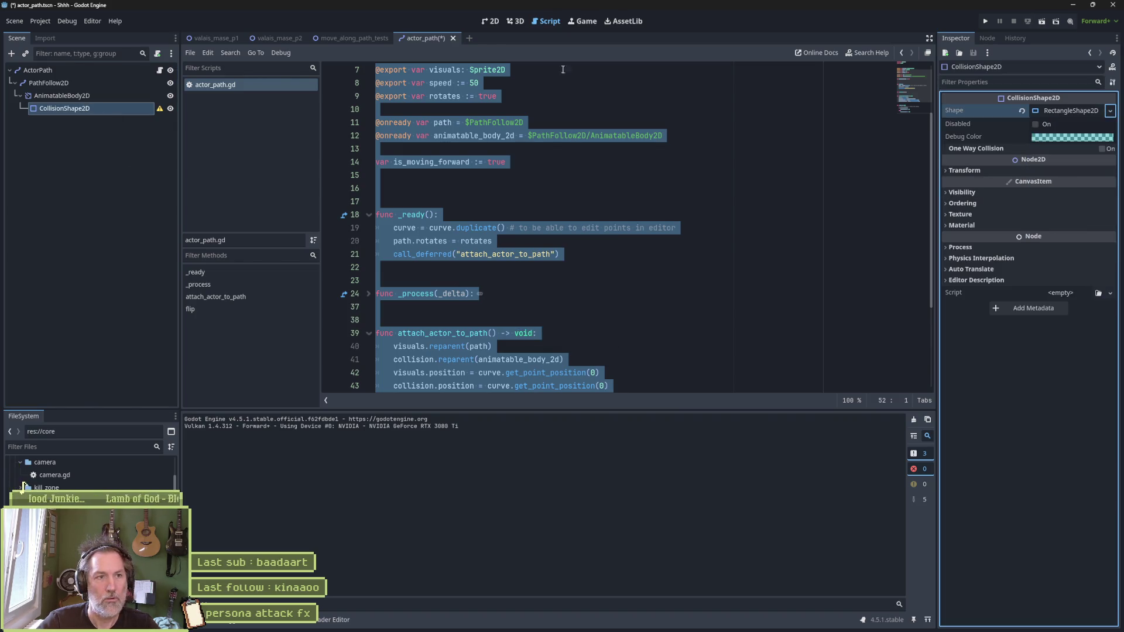
pyautogui.moveTo(559, 248); pyautogui.dragTo(697, 275)
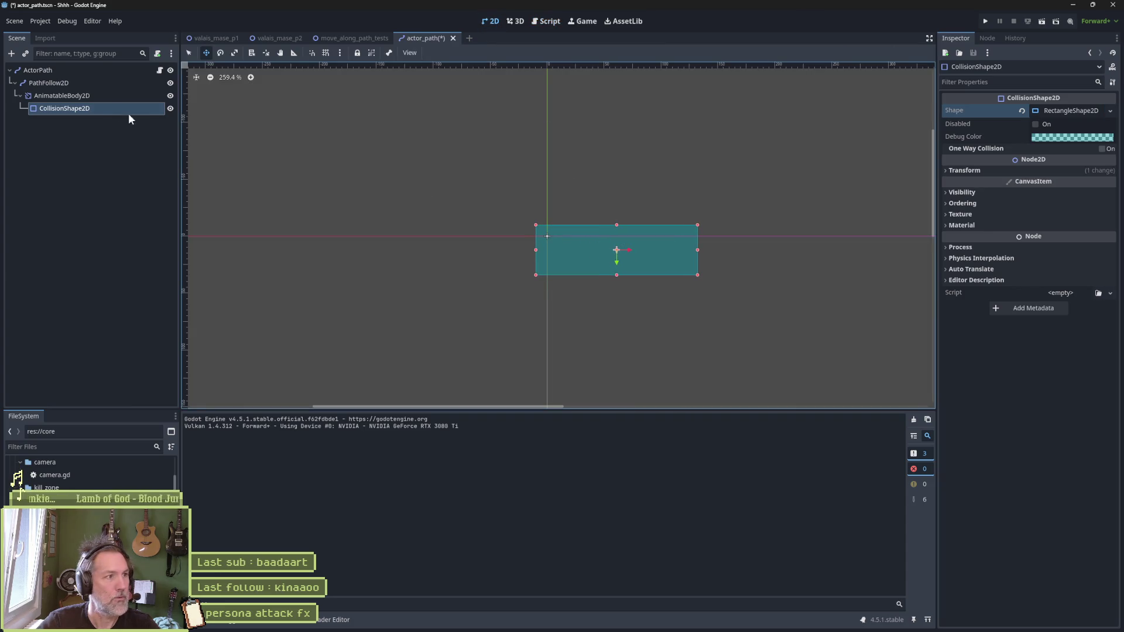
pyautogui.click(83, 73)
pyautogui.hotkey('ctrl', 's')
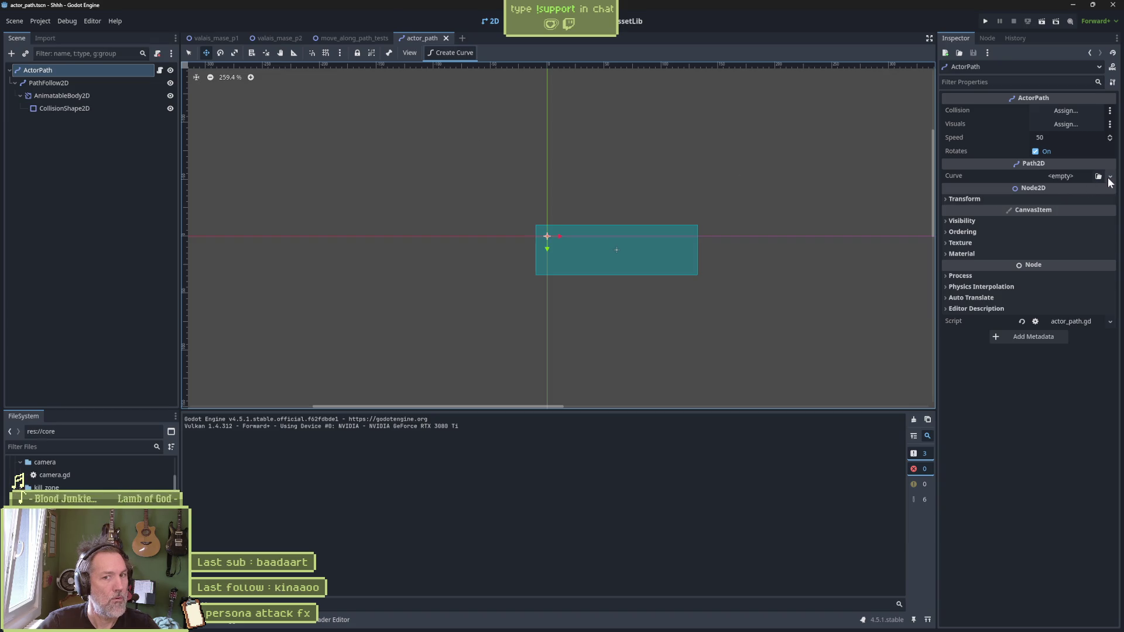
# Run the move_along_path_tests scene with F6 and stop it with F8
pyautogui.click(349, 37)
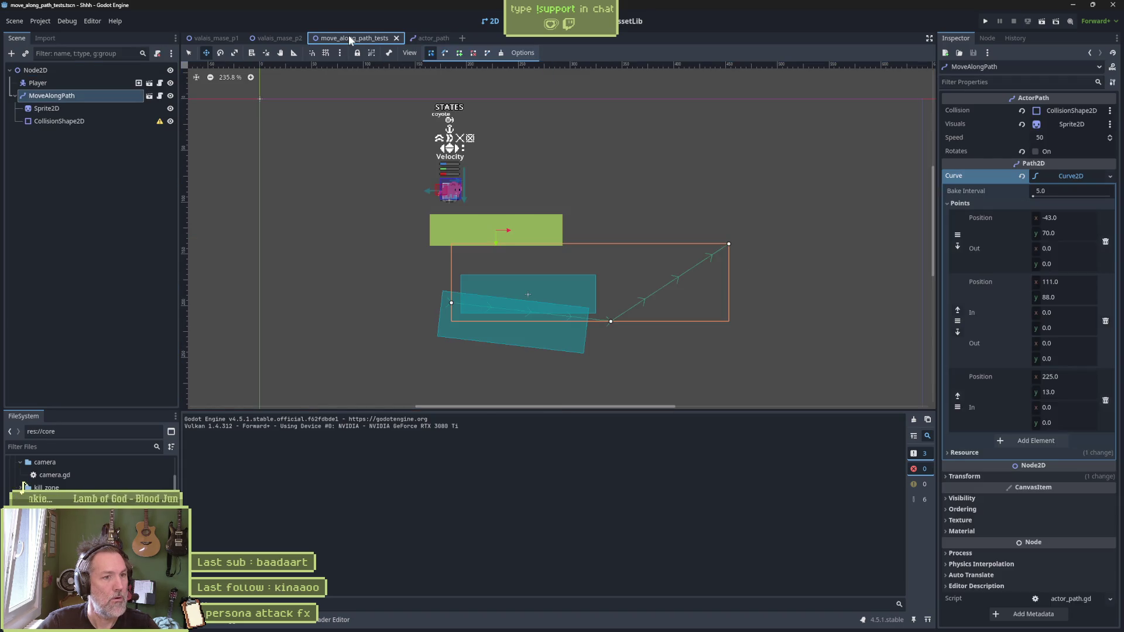
pyautogui.press('F6')
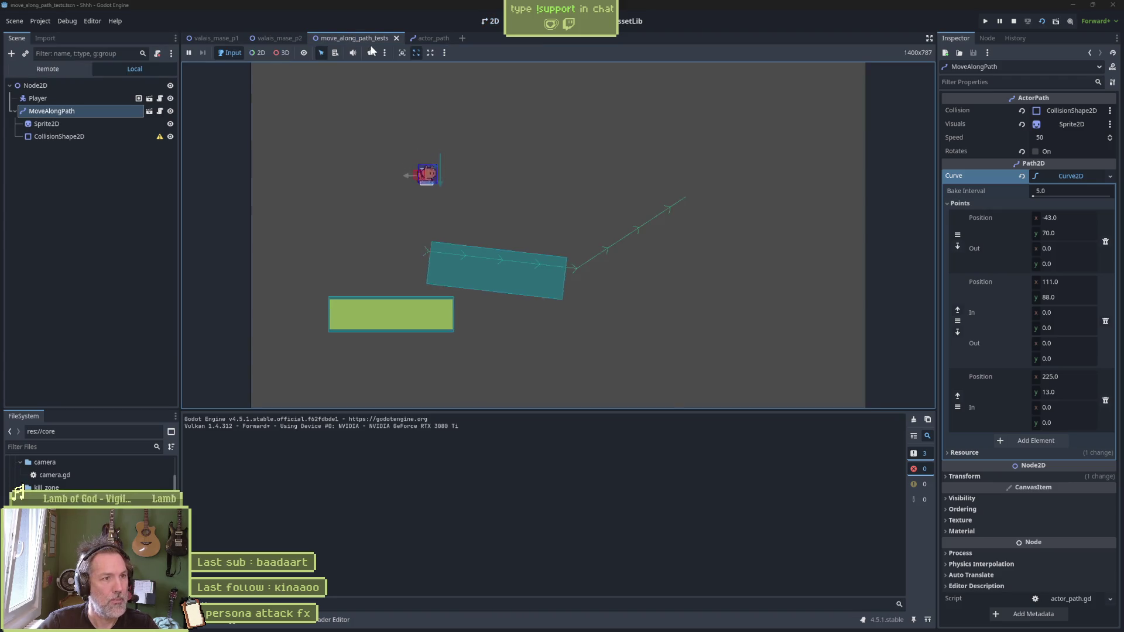
pyautogui.press('F8')
# In the actor_path scene, inspect the CollisionShape2D and the AnimatableBody2D's physics settings
pyautogui.click(426, 38)
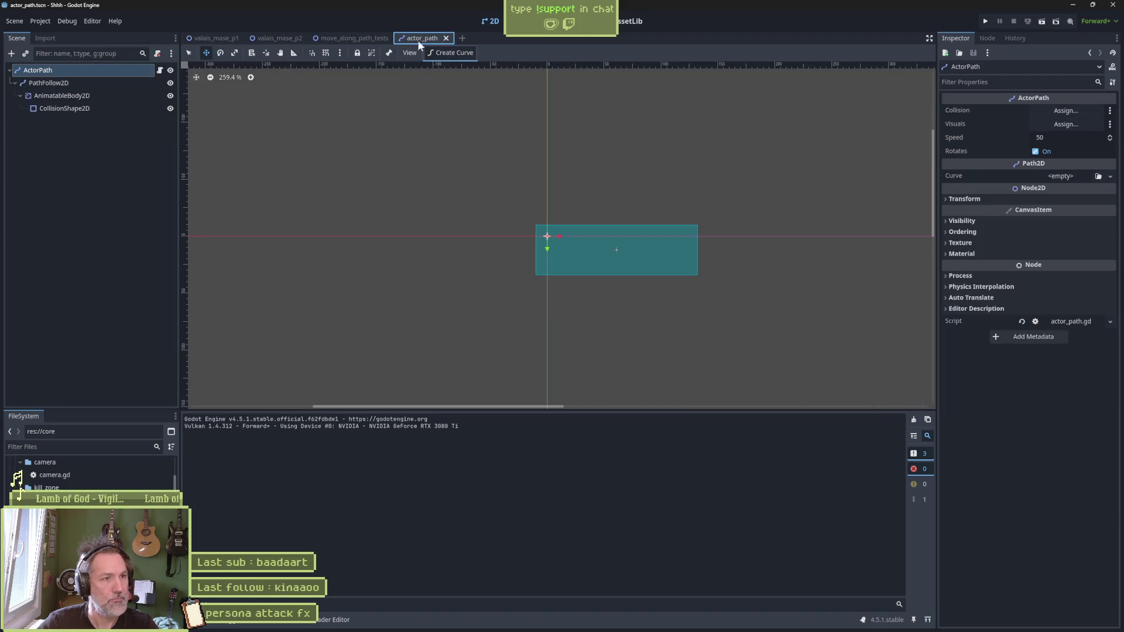
pyautogui.click(96, 108)
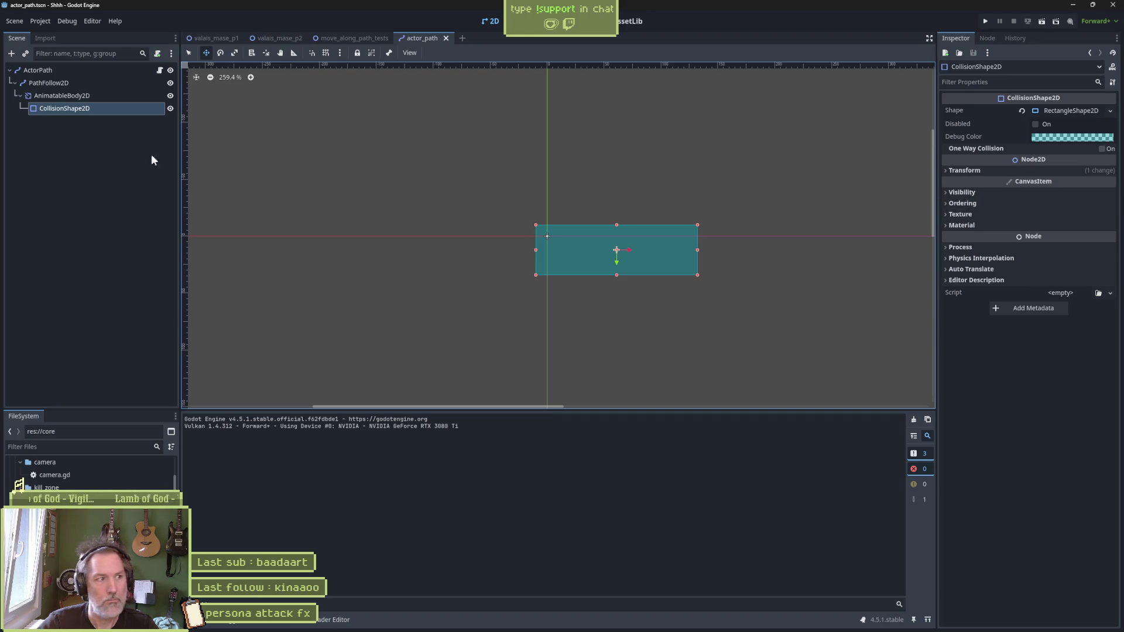
pyautogui.click(88, 97)
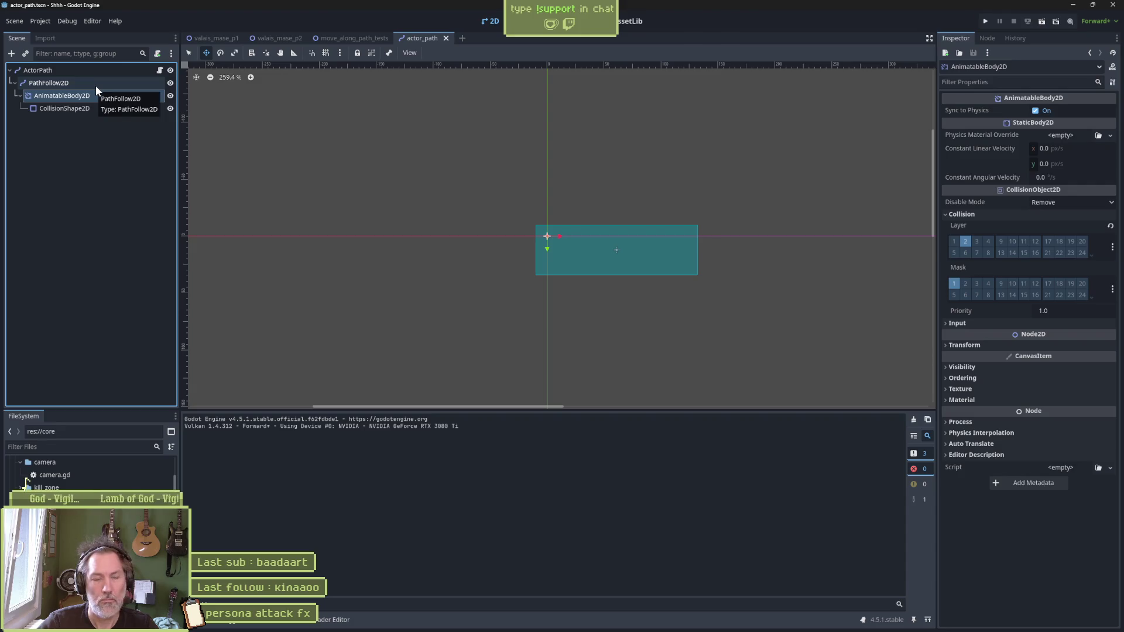
# Rerun and stop the move_along_path_tests scene, then bring up actor_path.gd
pyautogui.click(355, 38)
pyautogui.press('F6')
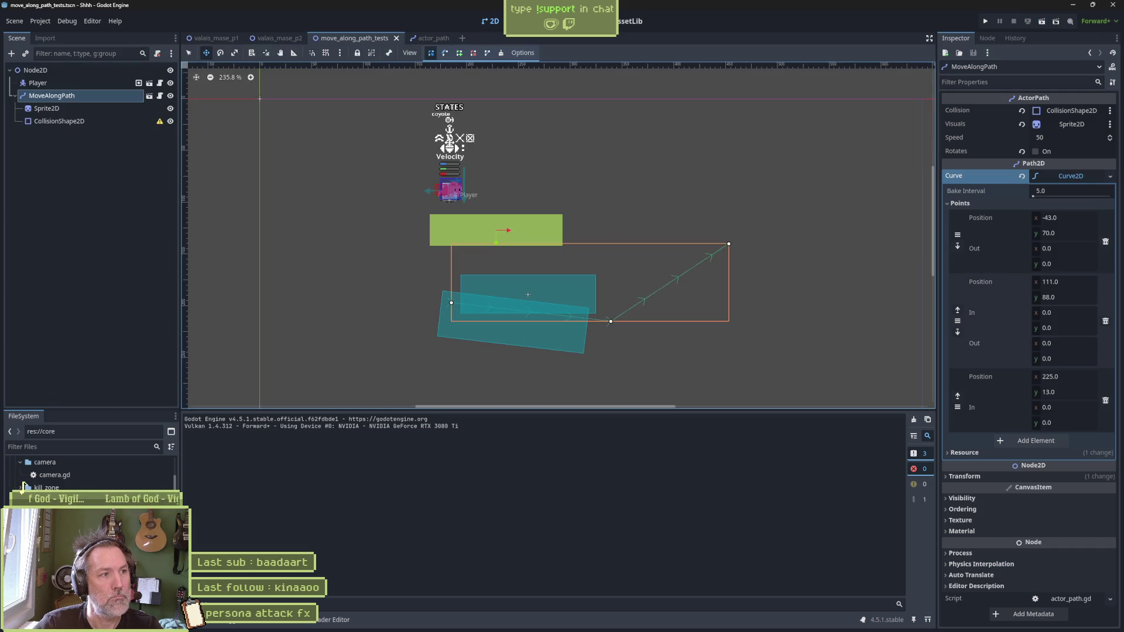
pyautogui.press('F8')
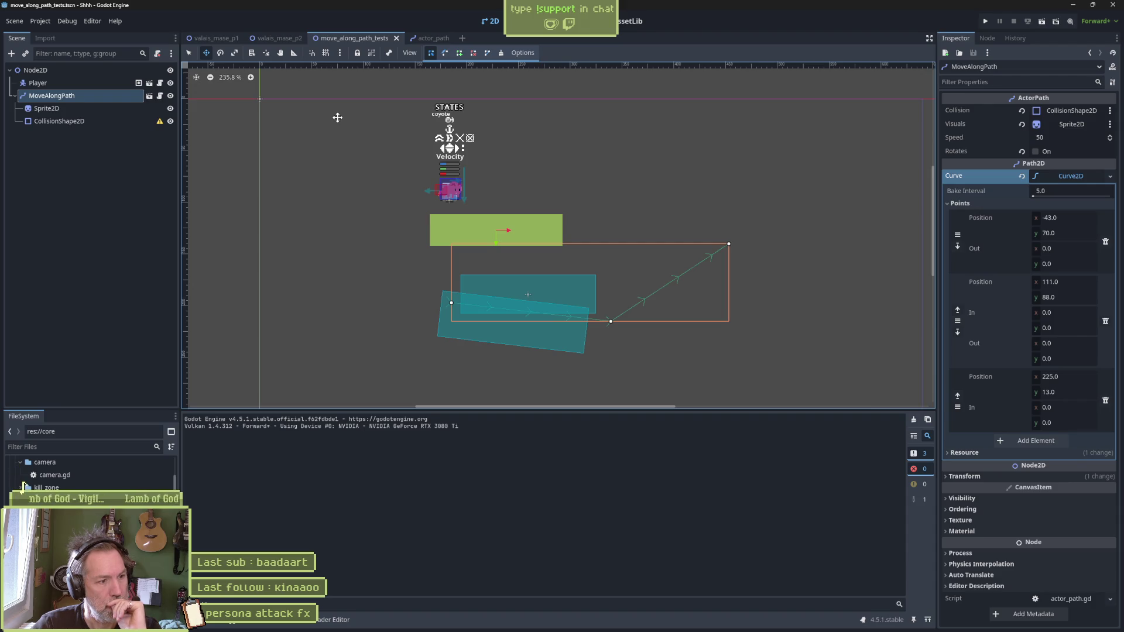
pyautogui.click(543, 21)
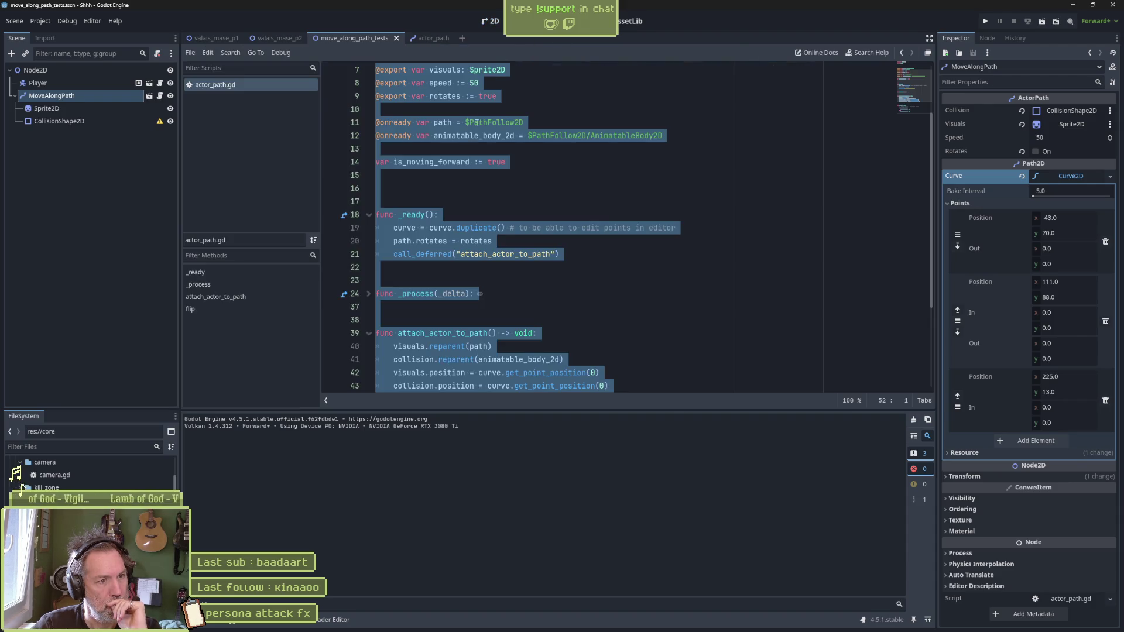
# Move the call_deferred("attach_actor_to_path") line to the top of _ready with Alt+Up
pyautogui.click(485, 188)
pyautogui.click(576, 256)
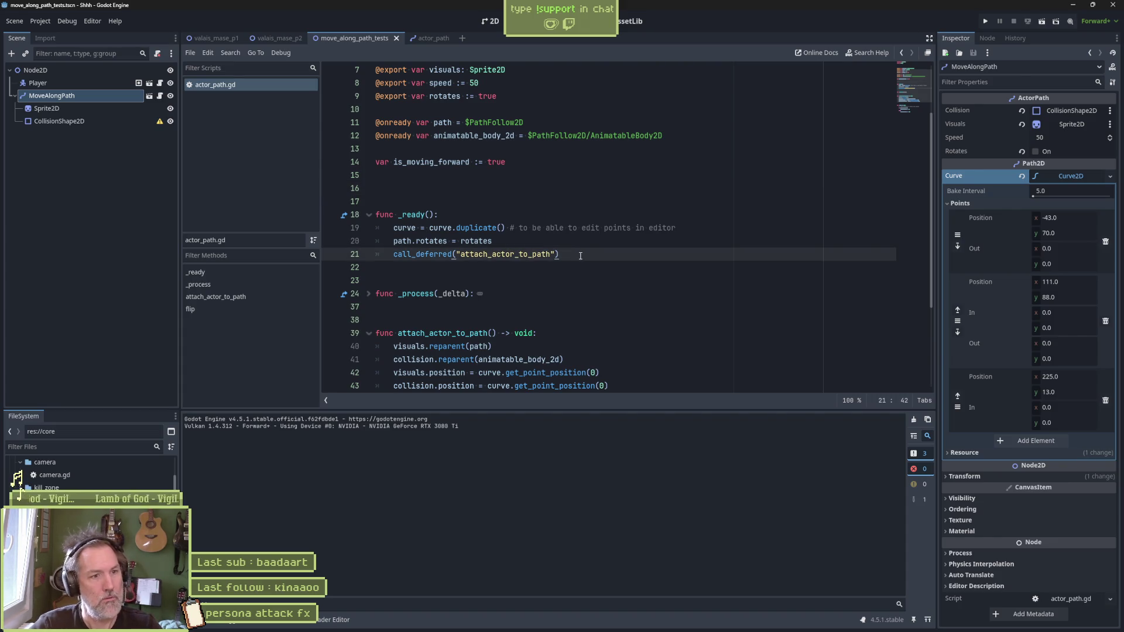
pyautogui.hotkey('alt', 'Up')
pyautogui.hotkey('alt', 'Up')
# Test-run the change, stop it, and show the actor_path scene in 2D
pyautogui.press('F6')
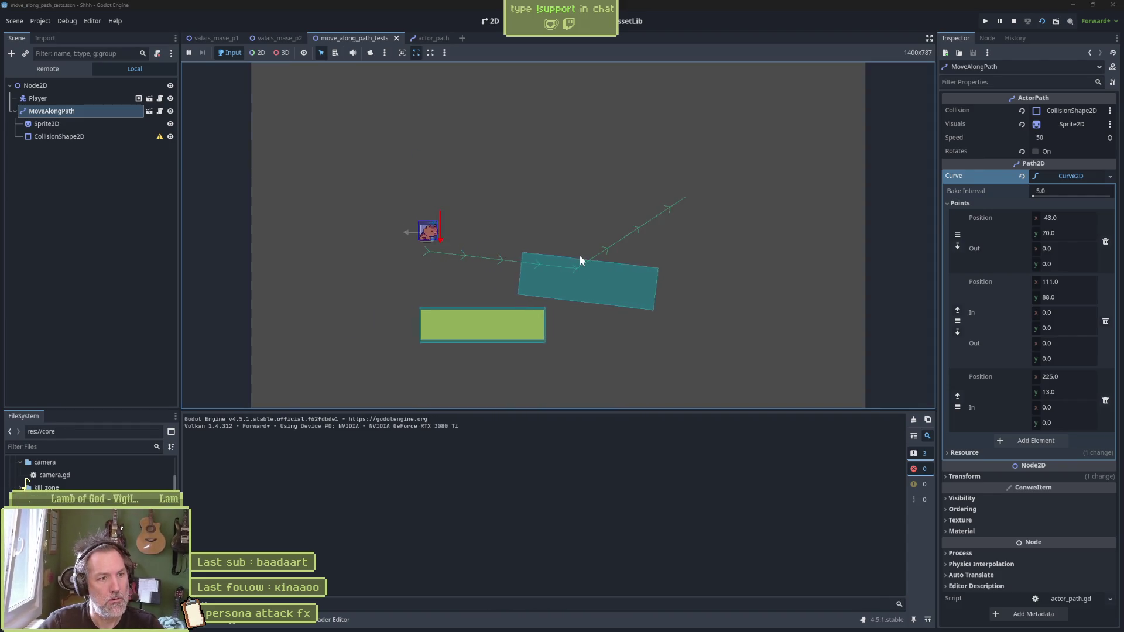
pyautogui.press('F8')
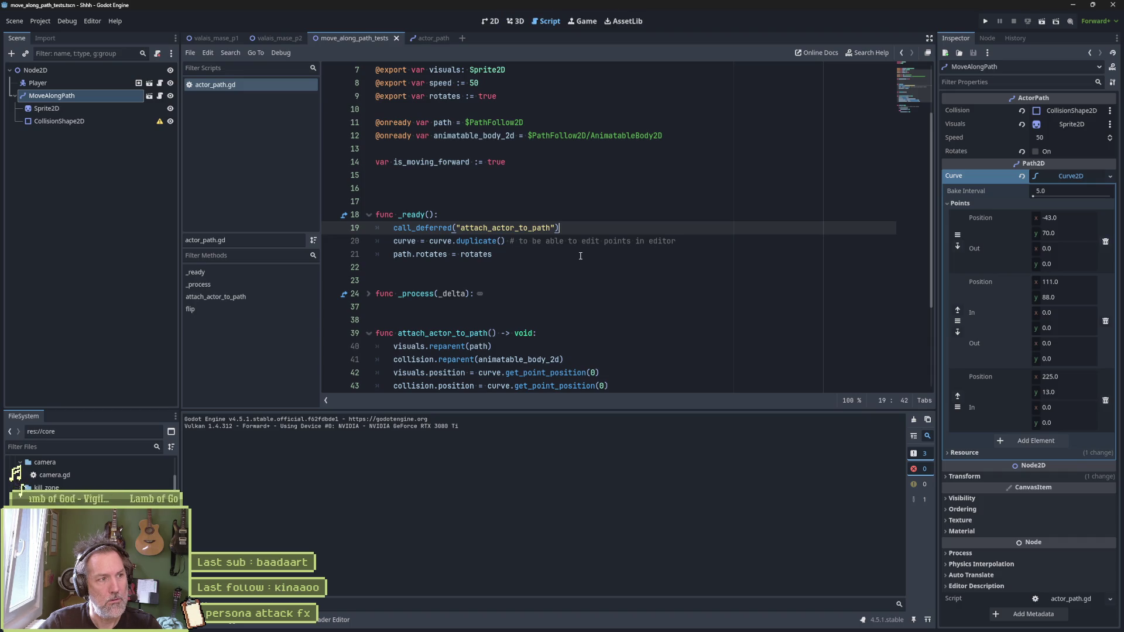
pyautogui.click(413, 37)
pyautogui.click(500, 20)
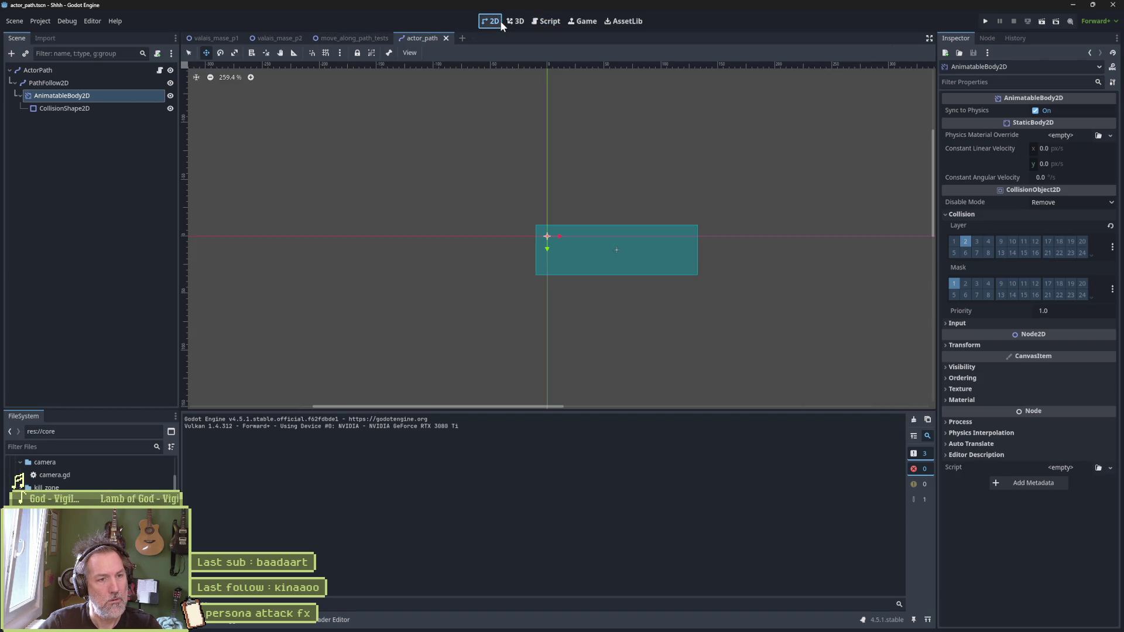
# Drag the CollisionShape2D rectangle to center it on the origin and save the actor_path scene
pyautogui.click(86, 111)
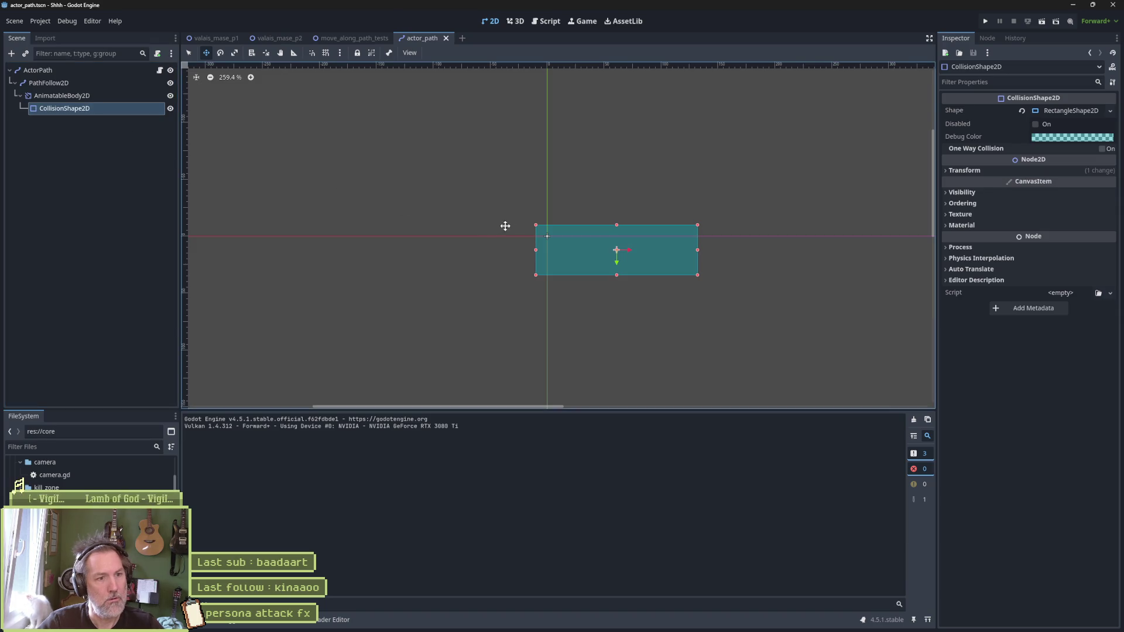
pyautogui.moveTo(582, 234); pyautogui.dragTo(517, 225)
pyautogui.hotkey('ctrl', 's')
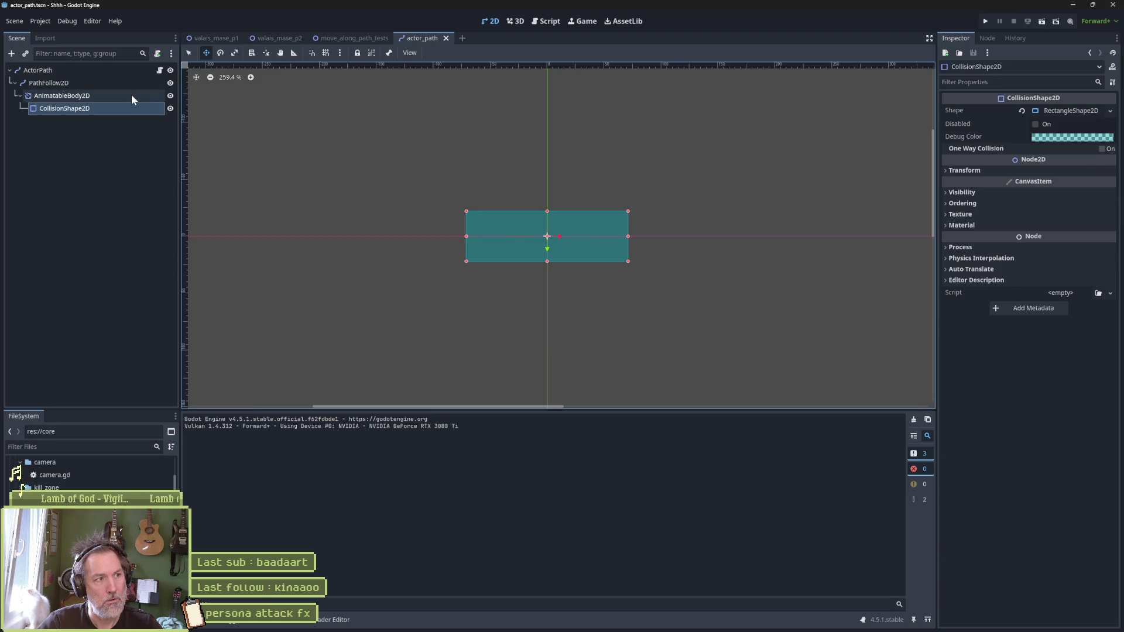
# Review the AnimatableBody2D, PathFollow2D and ActorPath nodes, then go to move_along_path_tests
pyautogui.click(128, 93)
pyautogui.click(129, 85)
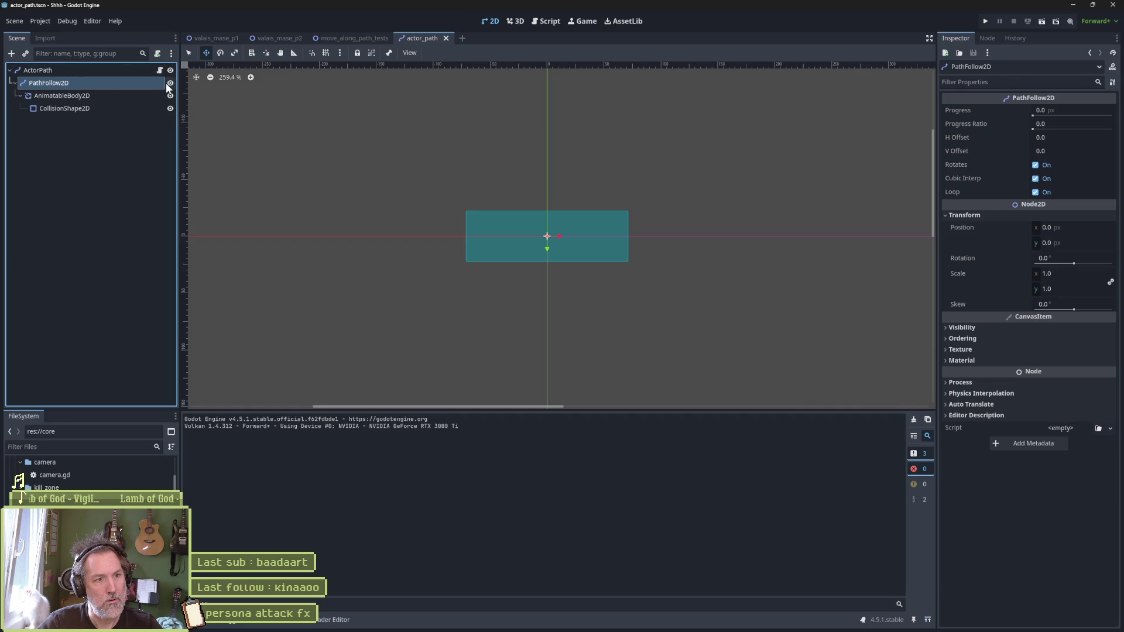
pyautogui.click(136, 73)
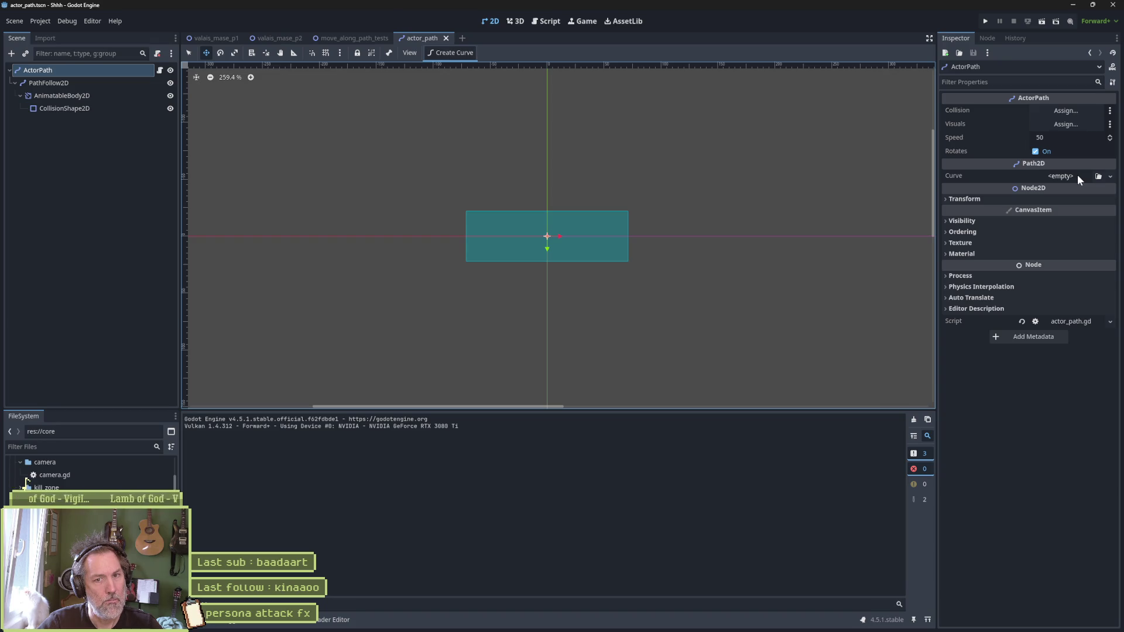
pyautogui.click(345, 37)
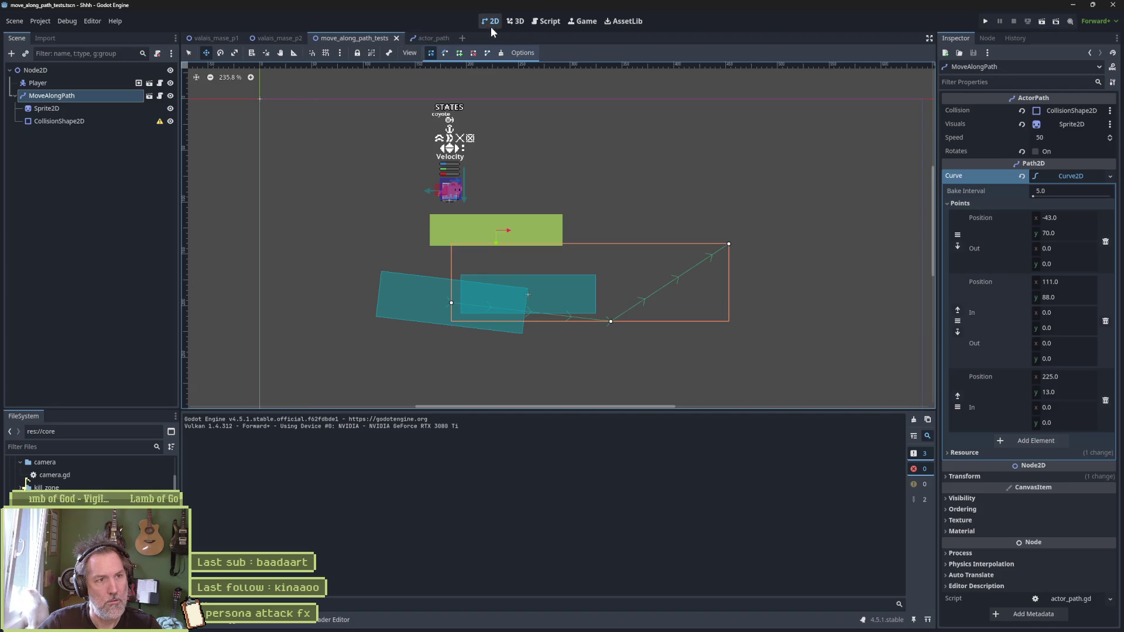
# Run and stop the move_along_path_tests scene, then return to the actor_path scene
pyautogui.press('F6')
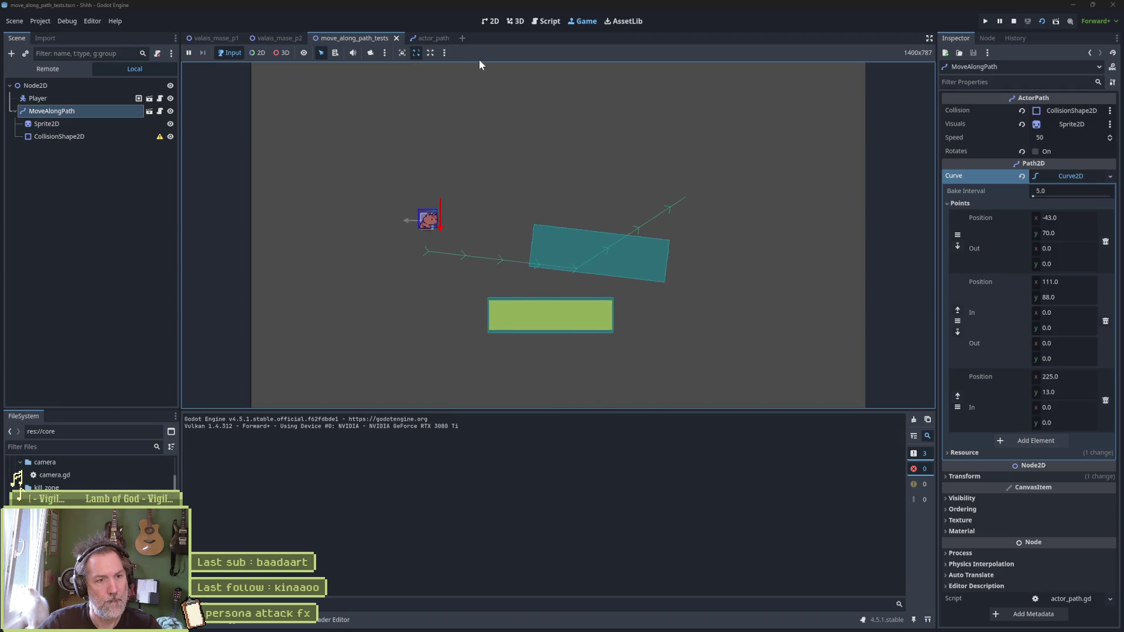
pyautogui.press('F8')
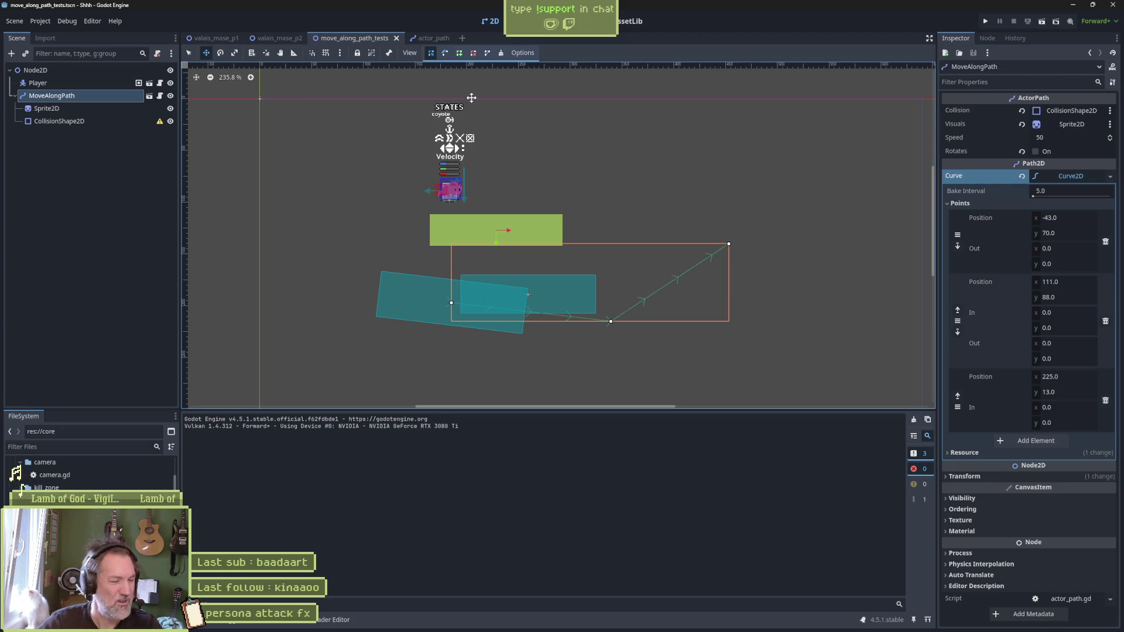
pyautogui.click(432, 38)
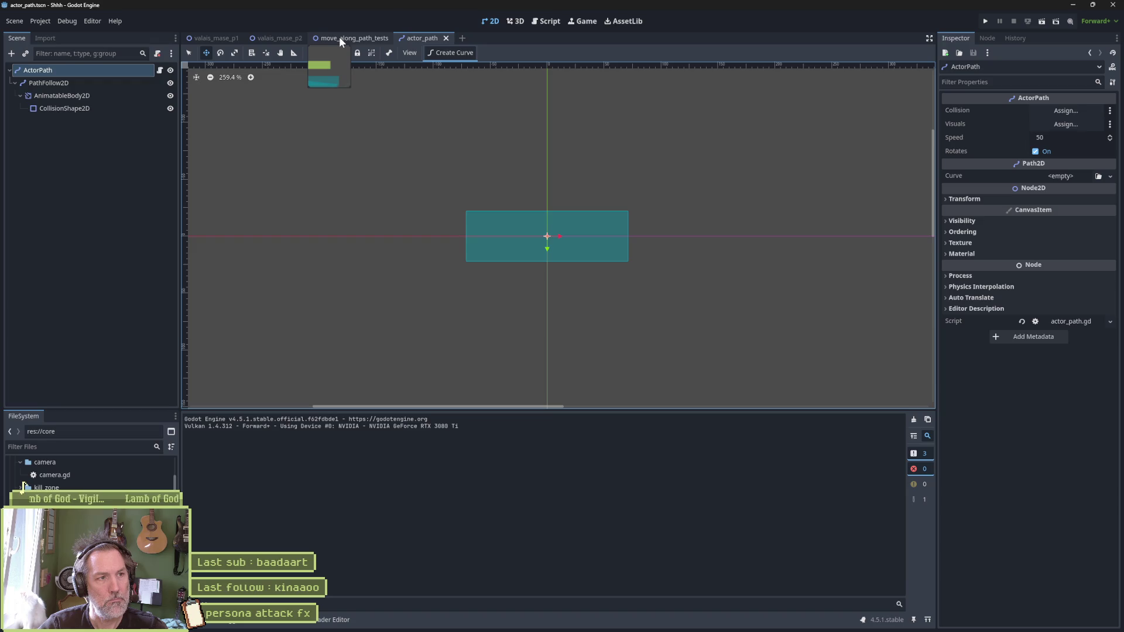
# Comment out the call_deferred attach line on line 19 of actor_path.gd with Ctrl+K
pyautogui.click(546, 21)
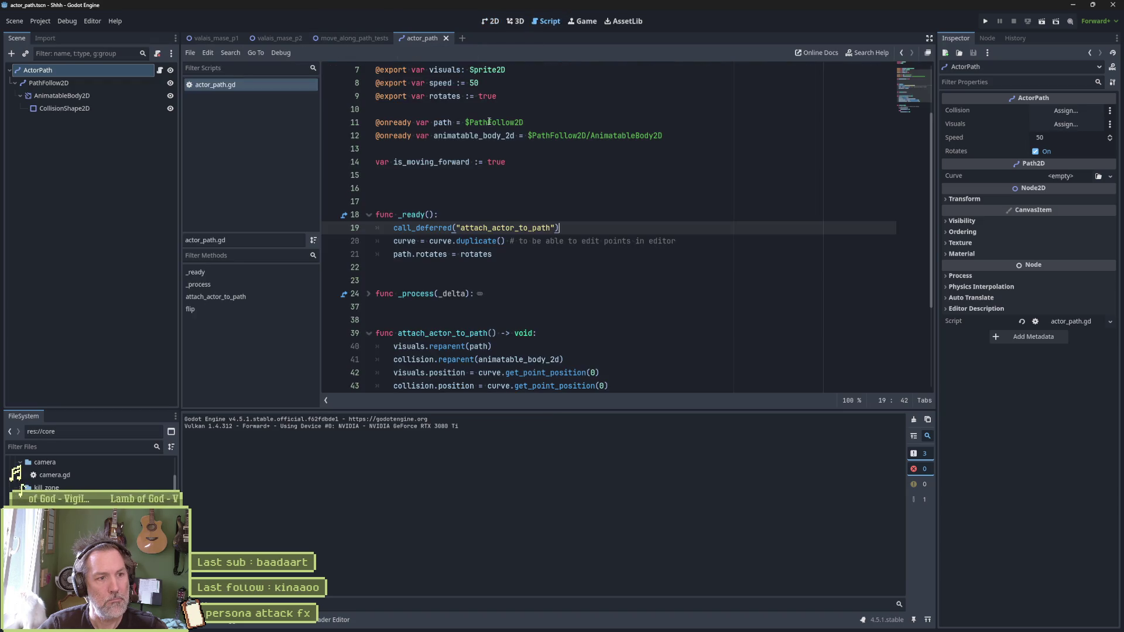
pyautogui.scroll(-1, 511, 214)
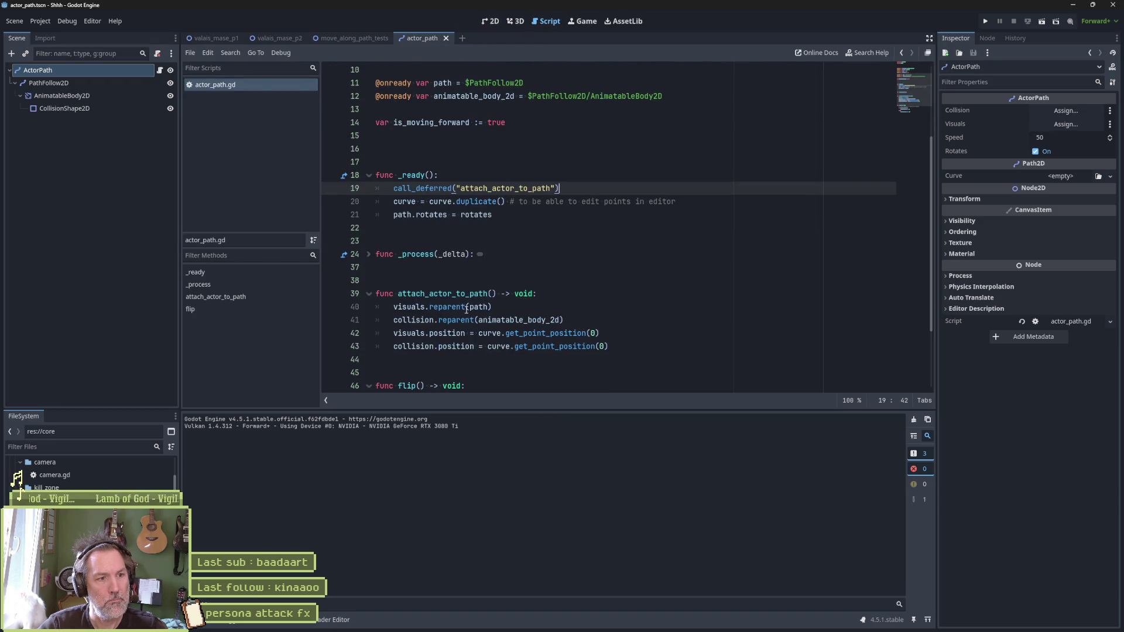
pyautogui.click(395, 188)
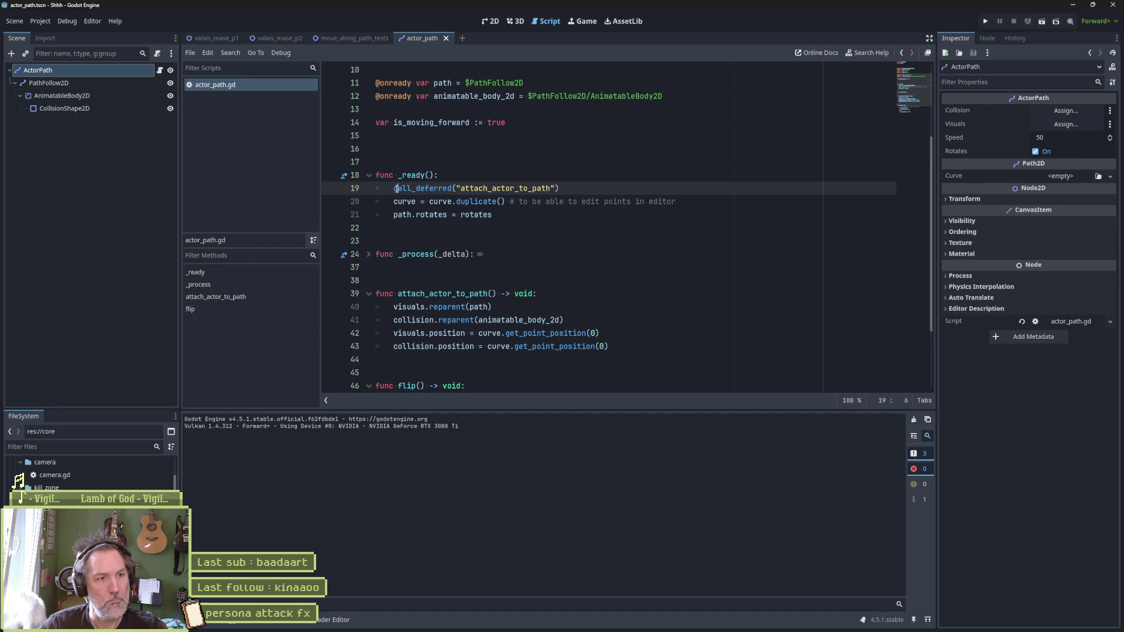
pyautogui.hotkey('ctrl', 'k')
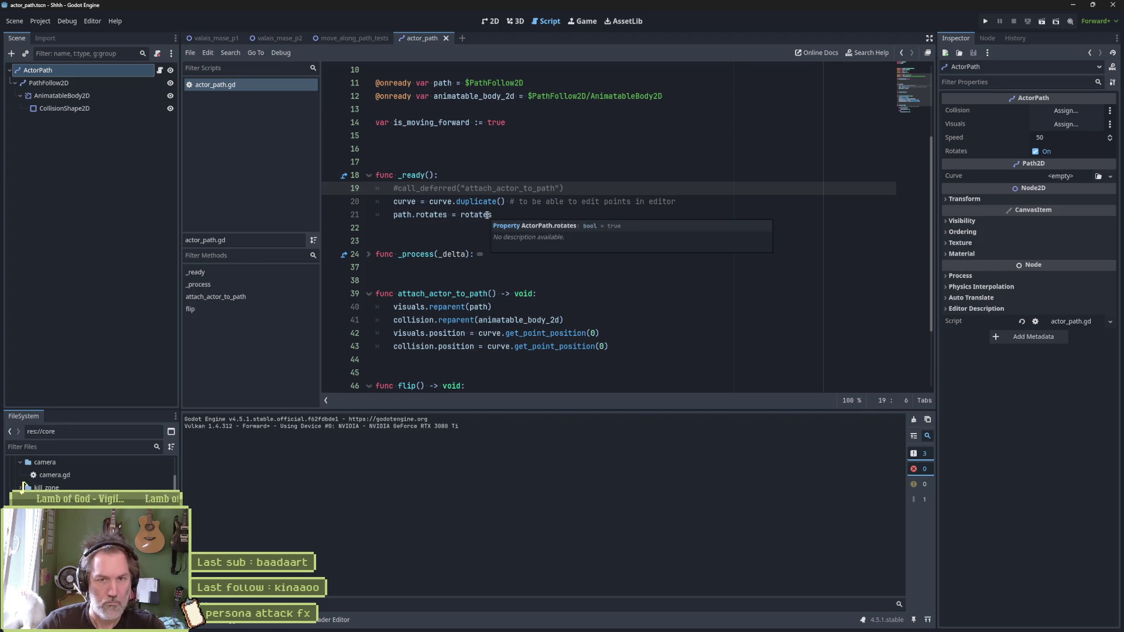
# Uncheck ActorPath's Rotates property and run the move_along_path_tests scene
pyautogui.click(1034, 151)
pyautogui.click(647, 263)
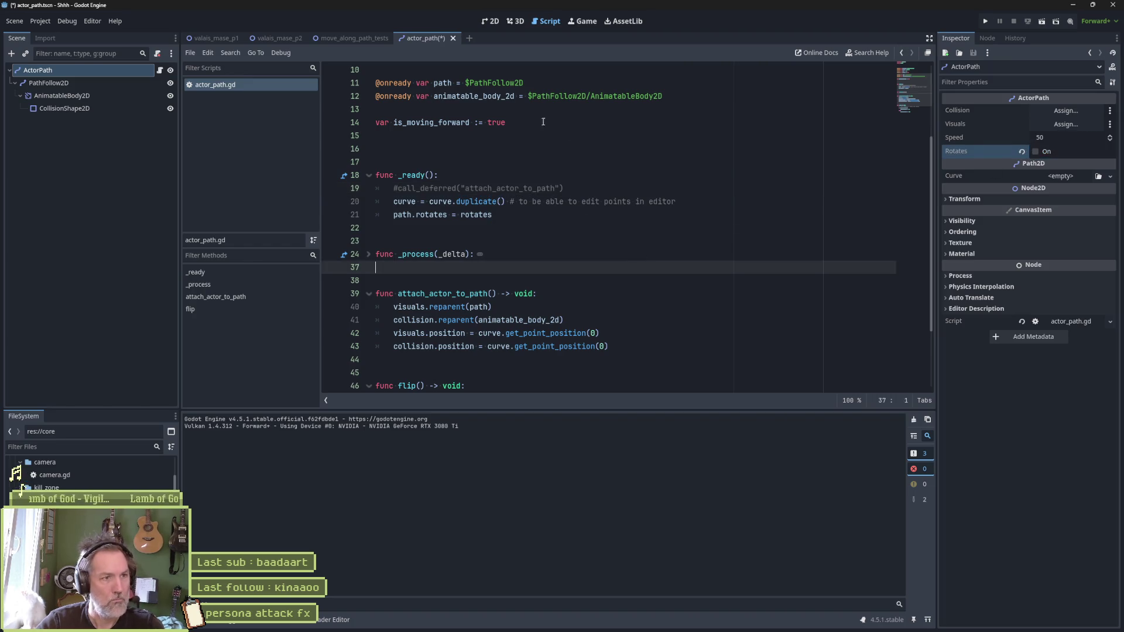
pyautogui.click(344, 40)
pyautogui.press('F6')
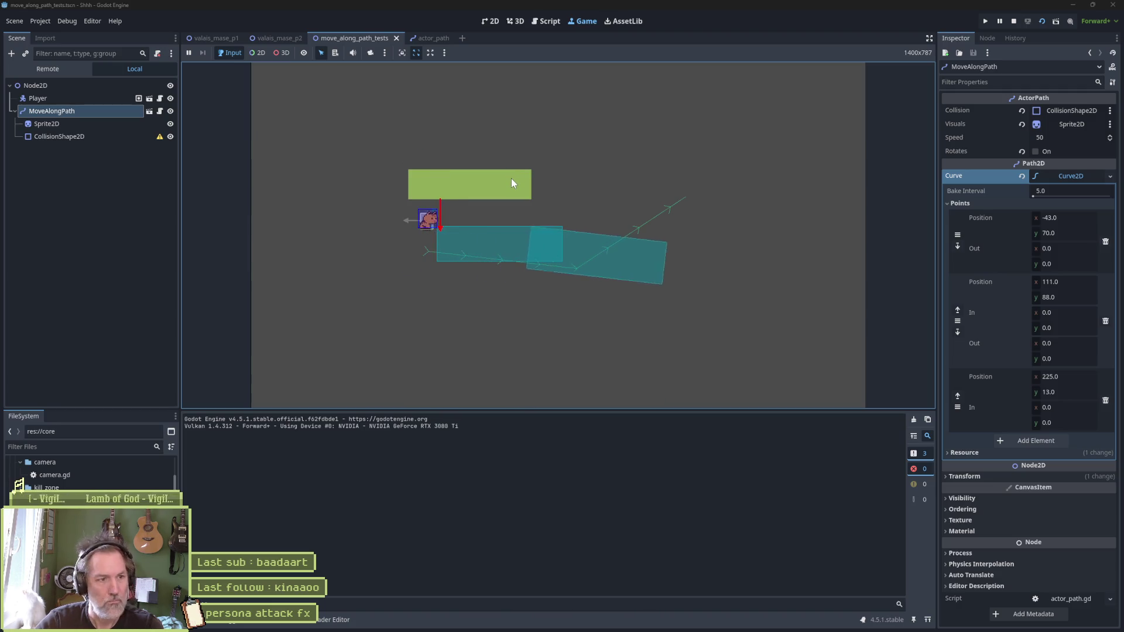
# In the Remote tree, check live PathFollow2D rotation, AnimatableBody2D and CollisionShape2D, then stop the game
pyautogui.click(47, 69)
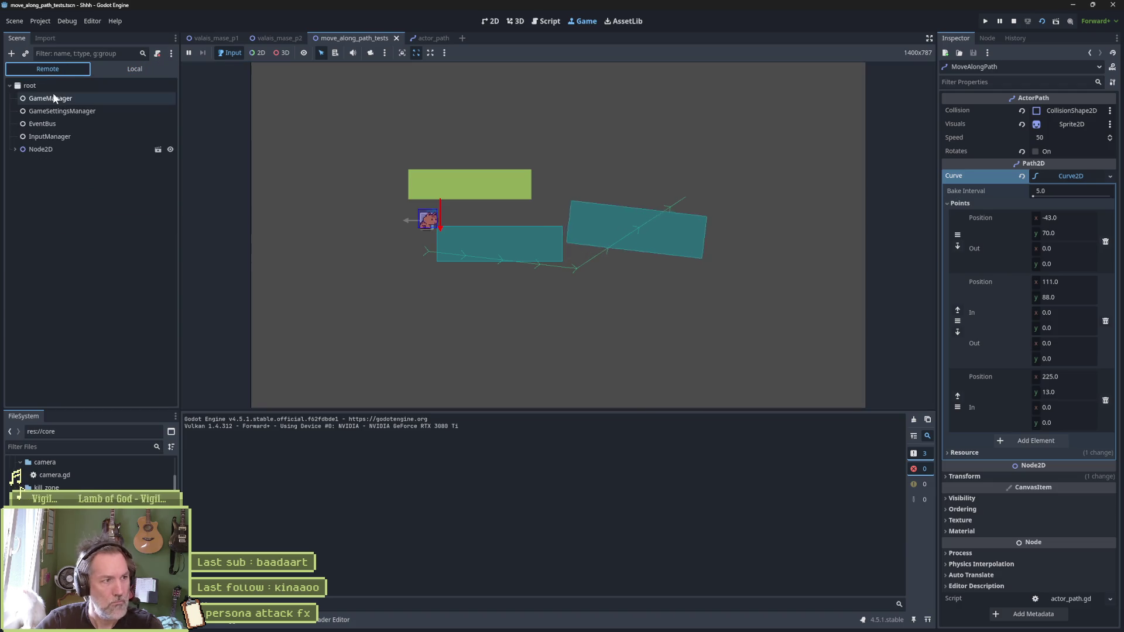
pyautogui.click(12, 150)
pyautogui.click(58, 175)
pyautogui.click(64, 187)
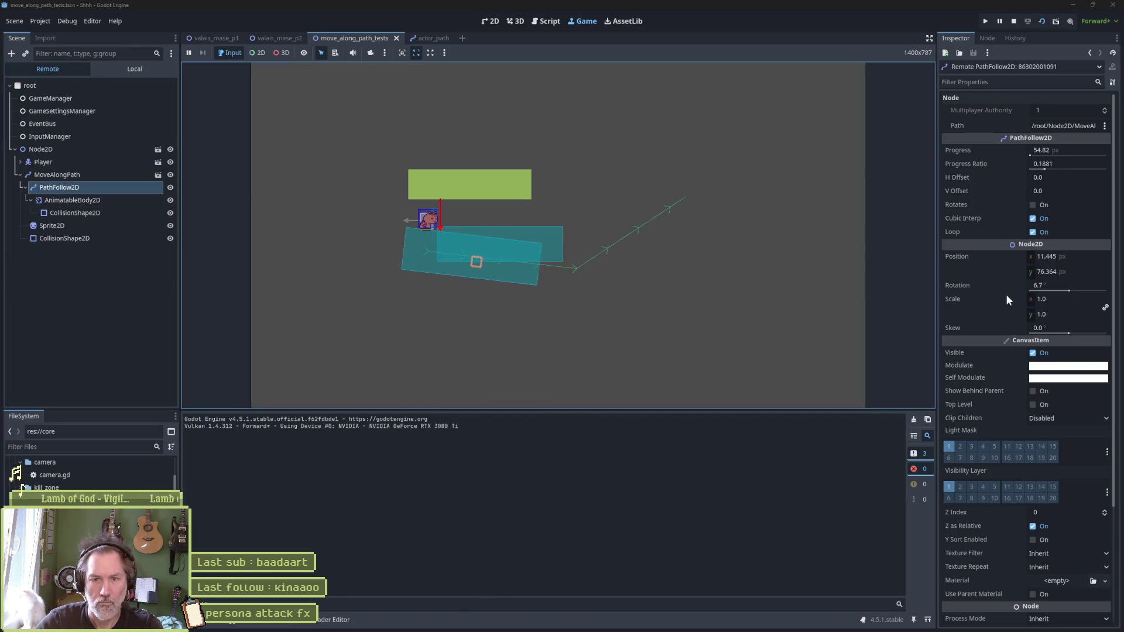
pyautogui.click(1063, 288)
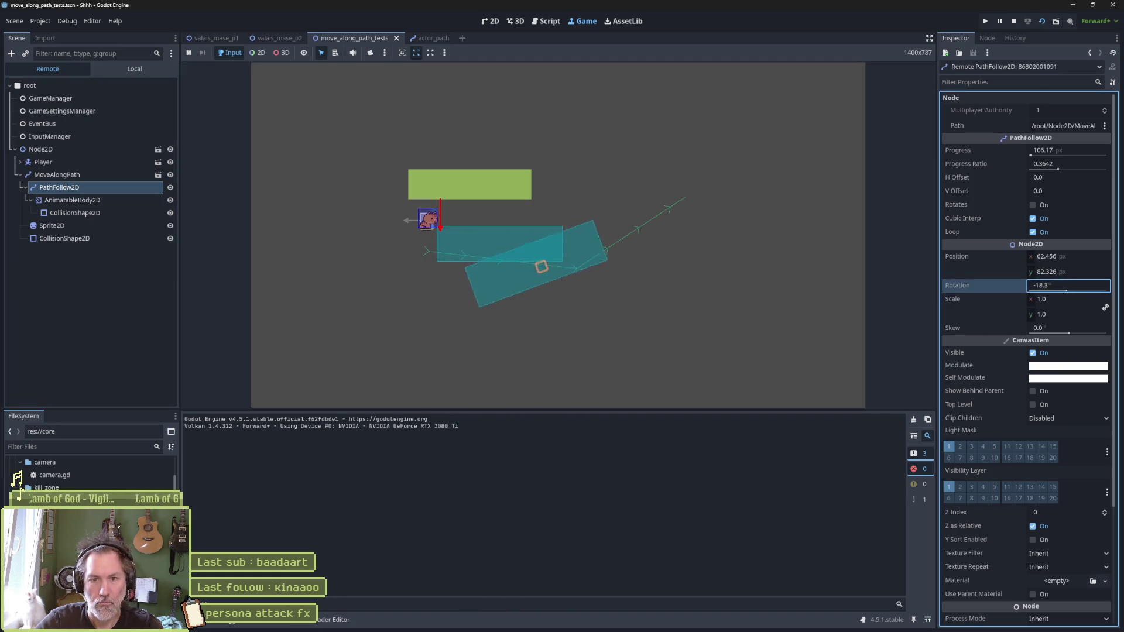
pyautogui.click(67, 199)
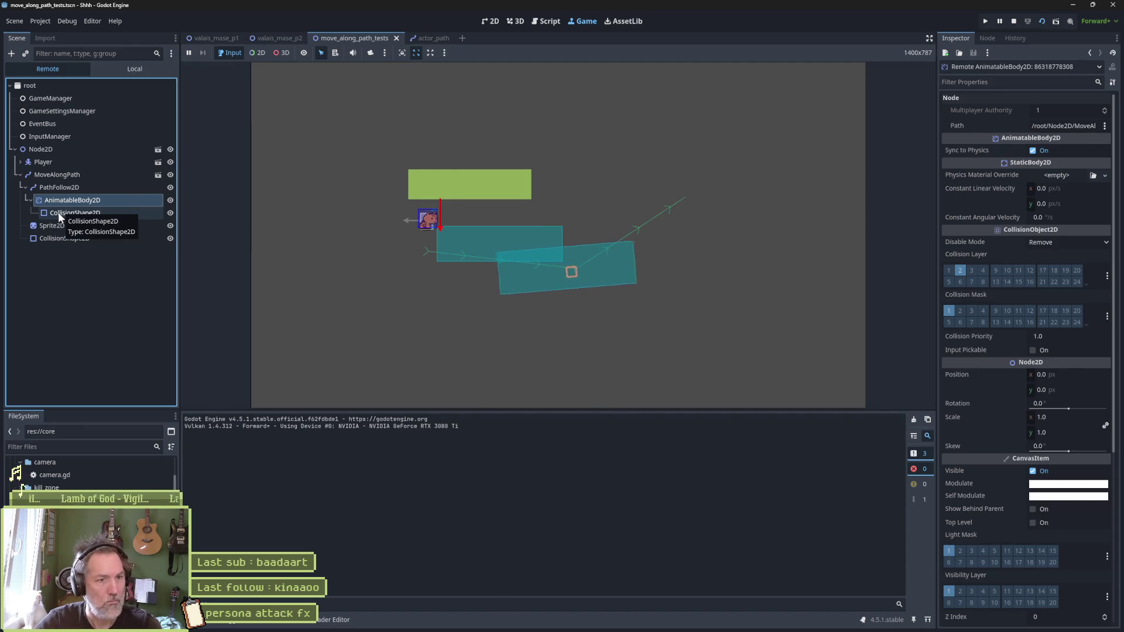
pyautogui.click(56, 212)
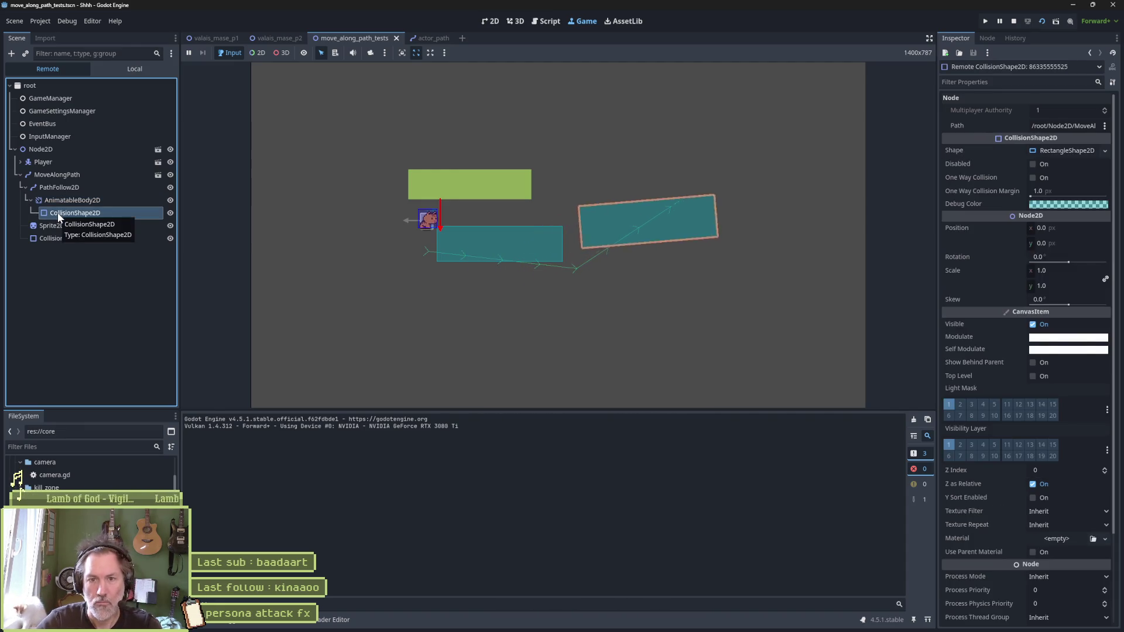
pyautogui.press('F8')
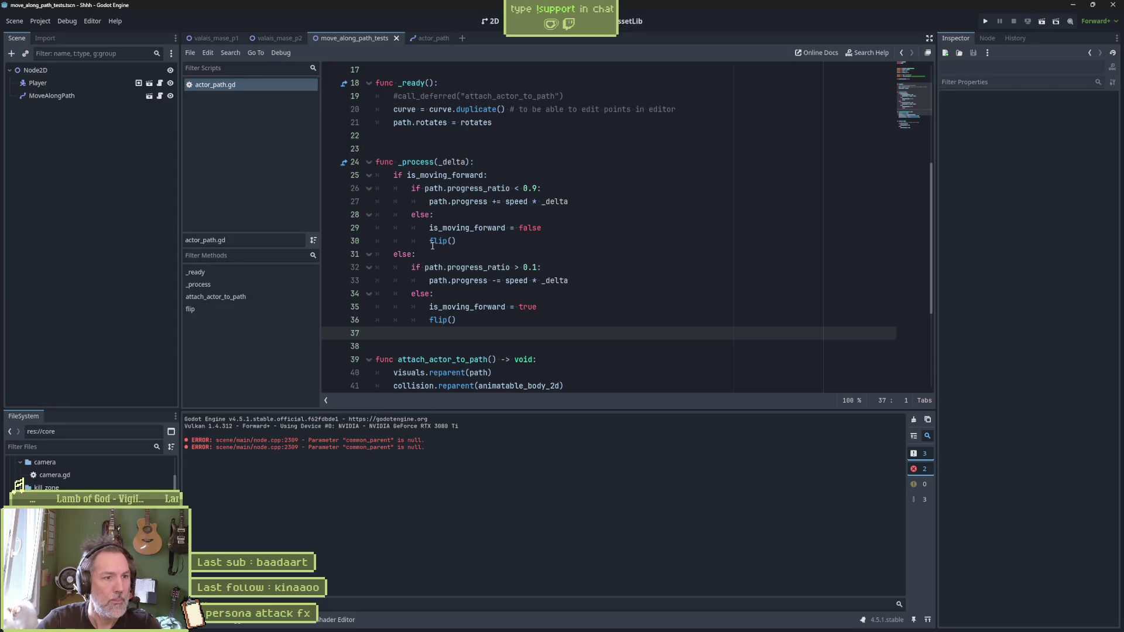
# Comment out the flip() call in _process with # and save actor_path.gd
pyautogui.click(432, 242)
pyautogui.press('Down')
pyautogui.press('Down')
pyautogui.press('Down')
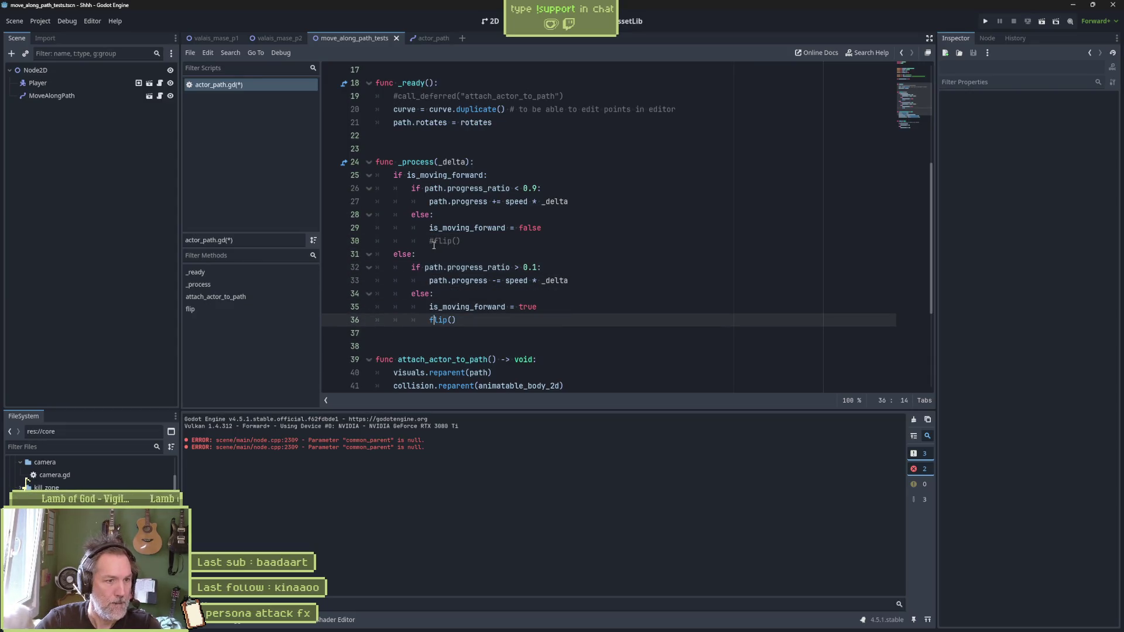
pyautogui.write('#')
pyautogui.hotkey('ctrl', 's')
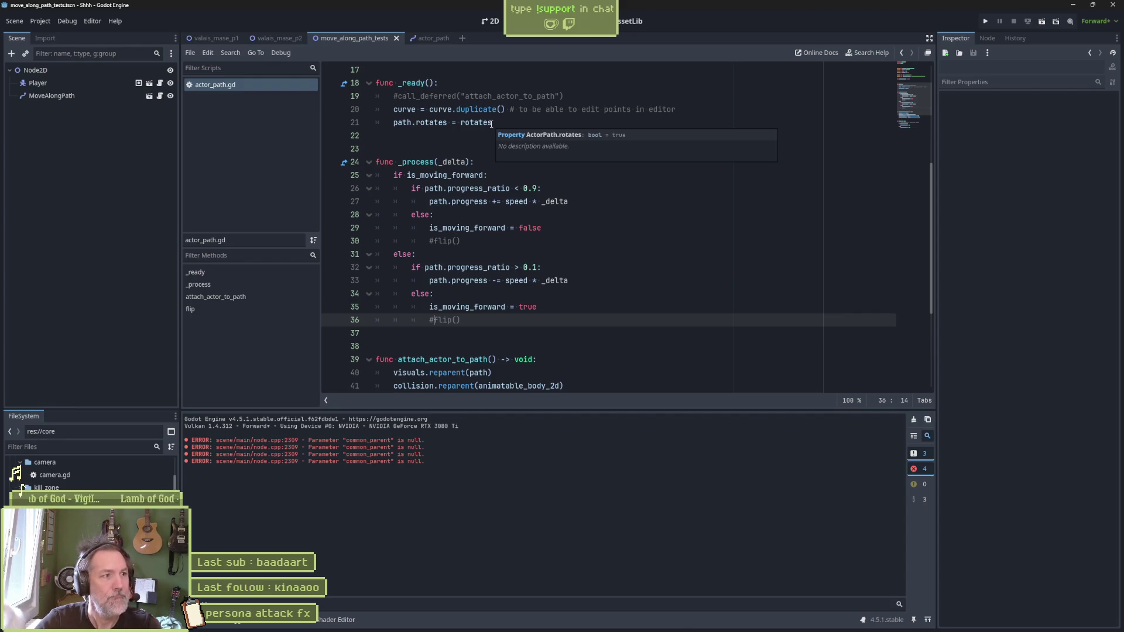
# Test-run the path scene, stop it, and open the actor_path scene
pyautogui.press('F6')
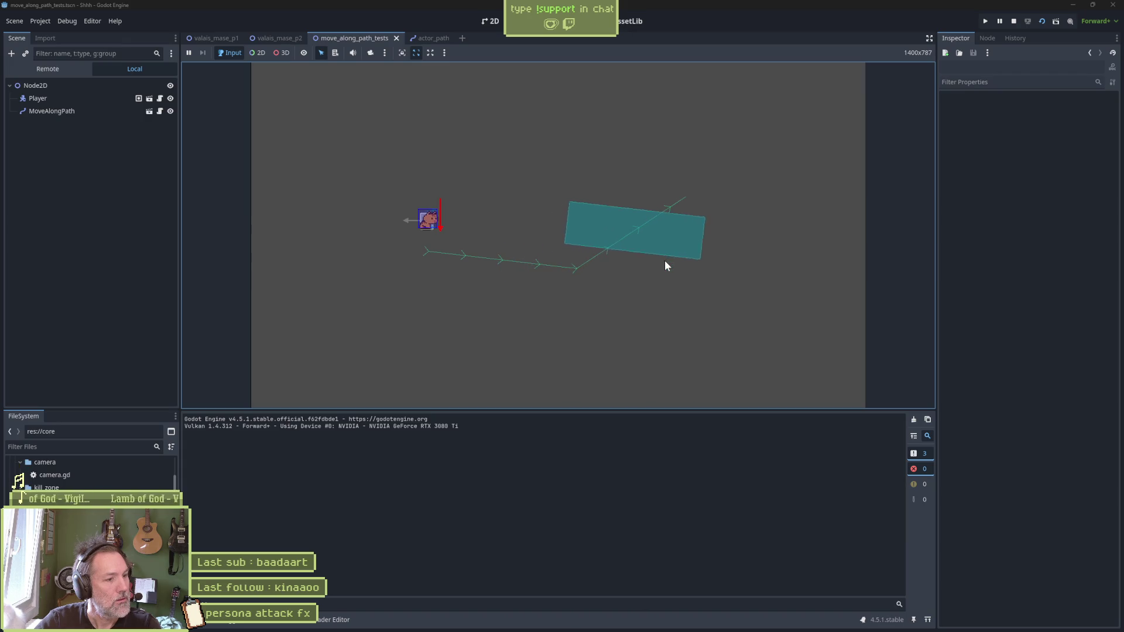
pyautogui.press('F8')
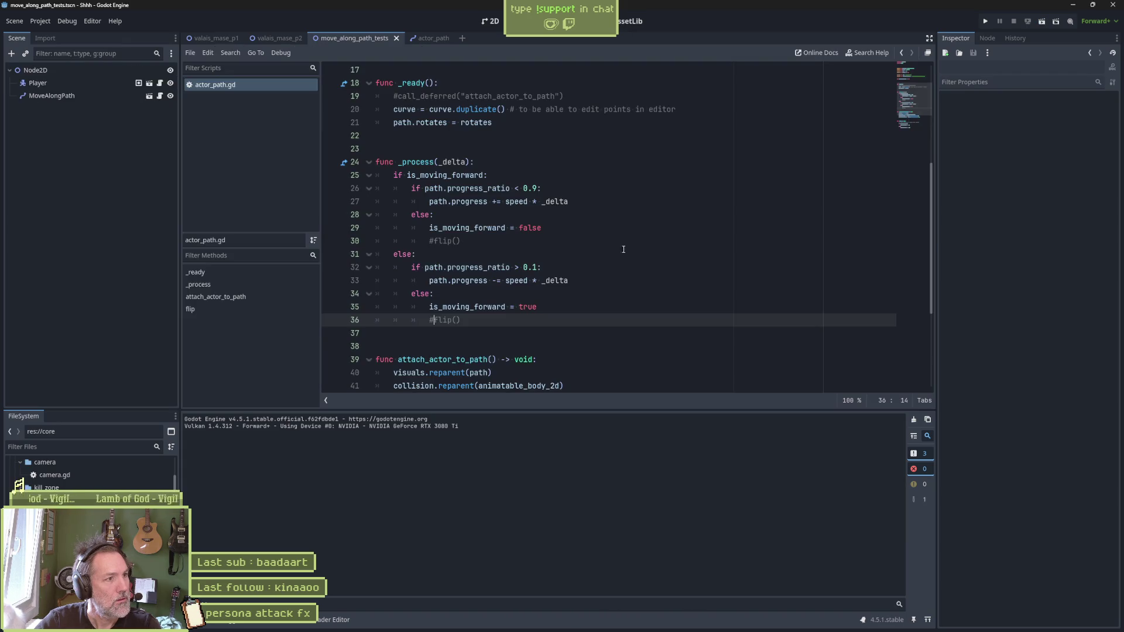
pyautogui.click(428, 38)
pyautogui.click(87, 96)
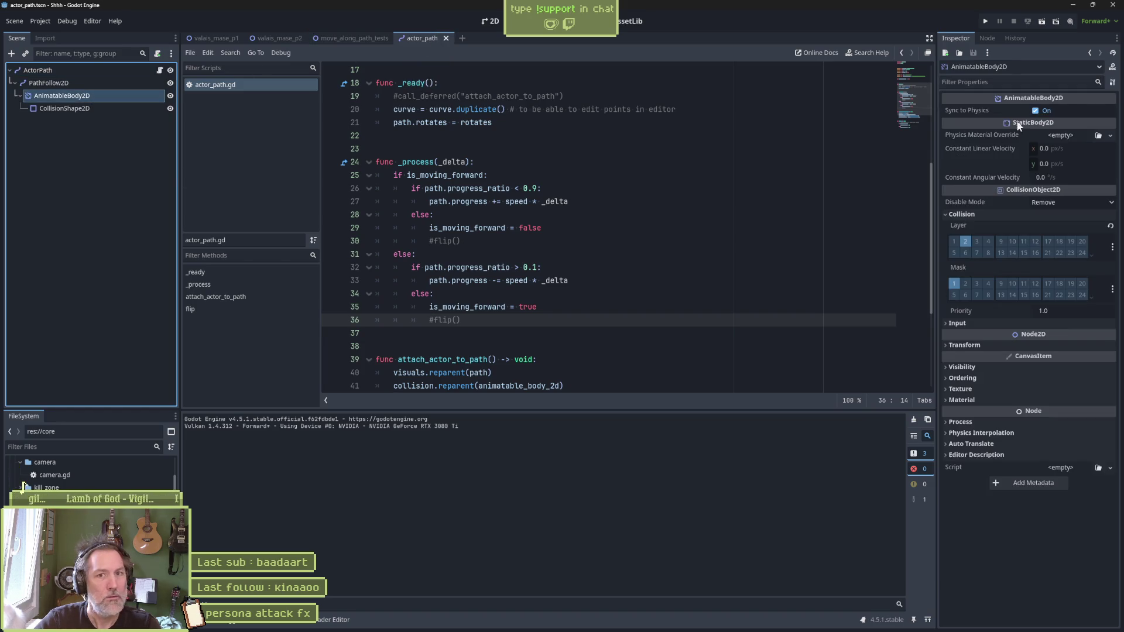
# Rerun and stop the move_along_path_tests scene
pyautogui.click(366, 39)
pyautogui.press('F6')
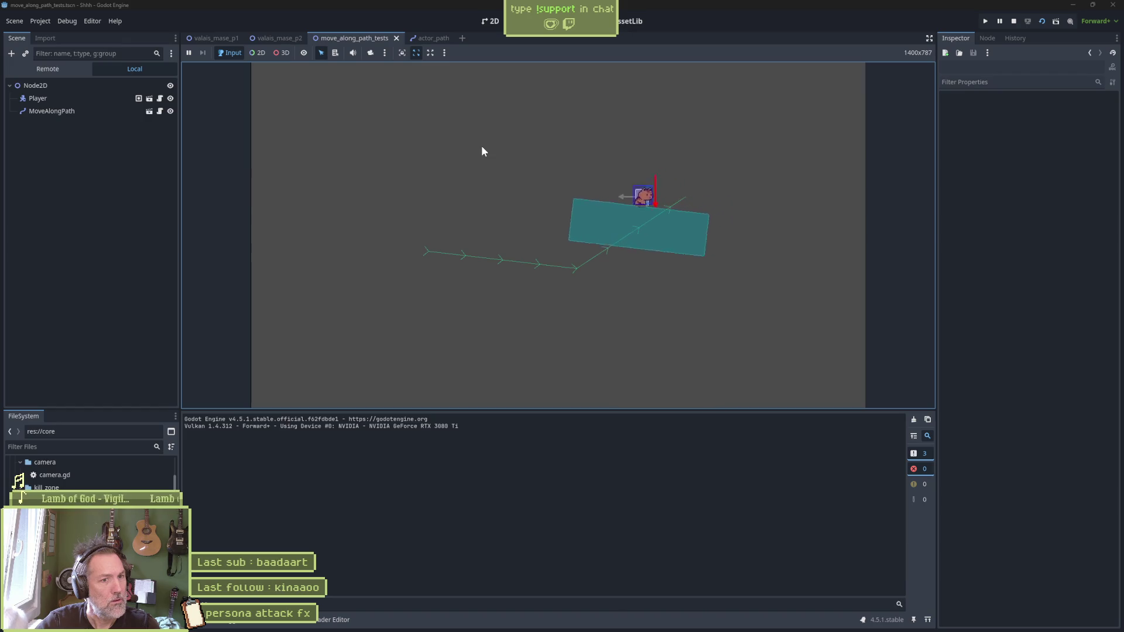
pyautogui.press('F8')
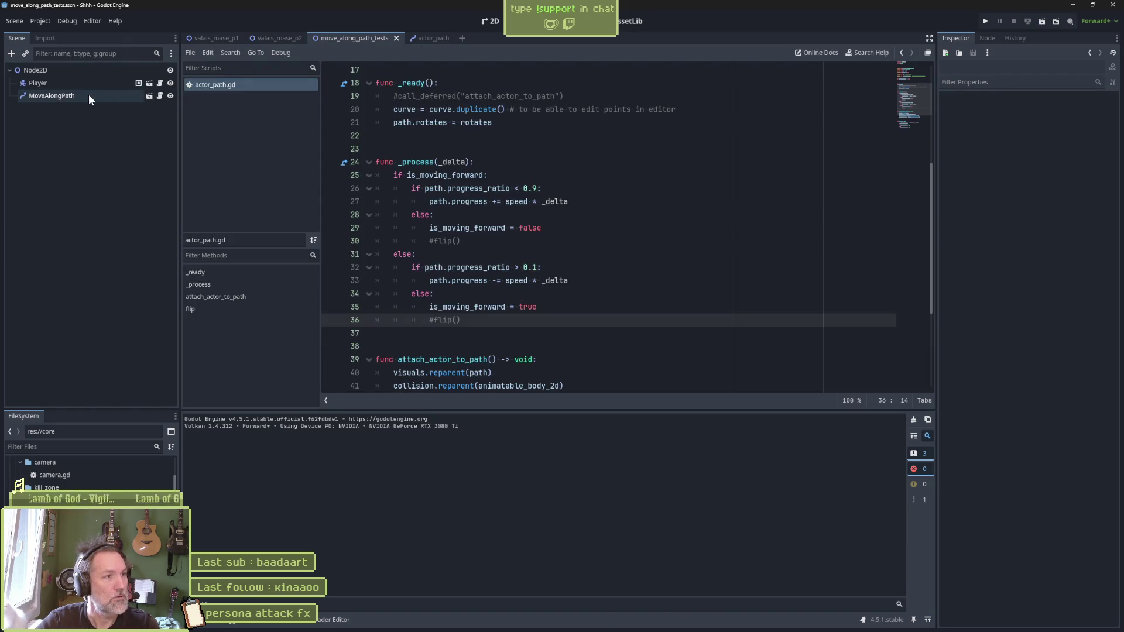
# In the actor_path scene, open the documentation for the Sync to Physics property
pyautogui.click(419, 38)
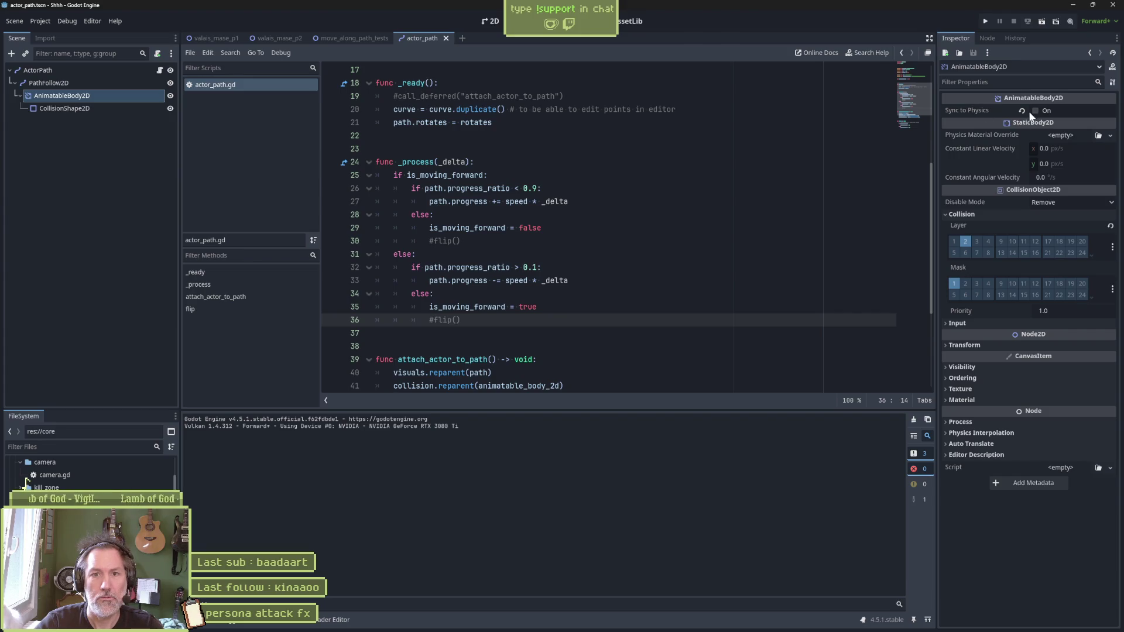
pyautogui.rightClick(971, 110)
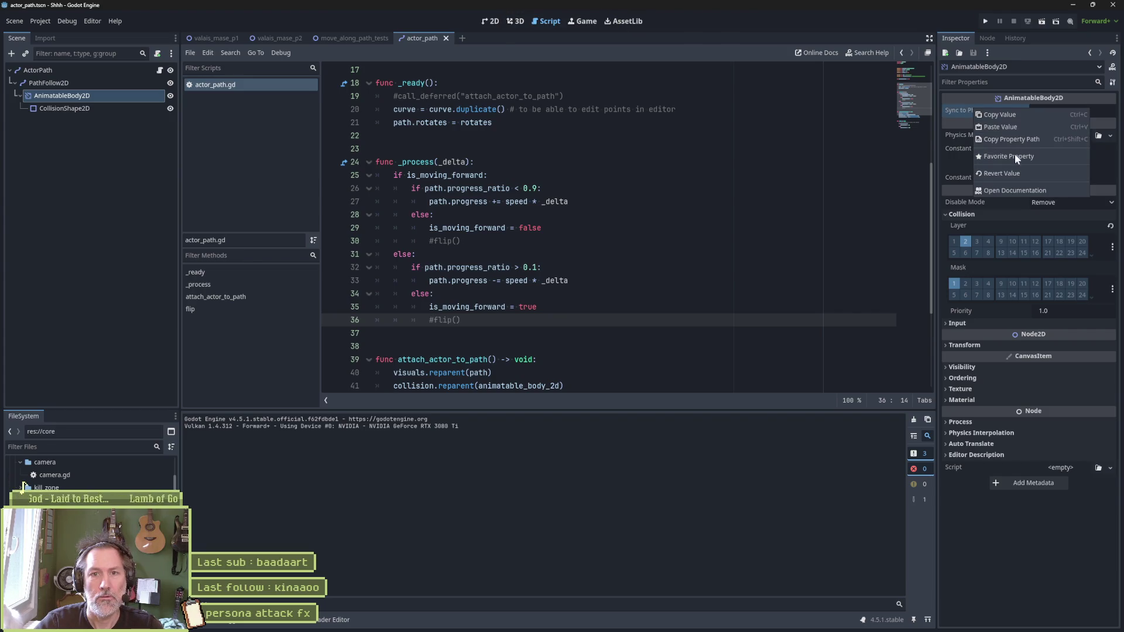
pyautogui.click(1006, 189)
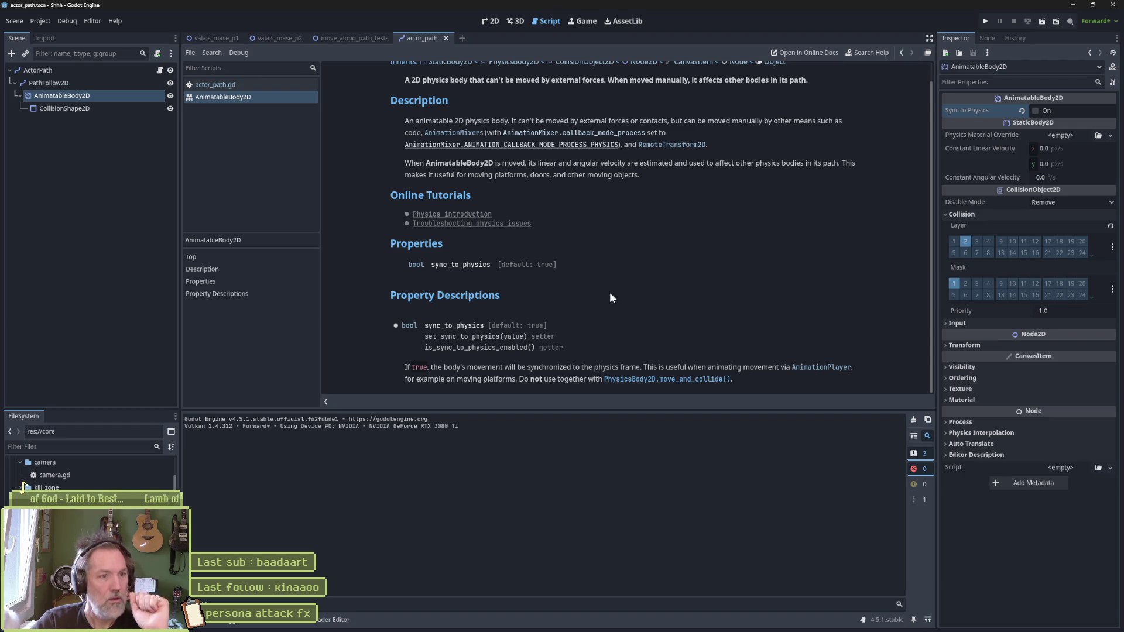
# Close the AnimatableBody2D help page with Ctrl+W to return to actor_path.gd
pyautogui.hotkey('ctrl', 'w')
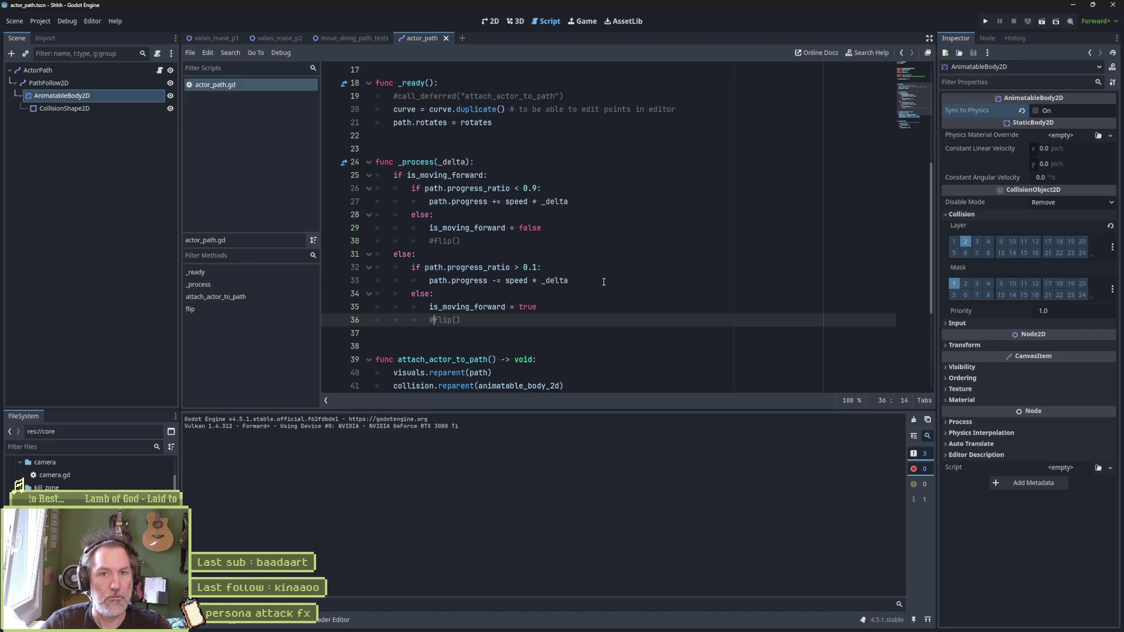
# Add a new line after the path.rotates assignment, then delete the half-typed 'sync'
pyautogui.scroll(3, 563, 309)
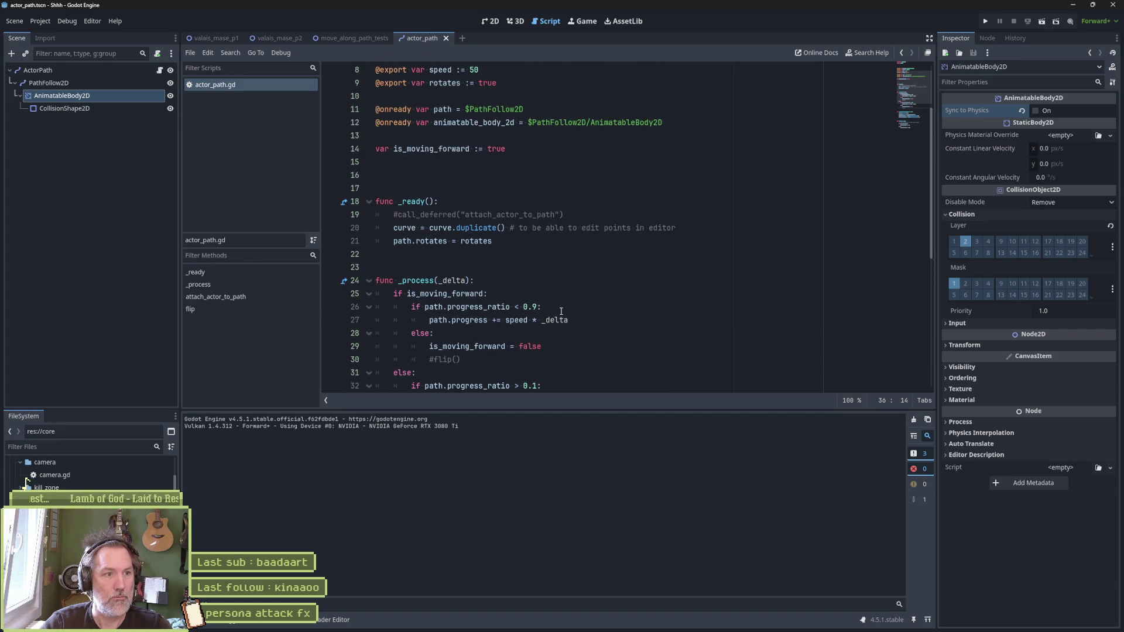
pyautogui.click(585, 243)
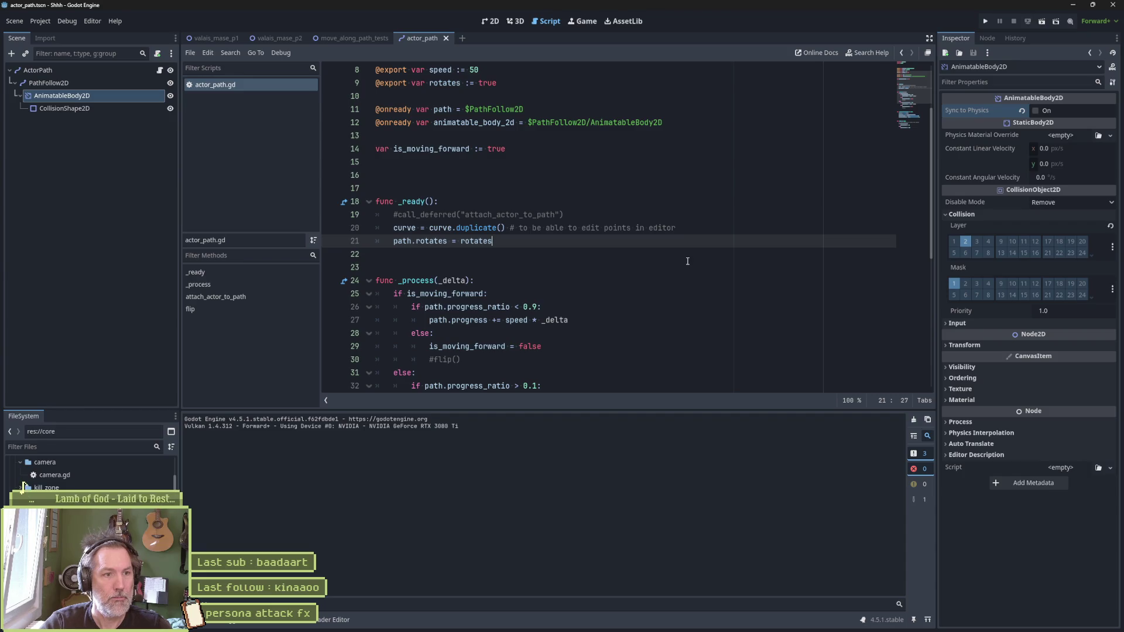
pyautogui.press('Return')
pyautogui.write('sy')
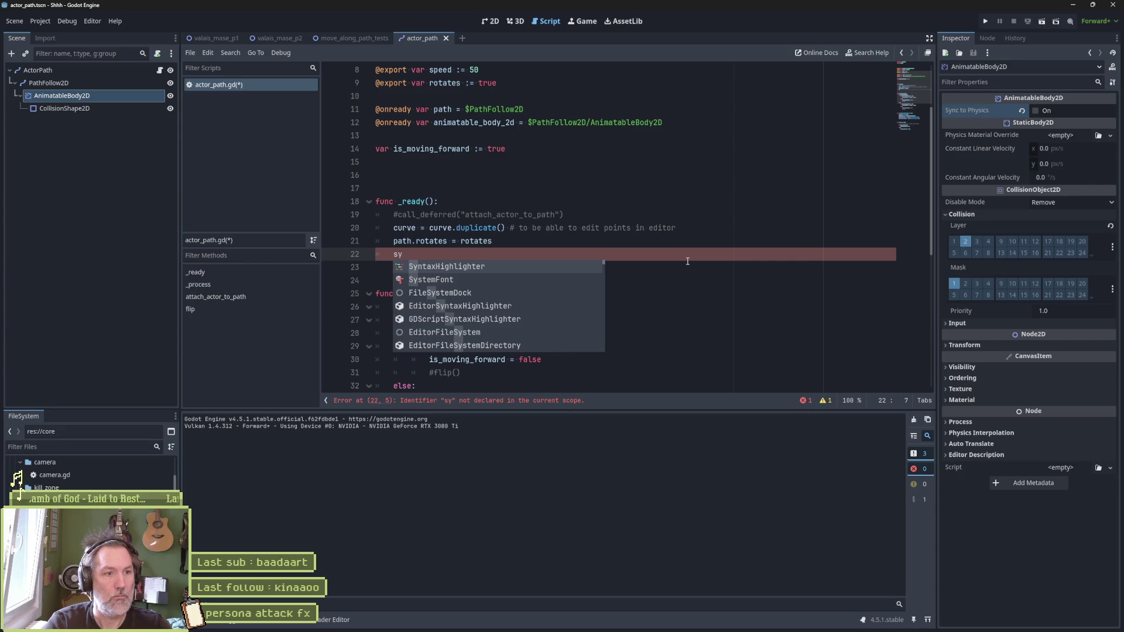
pyautogui.write('nc')
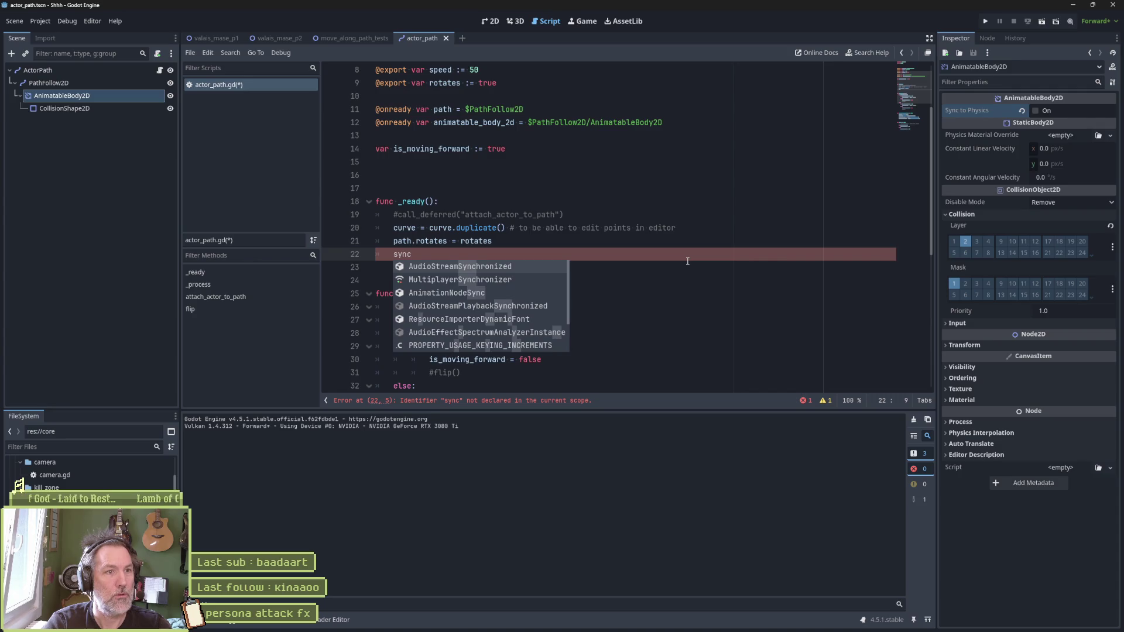
pyautogui.hotkey('ctrl', 'BackSpace')
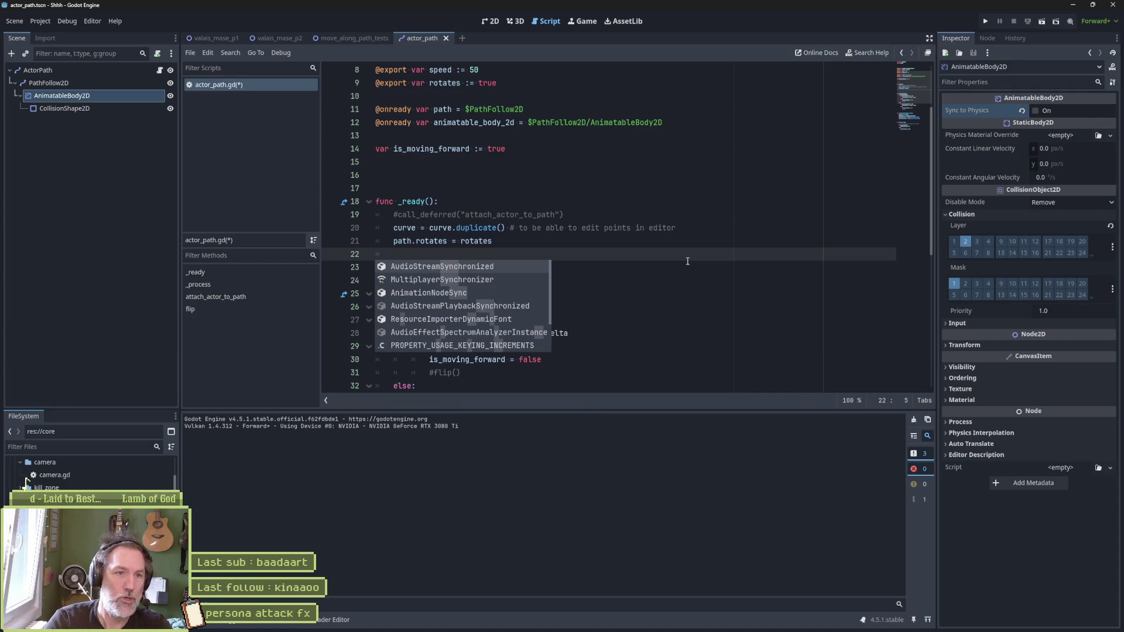
# Rename the animatable_body_2d variable to animatable on lines 12 and 42, then save
pyautogui.click(513, 123)
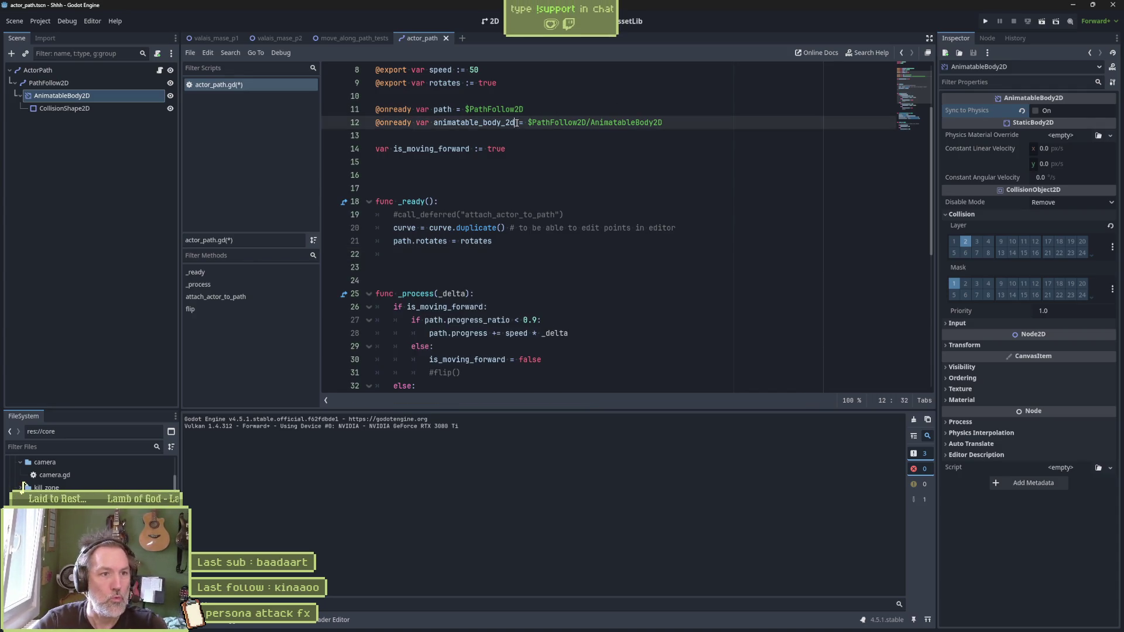
pyautogui.press('BackSpace')
pyautogui.press('BackSpace')
pyautogui.press('BackSpace')
pyautogui.press('BackSpace')
pyautogui.press('BackSpace')
pyautogui.press('BackSpace')
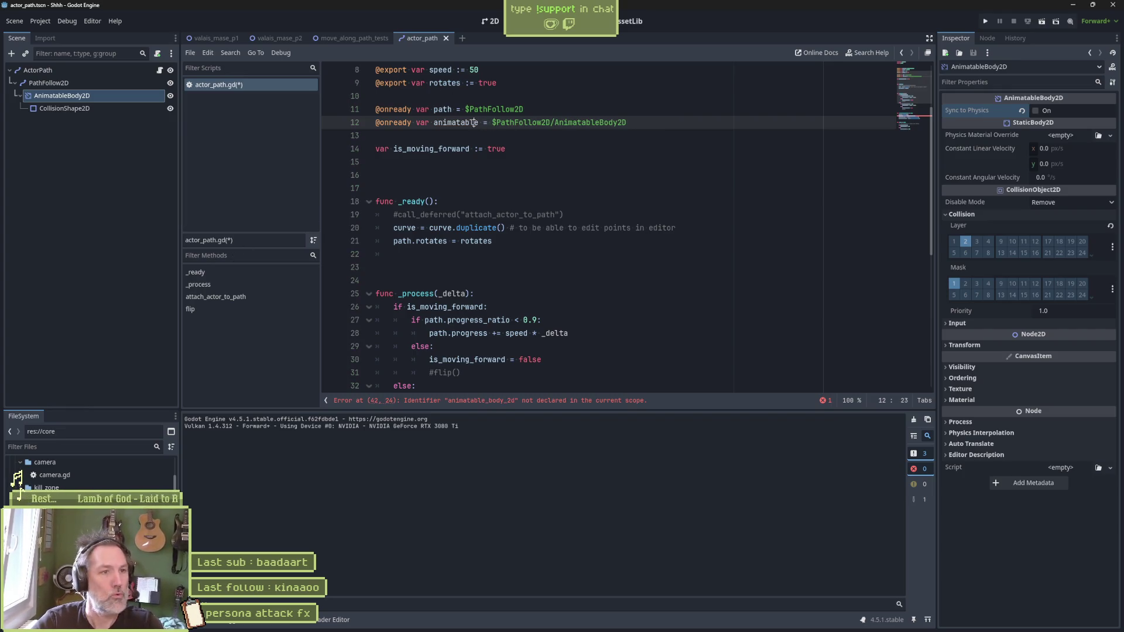
pyautogui.scroll(-6, 503, 225)
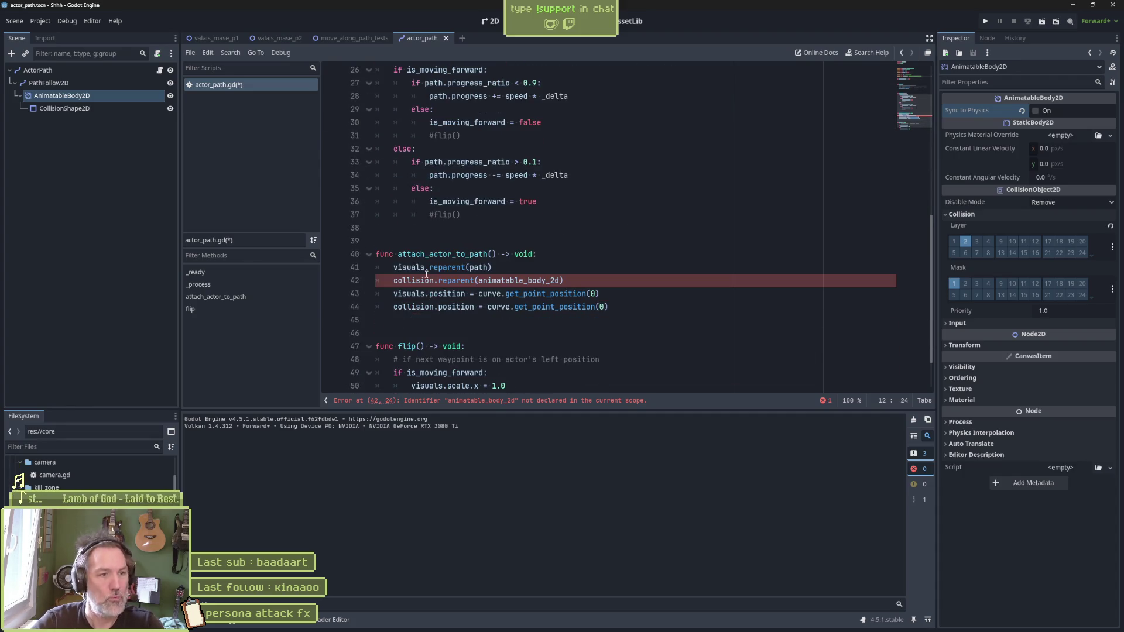
pyautogui.tripleClick(498, 280)
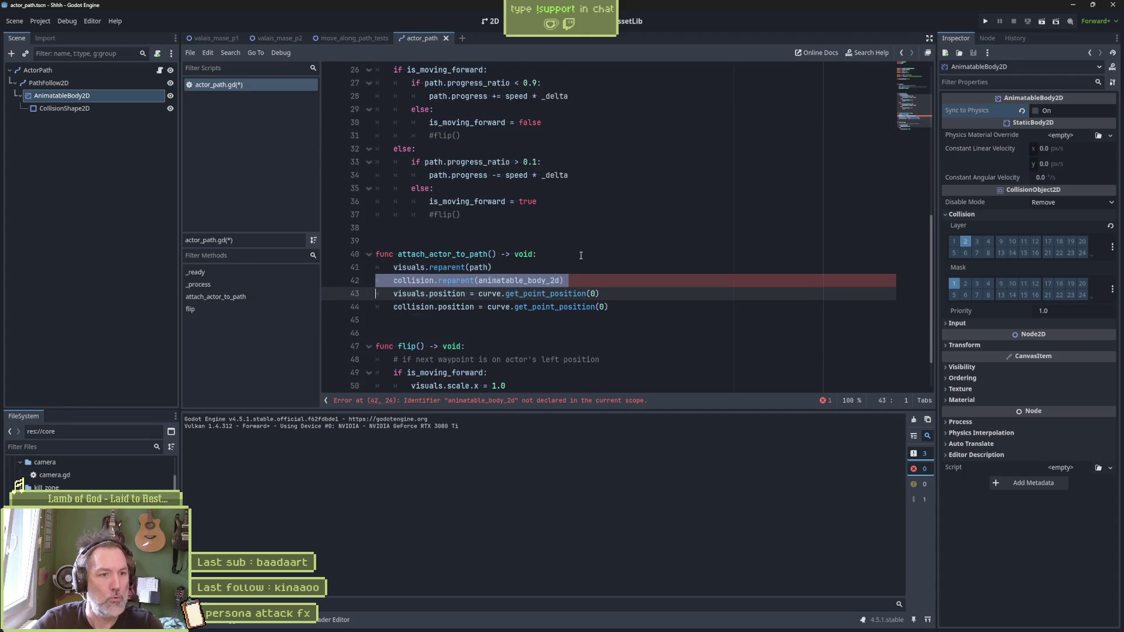
pyautogui.doubleClick(543, 281)
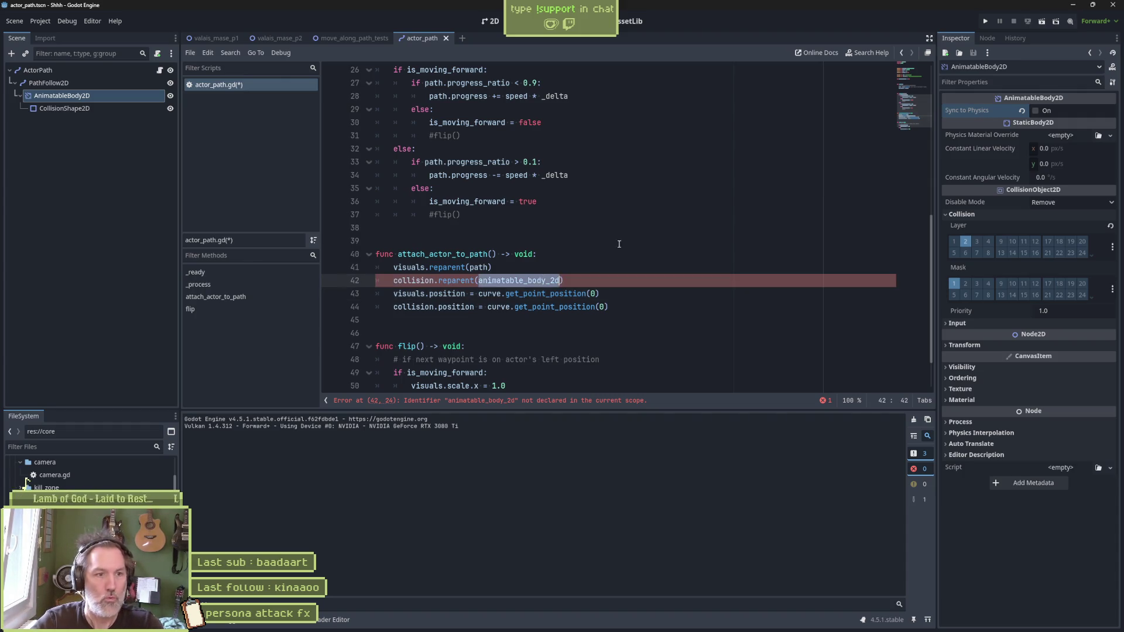
pyautogui.write('animatable')
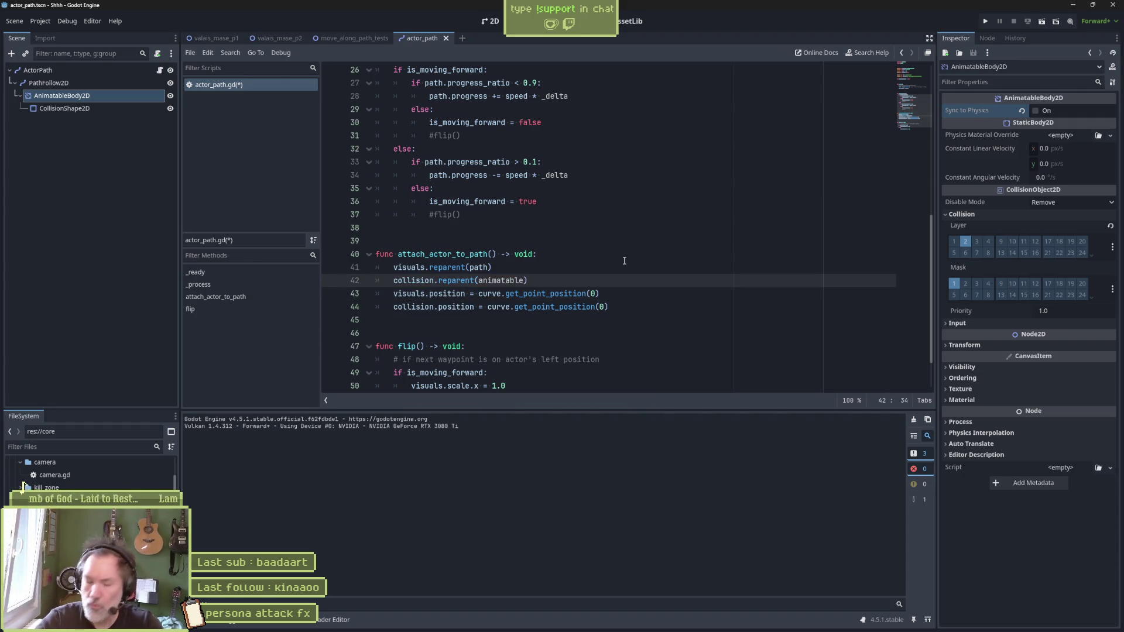
pyautogui.scroll(-2, 579, 248)
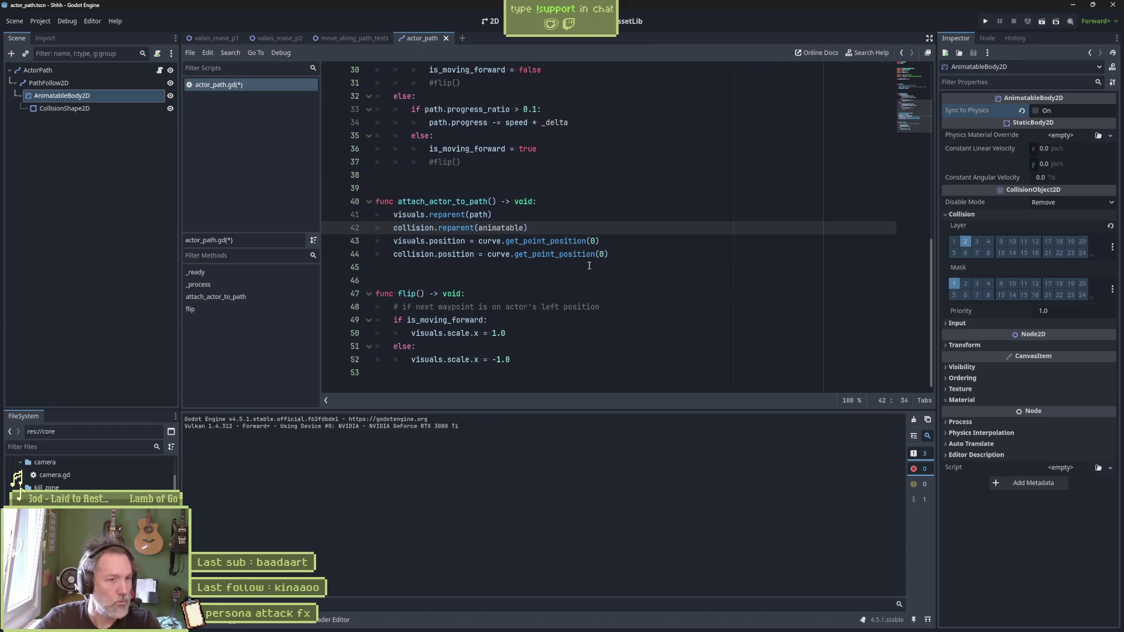
pyautogui.scroll(6, 592, 270)
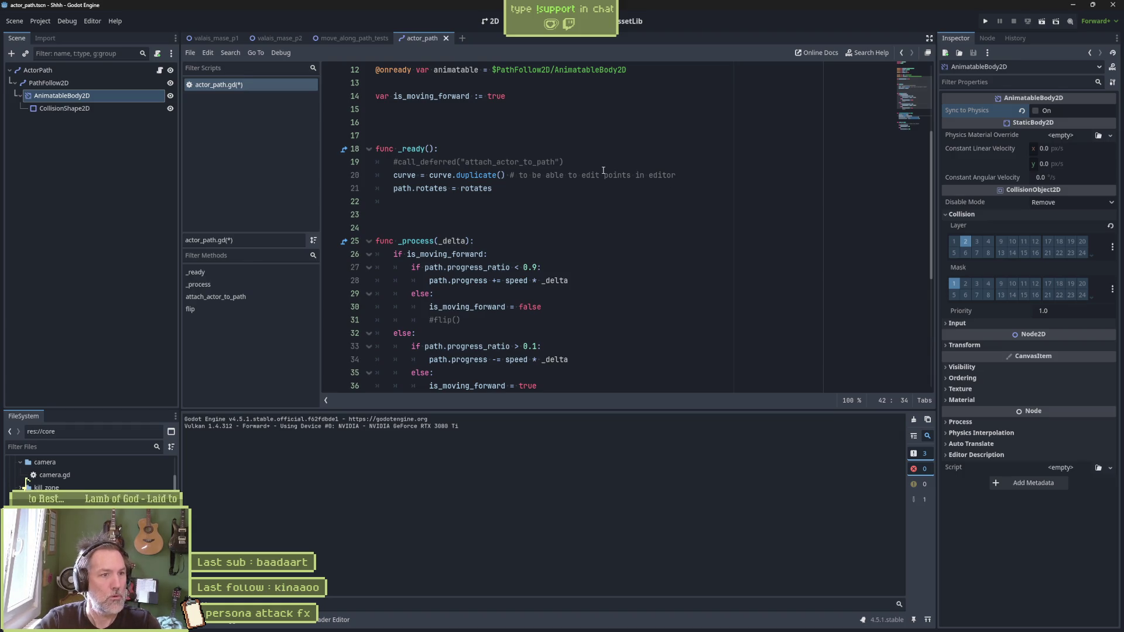
pyautogui.hotkey('ctrl', 's')
# Select the animatable variable name and go to the end of the commented call_deferred line
pyautogui.scroll(3, 546, 221)
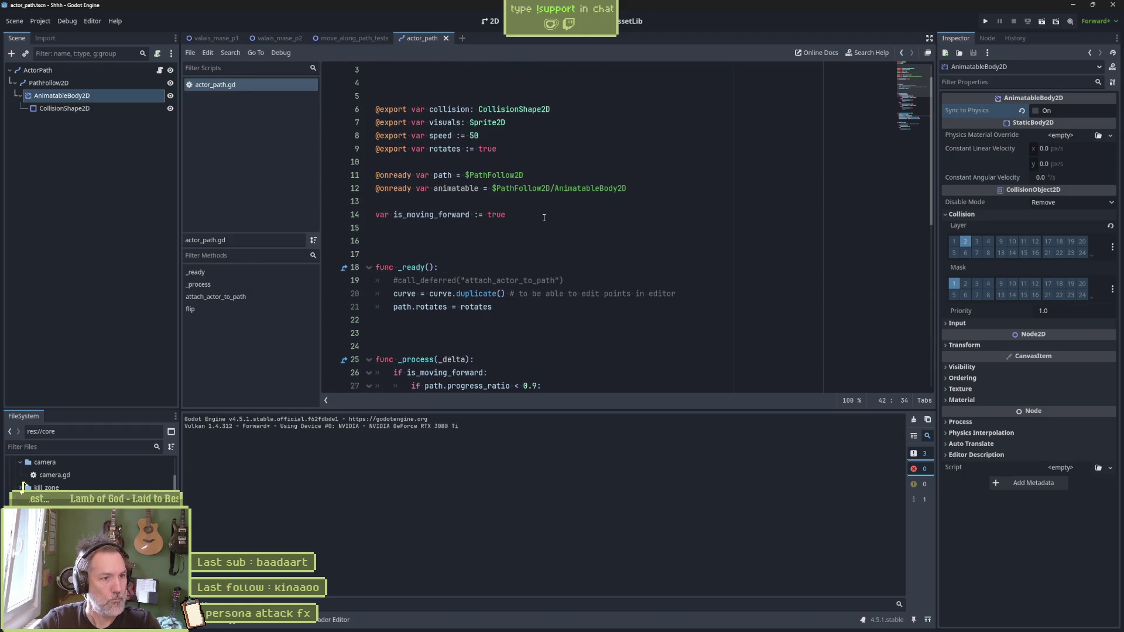
pyautogui.scroll(1, 543, 218)
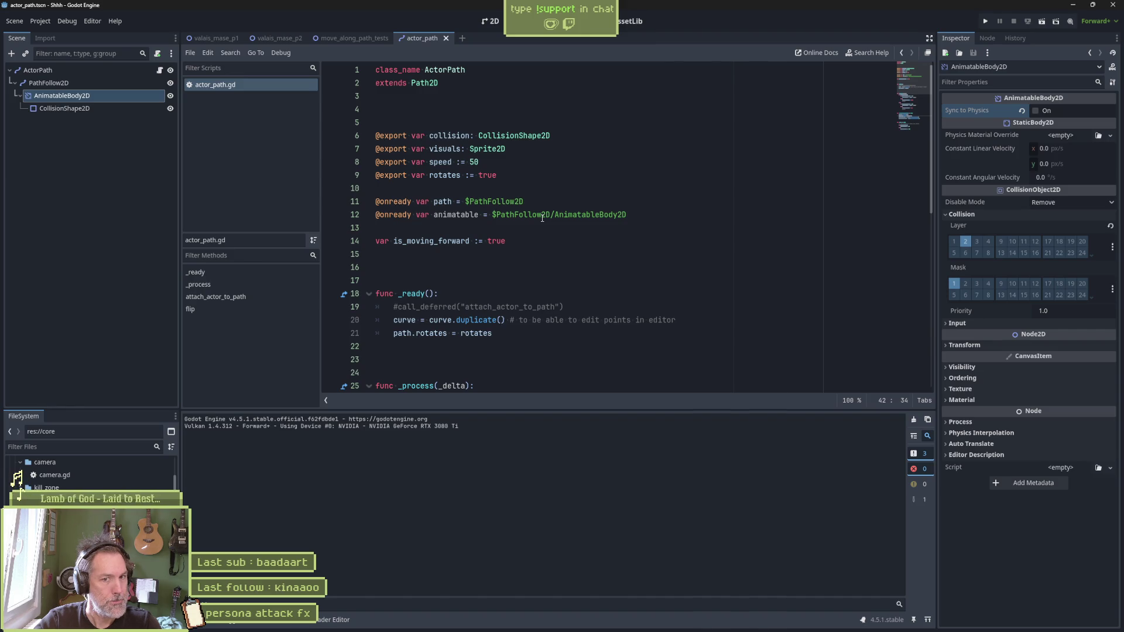
pyautogui.doubleClick(457, 215)
pyautogui.hotkey('ctrl', 'c')
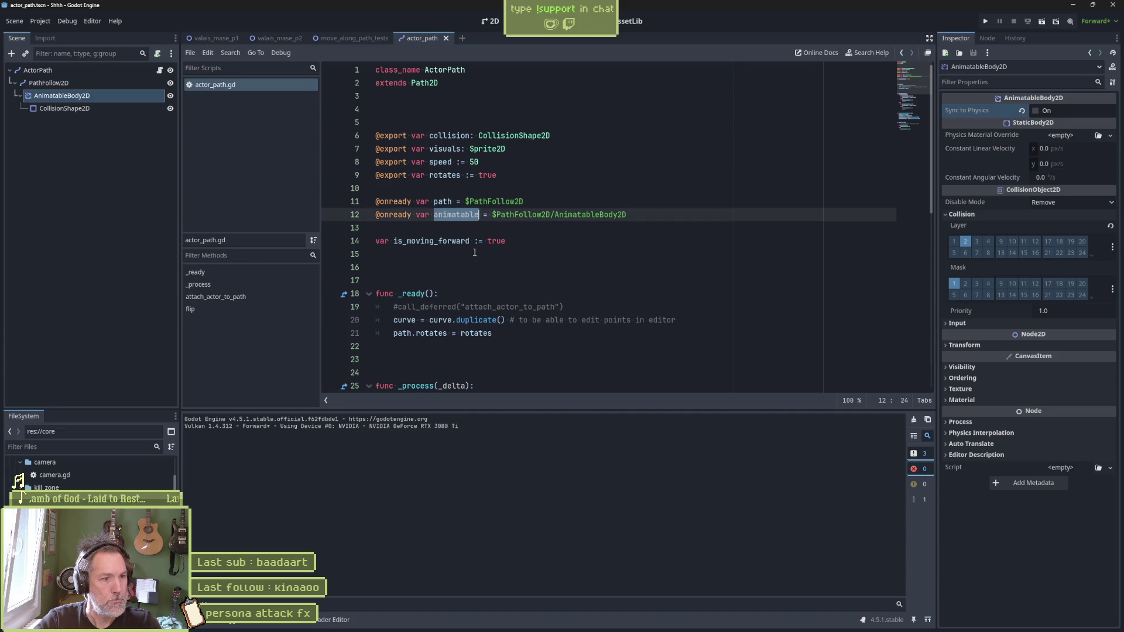
pyautogui.click(578, 307)
# Add 'animatable.sync_to_physics = true' with a physics-sync comment to _ready, save, and delete the commented call_deferred line
pyautogui.press('Return')
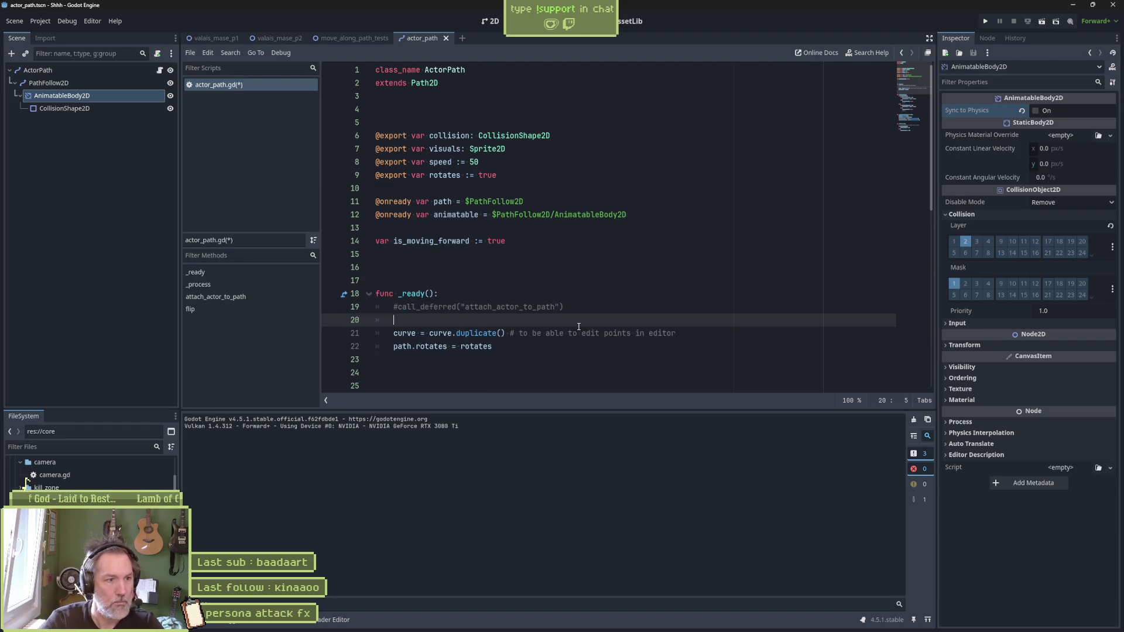
pyautogui.hotkey('ctrl', 'v')
pyautogui.write('.sync')
pyautogui.press('Return')
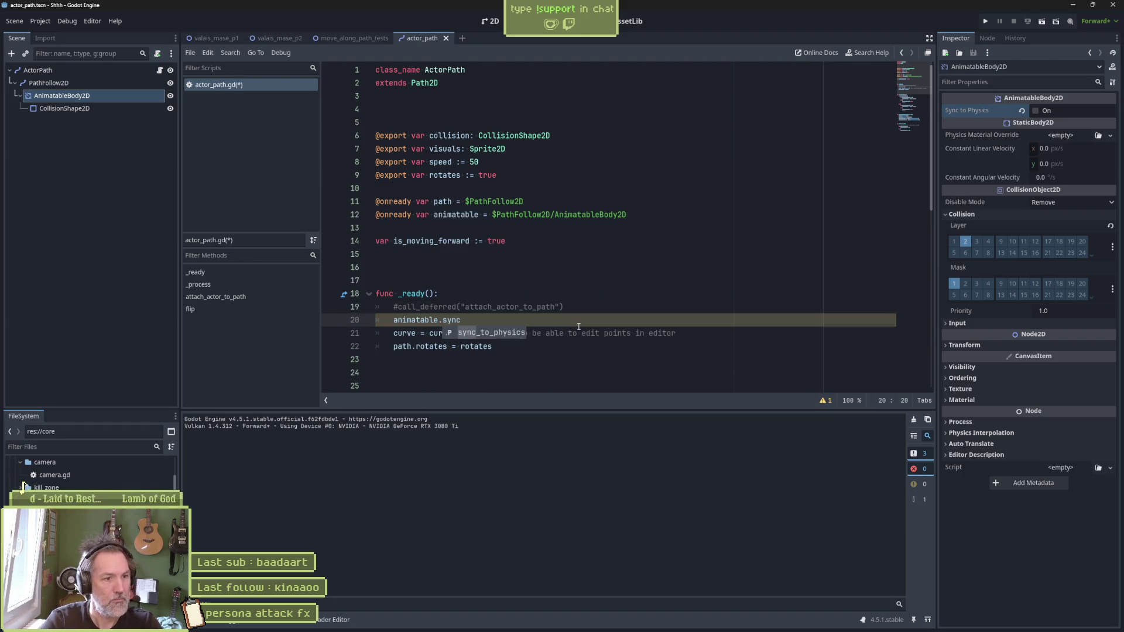
pyautogui.write('= true')
pyautogui.write('#')
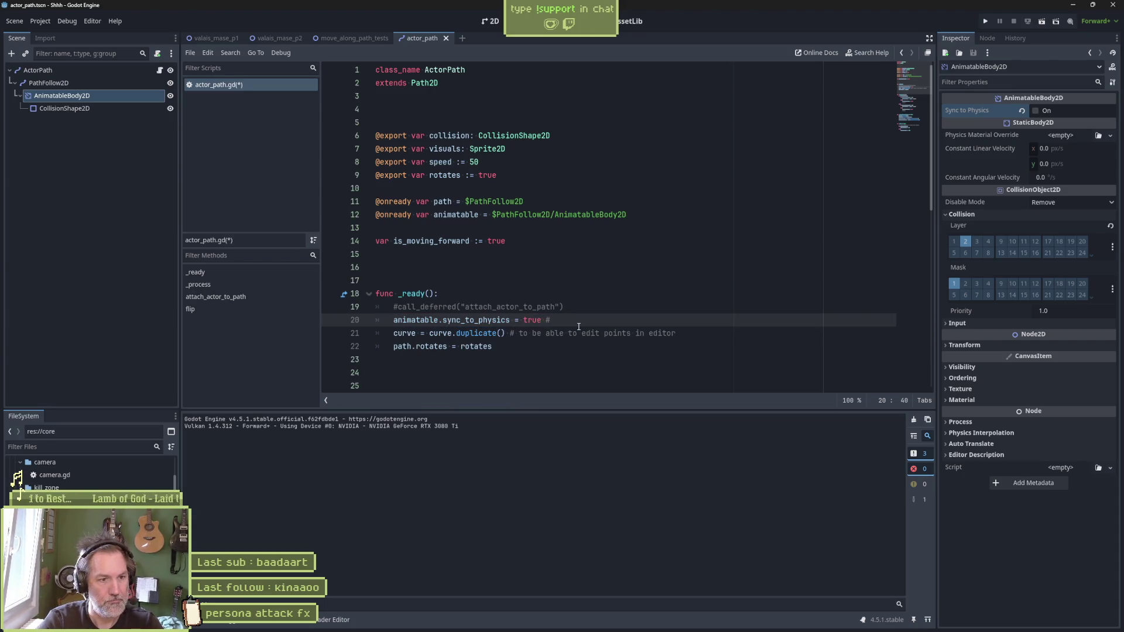
pyautogui.write(' to sync ')
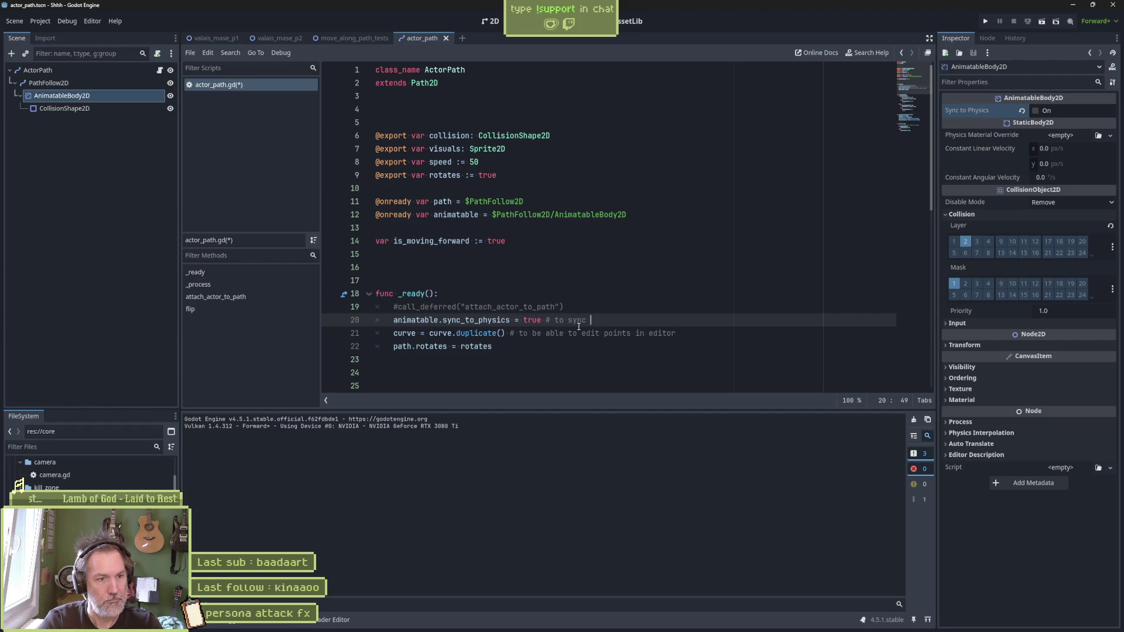
pyautogui.write('animat')
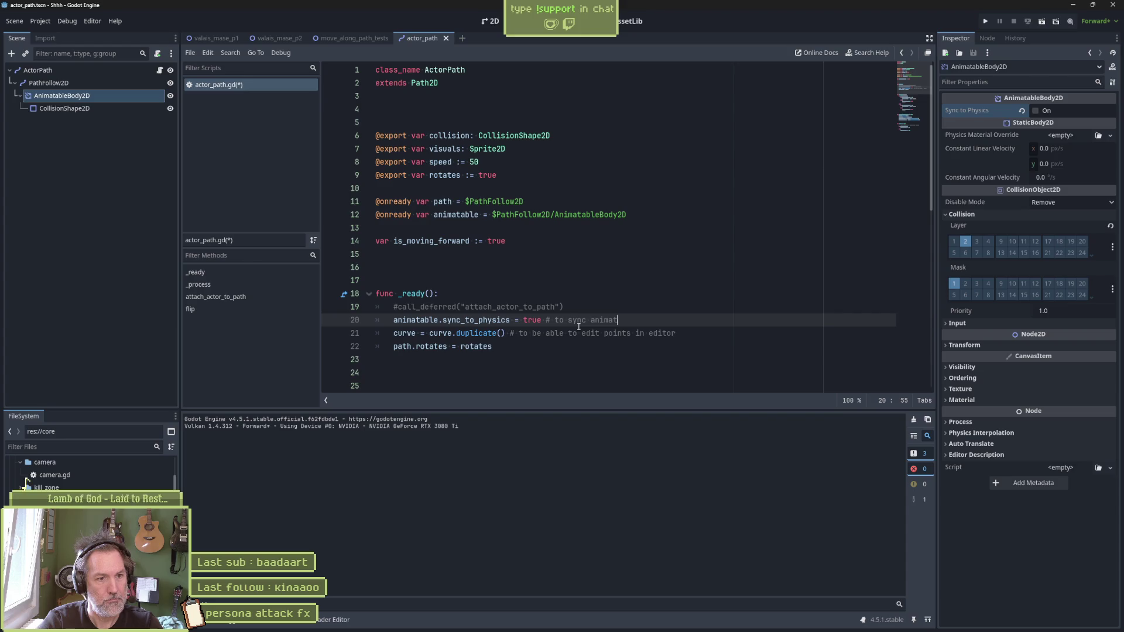
pyautogui.write('able to engine')
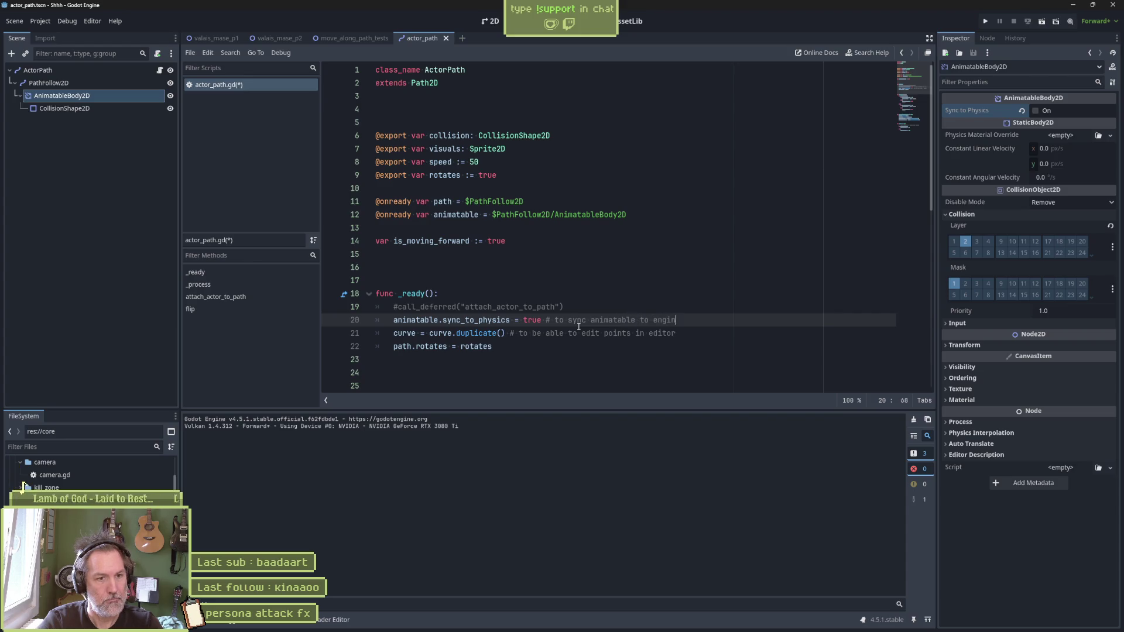
pyautogui.write("'s ph")
pyautogui.write('ysics')
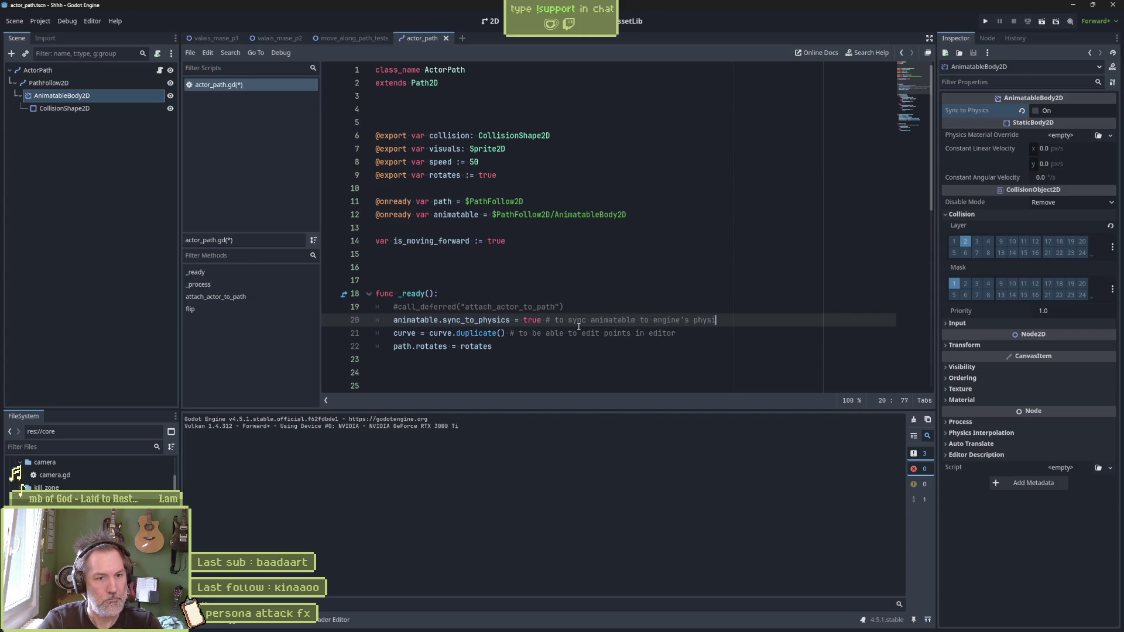
pyautogui.hotkey('ctrl', 's')
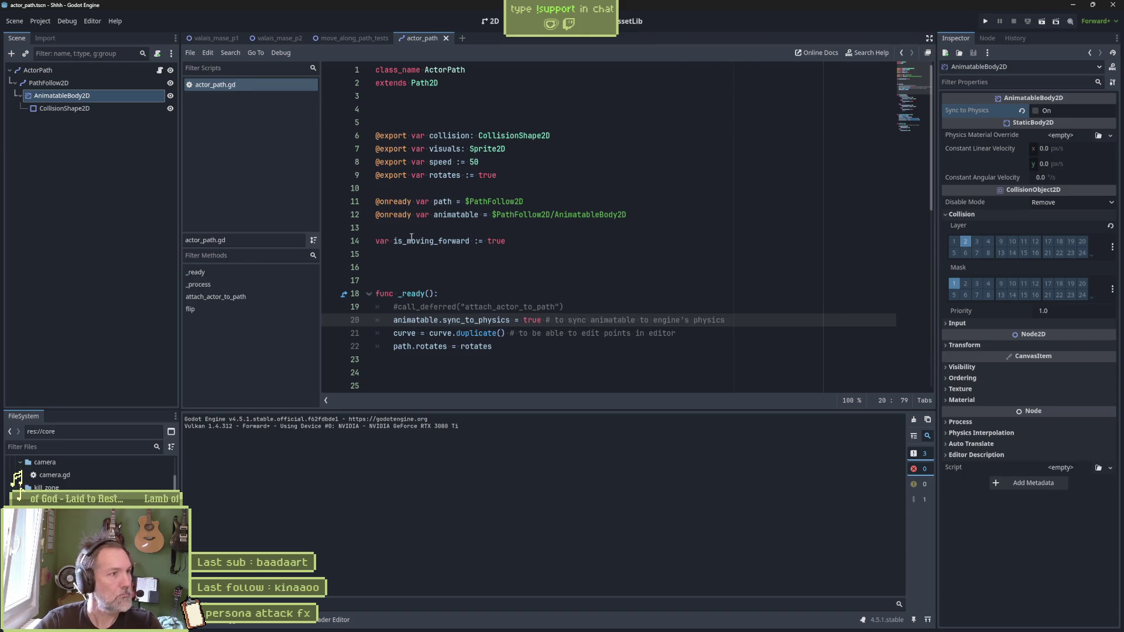
pyautogui.click(577, 307)
pyautogui.hotkey('ctrl', 'shift', 'k')
# Paste the two lines setting visuals and collision positions from curve point 0 into _ready
pyautogui.scroll(-3, 573, 313)
pyautogui.scroll(-5, 569, 319)
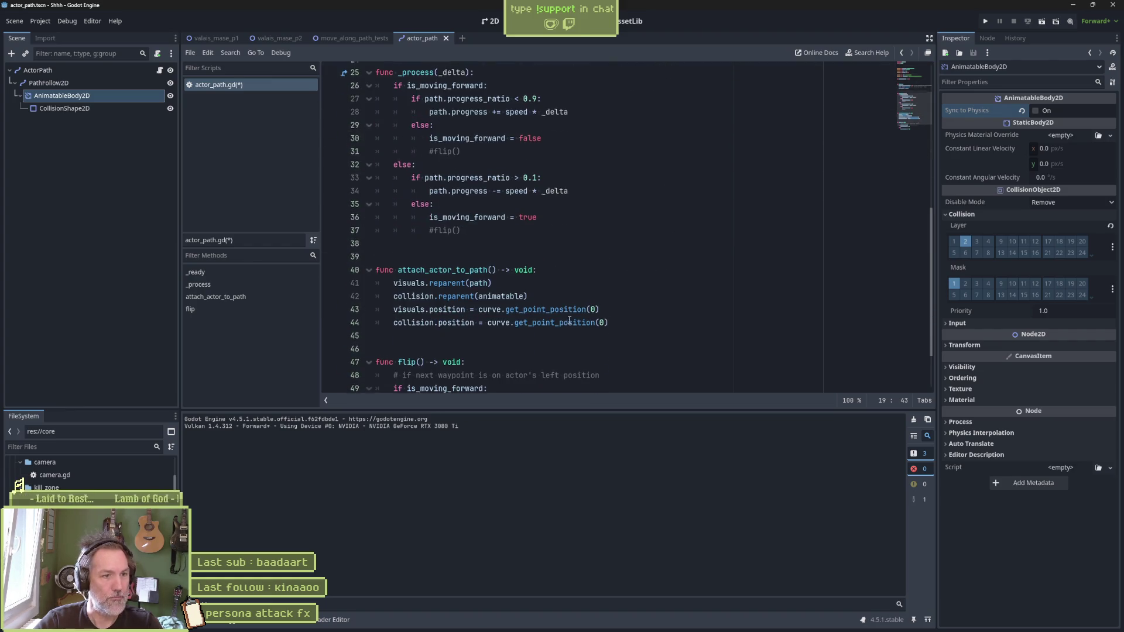
pyautogui.moveTo(611, 319)
pyautogui.mouseDown()
pyautogui.moveTo(637, 230)
pyautogui.moveTo(622, 306)
pyautogui.moveTo(602, 301)
pyautogui.moveTo(610, 293)
pyautogui.moveTo(563, 293)
pyautogui.mouseUp()
pyautogui.hotkey('ctrl', 'c')
pyautogui.scroll(5, 556, 281)
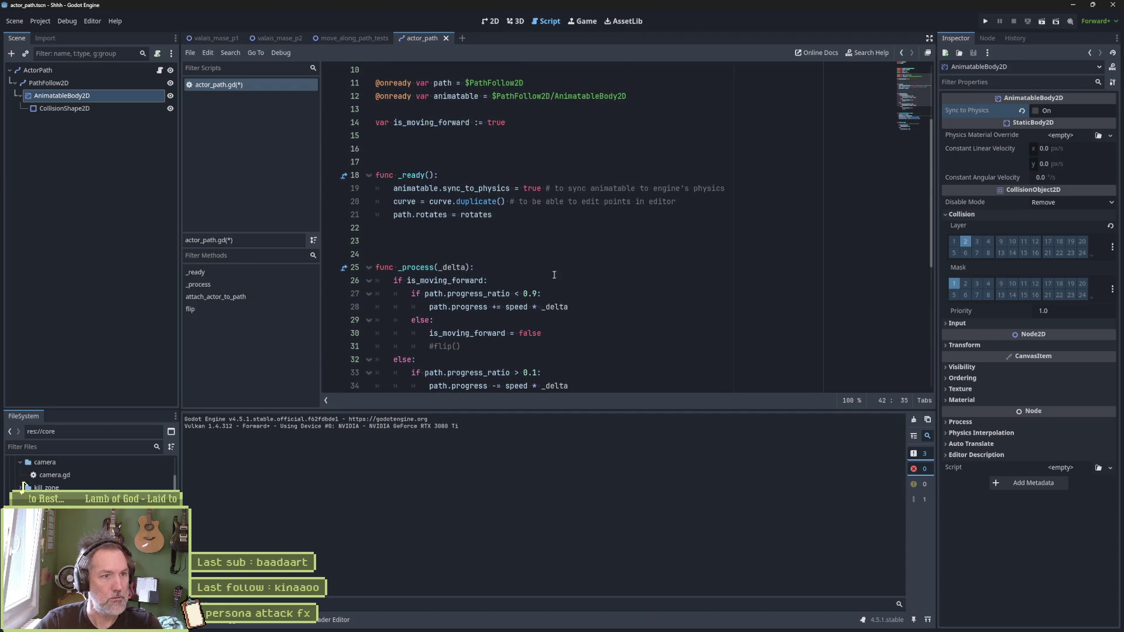
pyautogui.click(550, 215)
pyautogui.hotkey('ctrl', 'v')
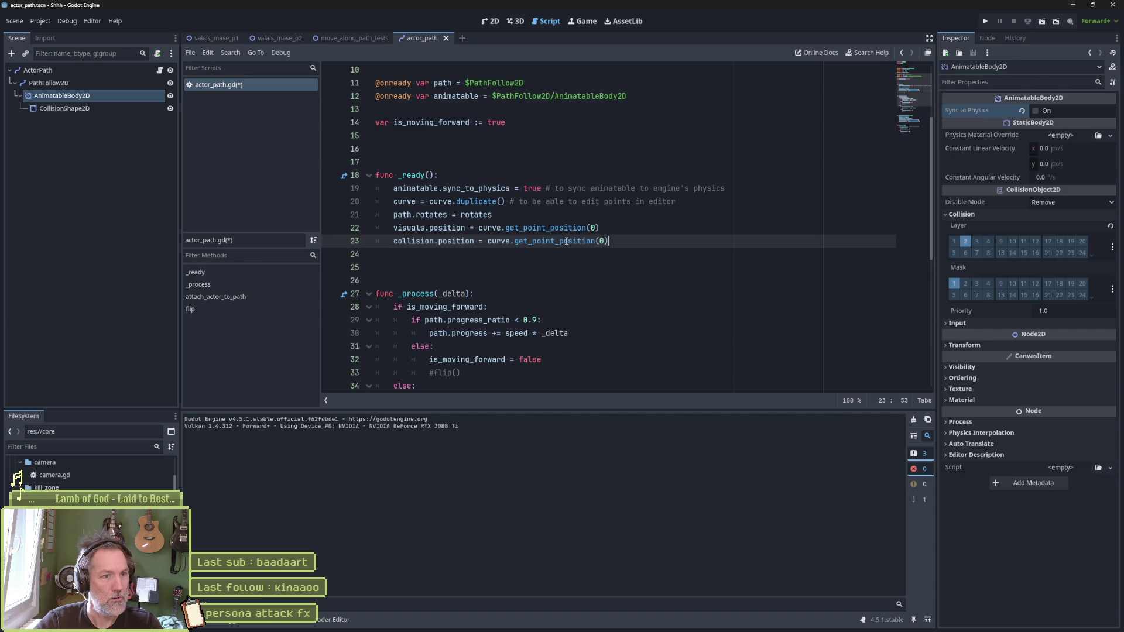
# Delete the attach_actor_to_path function from actor_path.gd
pyautogui.moveTo(565, 242)
pyautogui.scroll(-5, 544, 263)
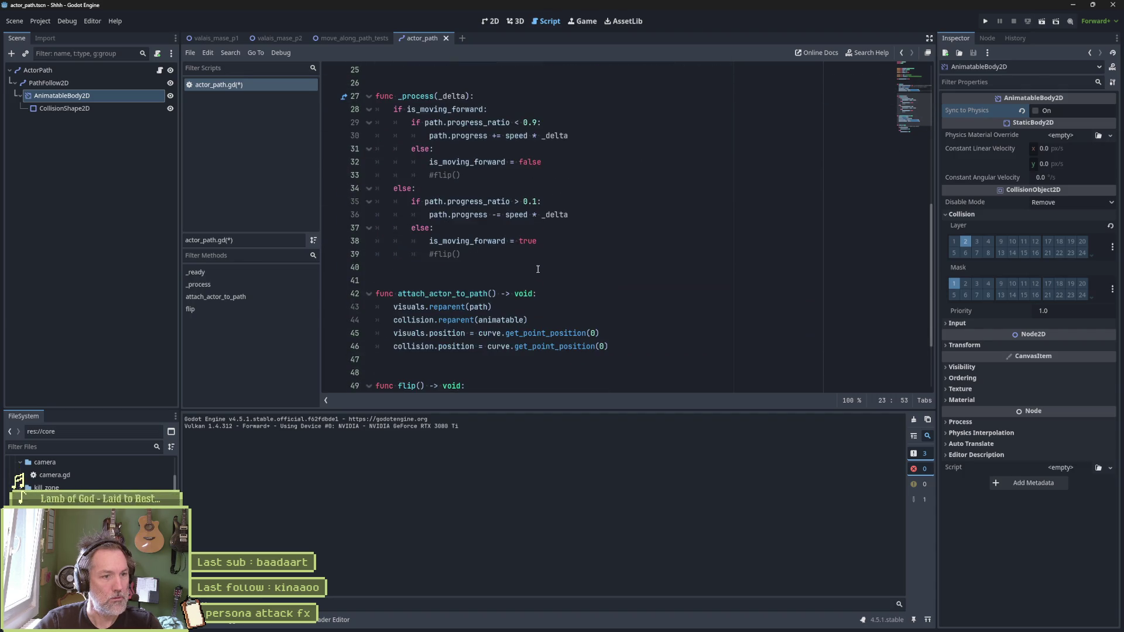
pyautogui.moveTo(621, 345); pyautogui.dragTo(622, 263)
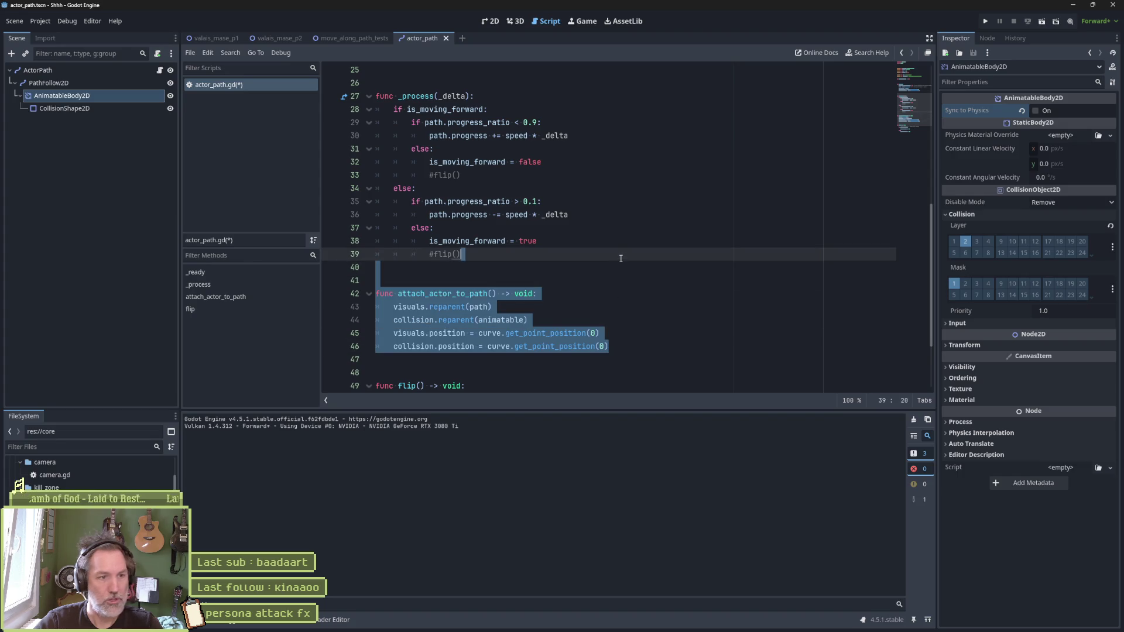
pyautogui.press('BackSpace')
pyautogui.press('BackSpace')
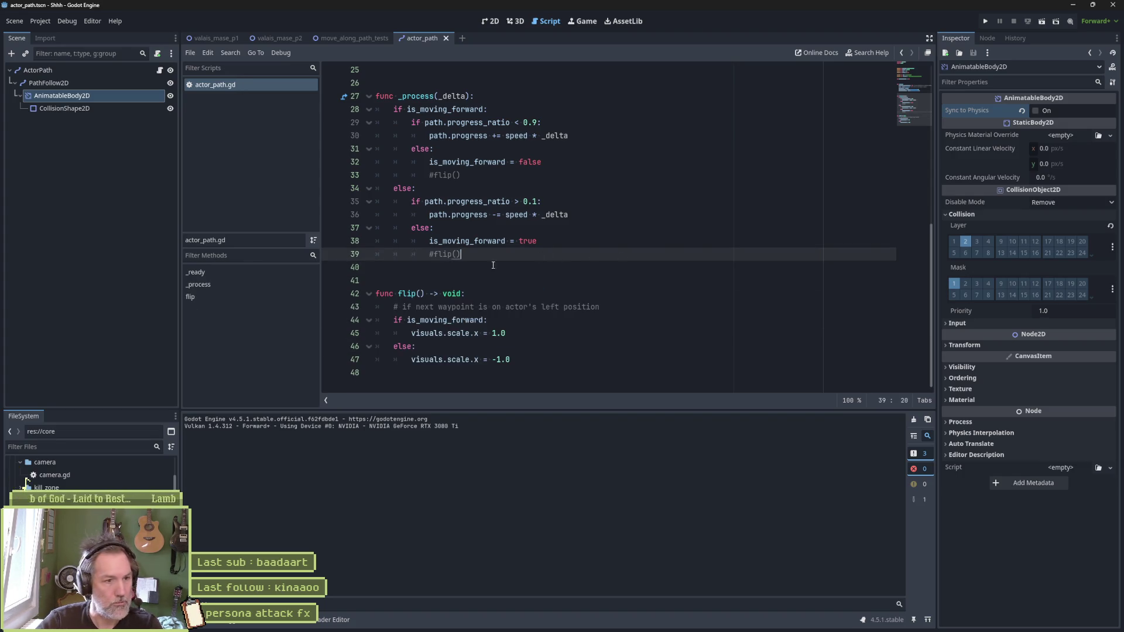
pyautogui.click(494, 265)
# Run move_along_path_tests with F6, note the null-instance position error, stop it, and return to actor_path
pyautogui.click(351, 38)
pyautogui.press('F6')
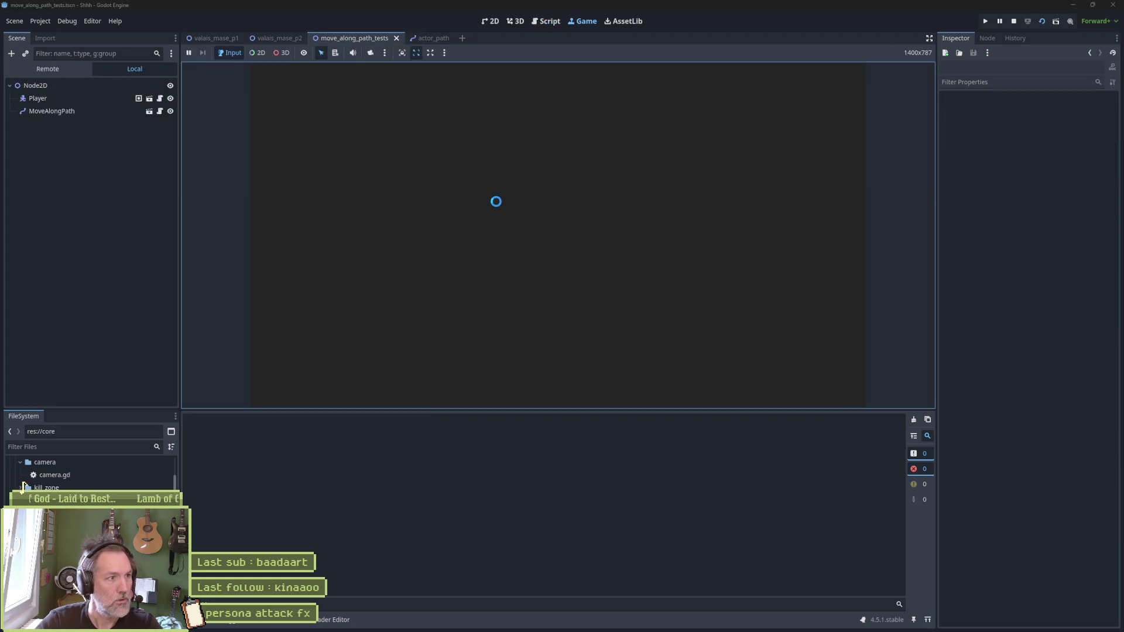
pyautogui.moveTo(498, 201)
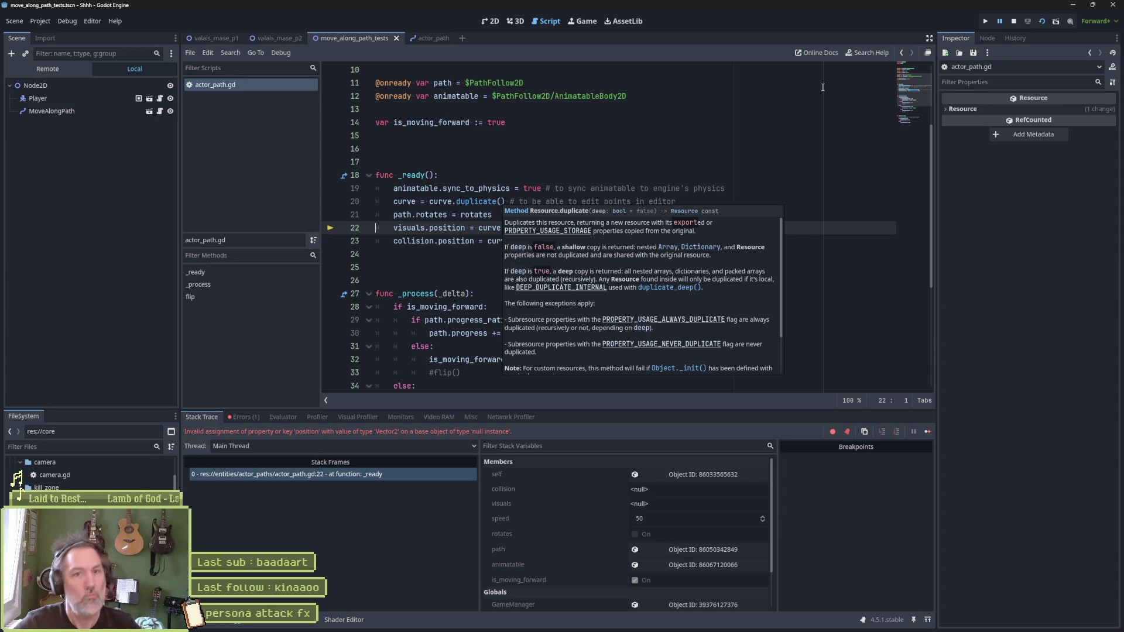
pyautogui.click(1013, 21)
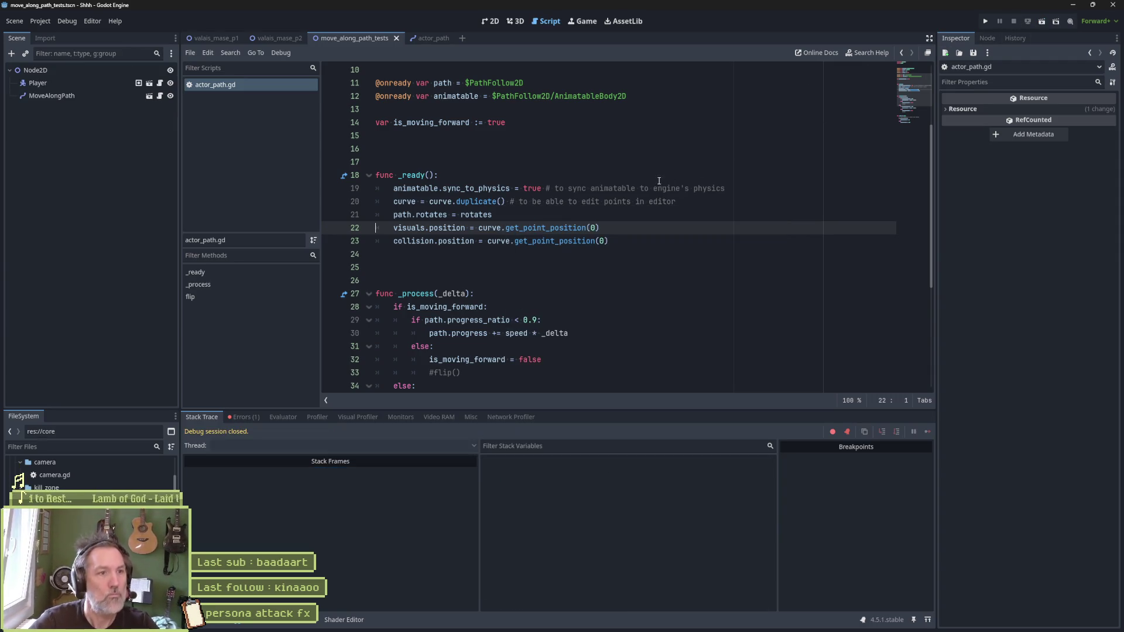
pyautogui.click(90, 95)
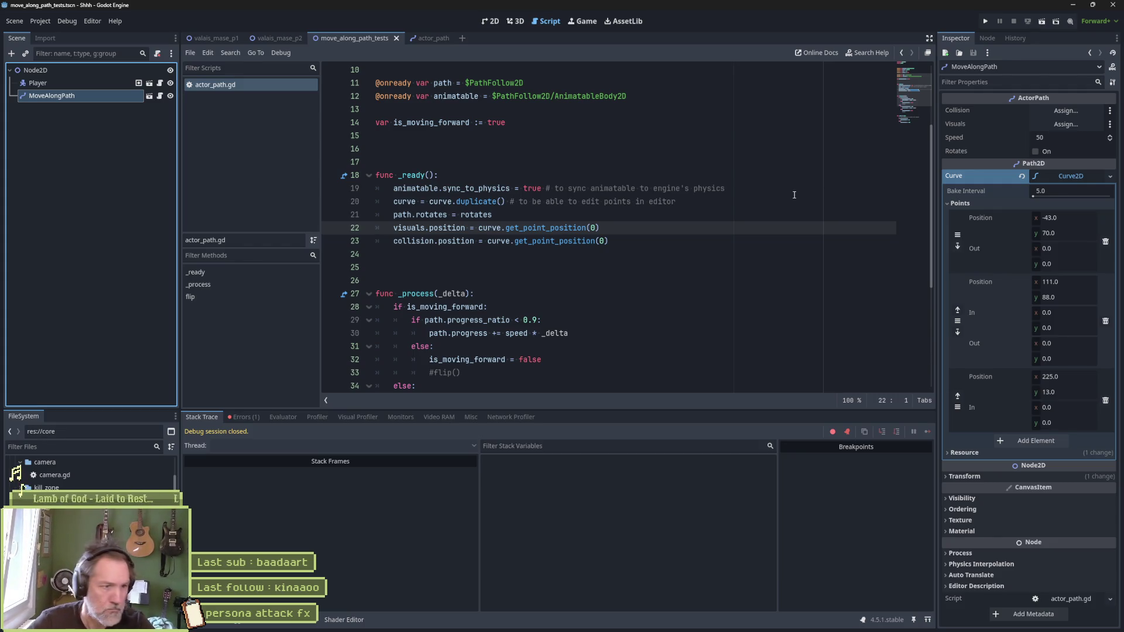
pyautogui.click(616, 229)
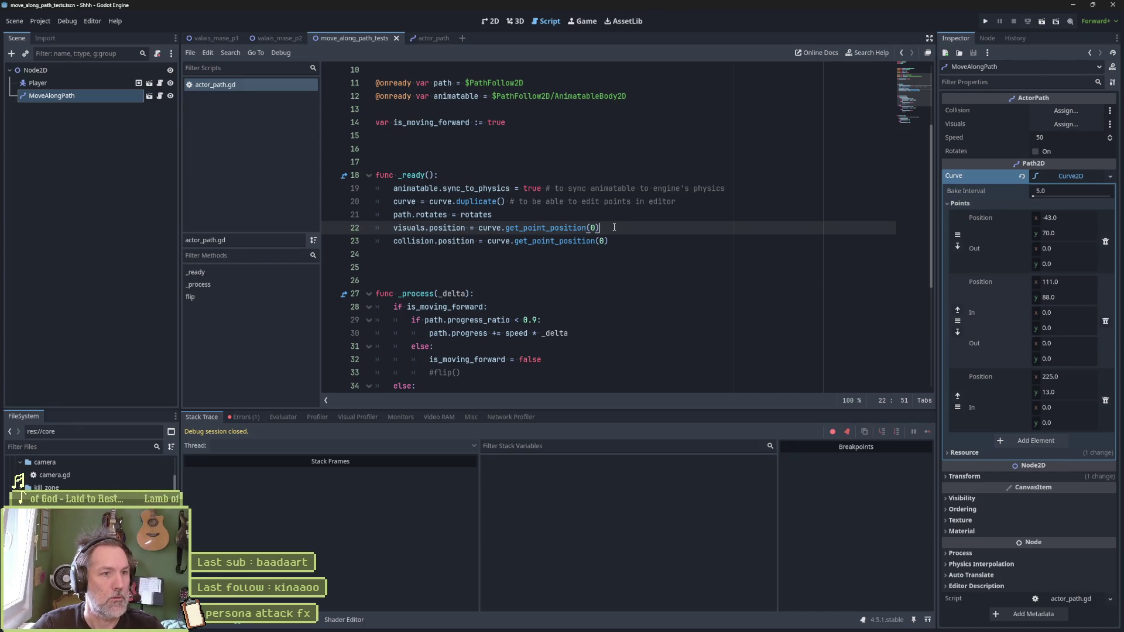
pyautogui.hotkey('ctrl', 'Tab')
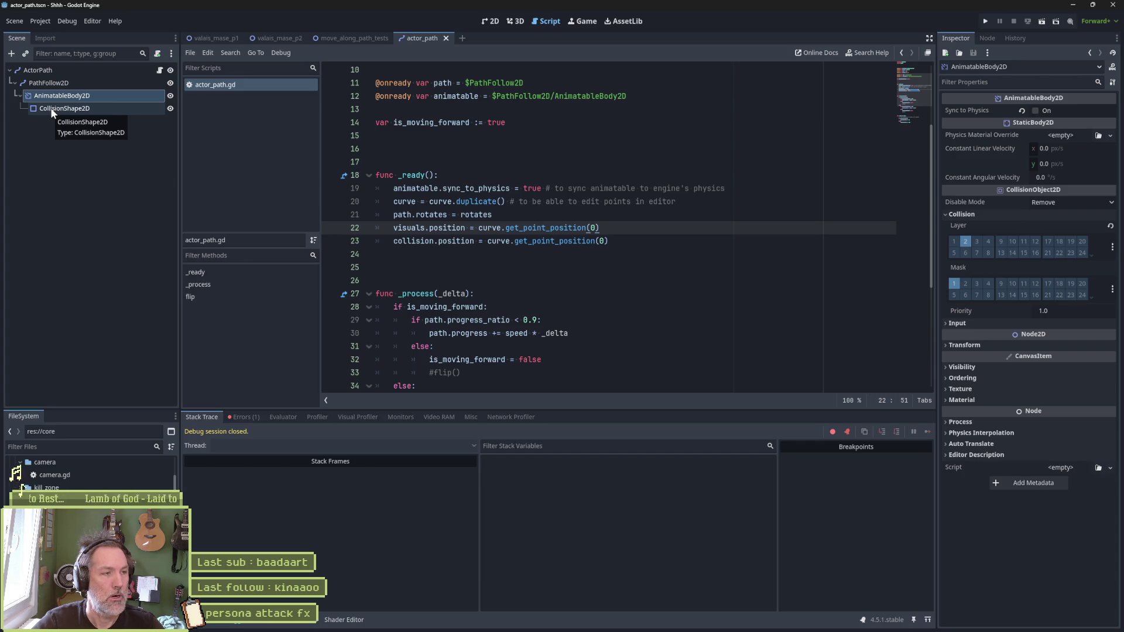
pyautogui.scroll(3, 515, 193)
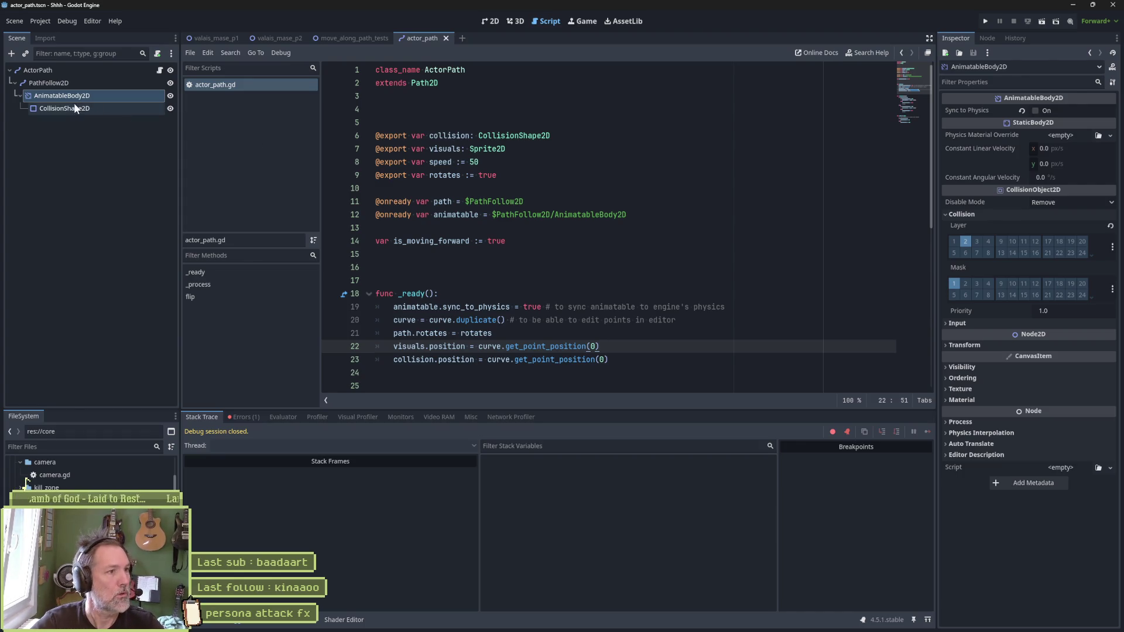
pyautogui.moveTo(71, 107)
pyautogui.mouseDown()
pyautogui.moveTo(385, 221)
pyautogui.moveTo(379, 189)
pyautogui.mouseUp()
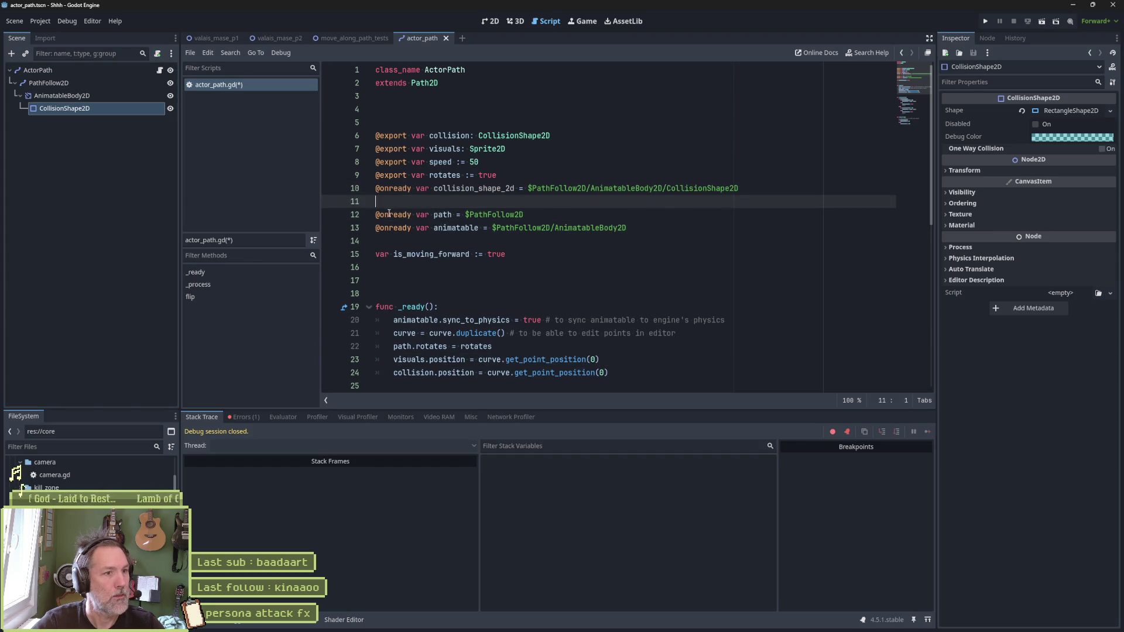
pyautogui.press('Up')
pyautogui.press('Return')
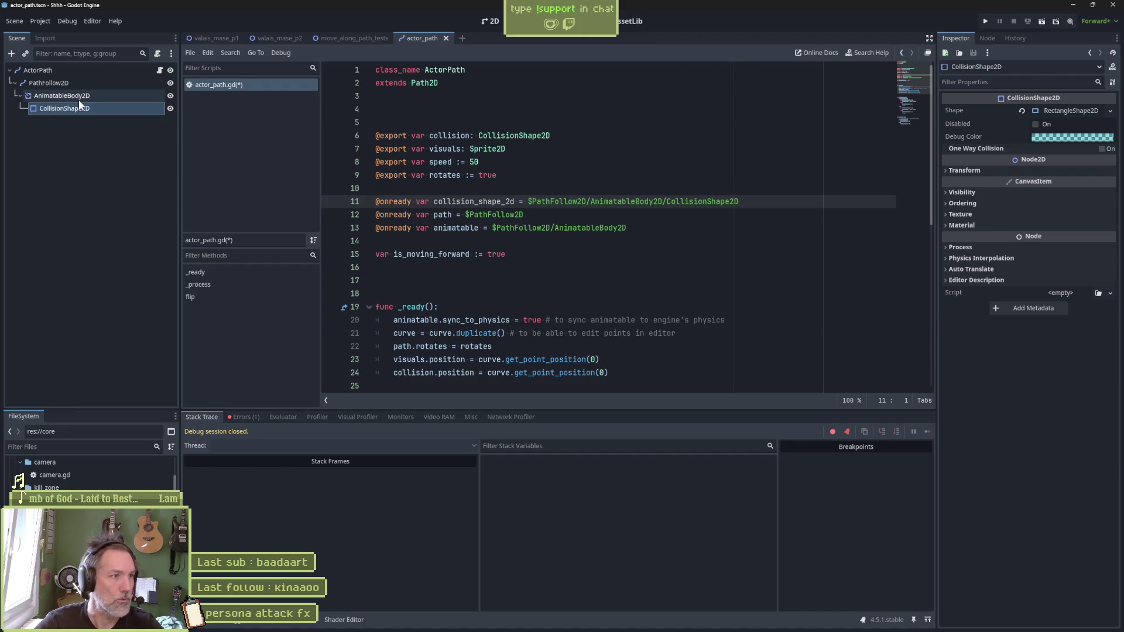
# Add a Node2D child named Visuals under AnimatableBody2D and drag it into the script as visuals
pyautogui.click(78, 97)
pyautogui.hotkey('ctrl', 'a')
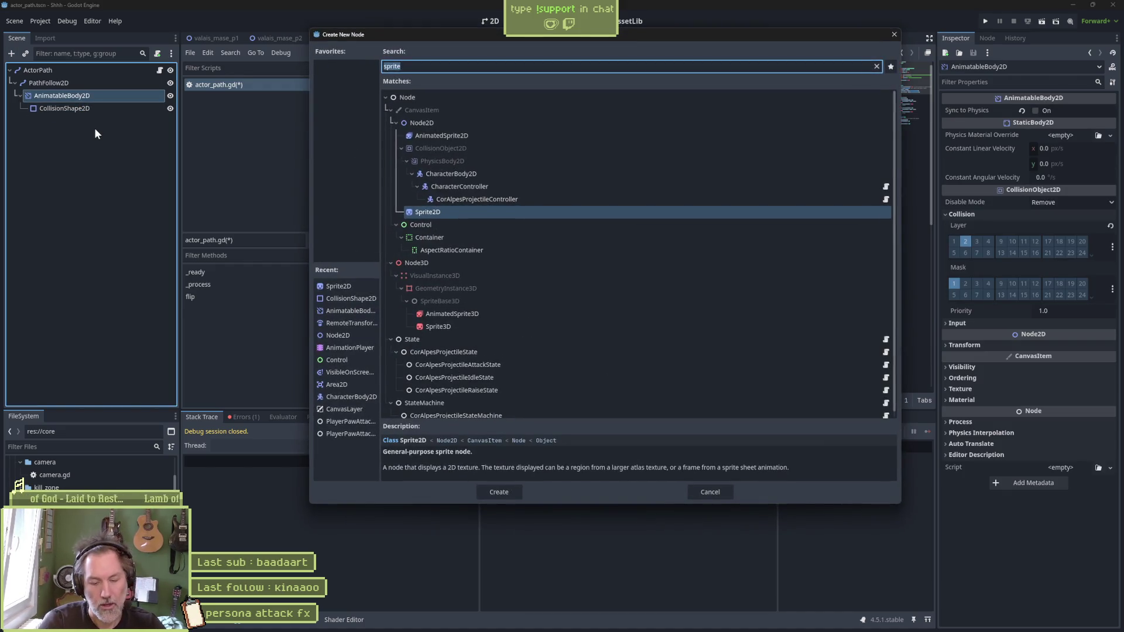
pyautogui.press('Up')
pyautogui.press('Up')
pyautogui.press('Up')
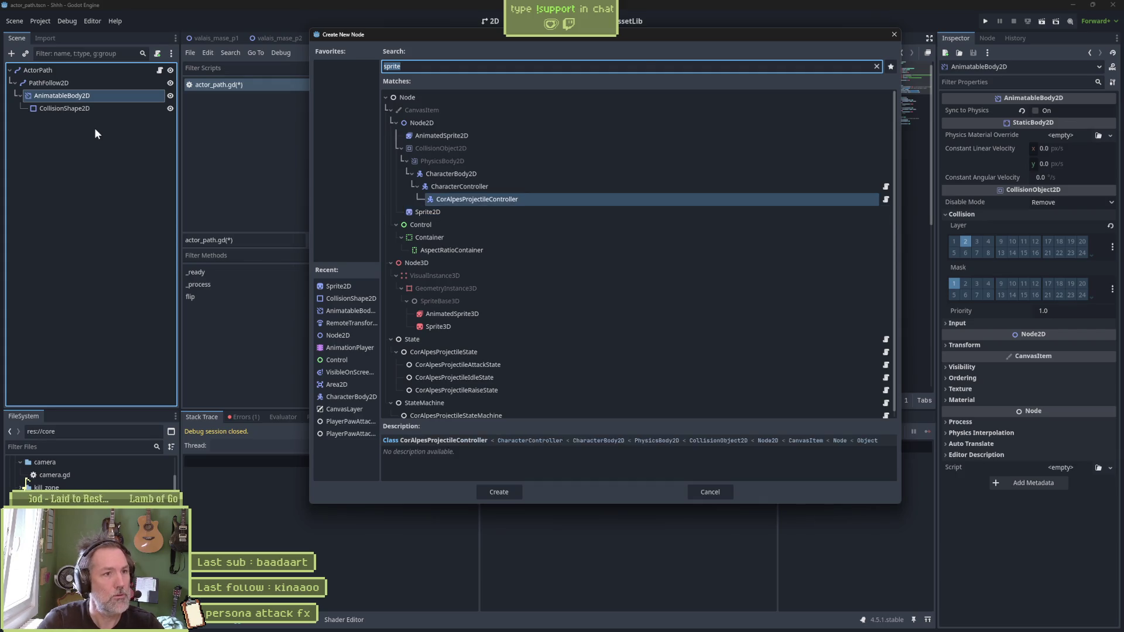
pyautogui.press('Up')
pyautogui.press('Up')
pyautogui.press('Up')
pyautogui.press('Return')
pyautogui.press('F2')
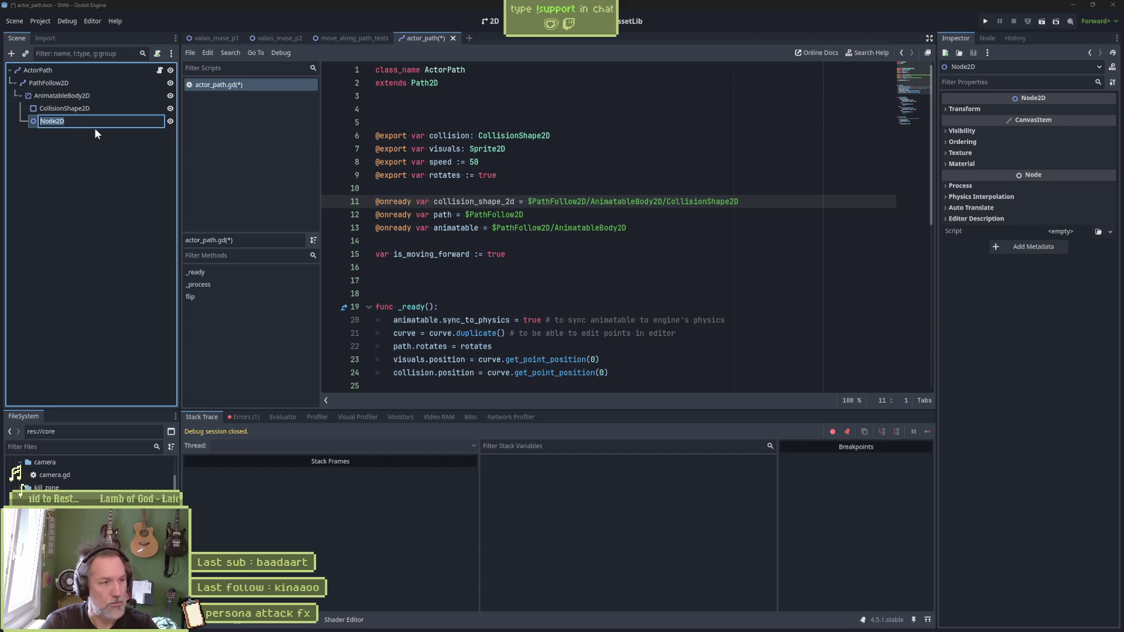
pyautogui.write('Visuals')
pyautogui.press('Return')
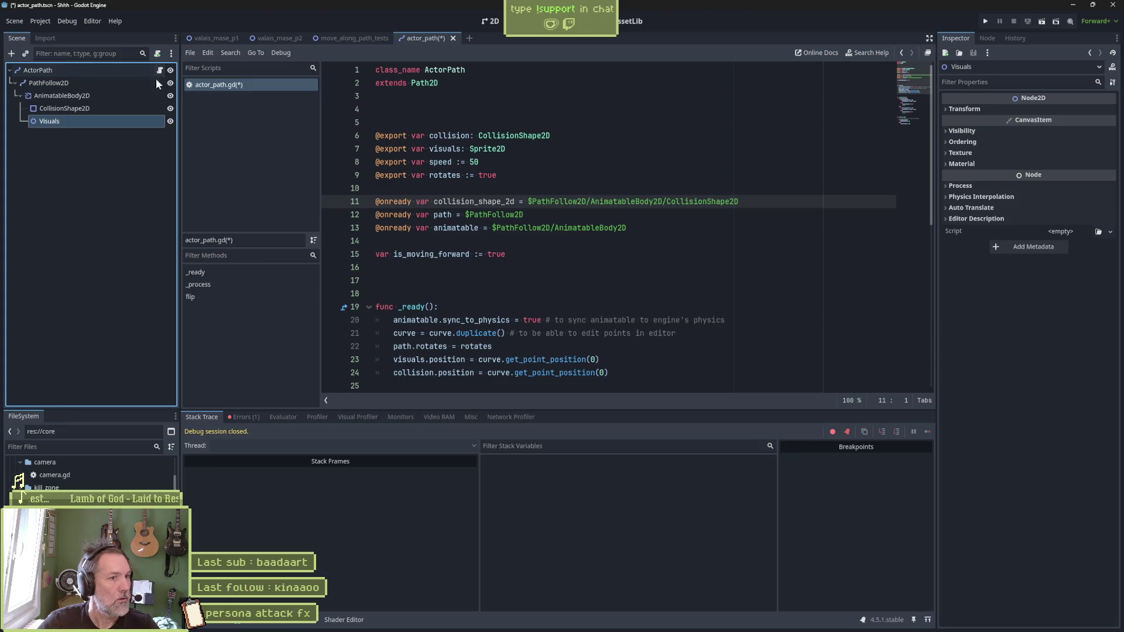
pyautogui.moveTo(47, 122)
pyautogui.mouseDown()
pyautogui.moveTo(424, 169)
pyautogui.moveTo(447, 189)
pyautogui.moveTo(416, 238)
pyautogui.mouseUp()
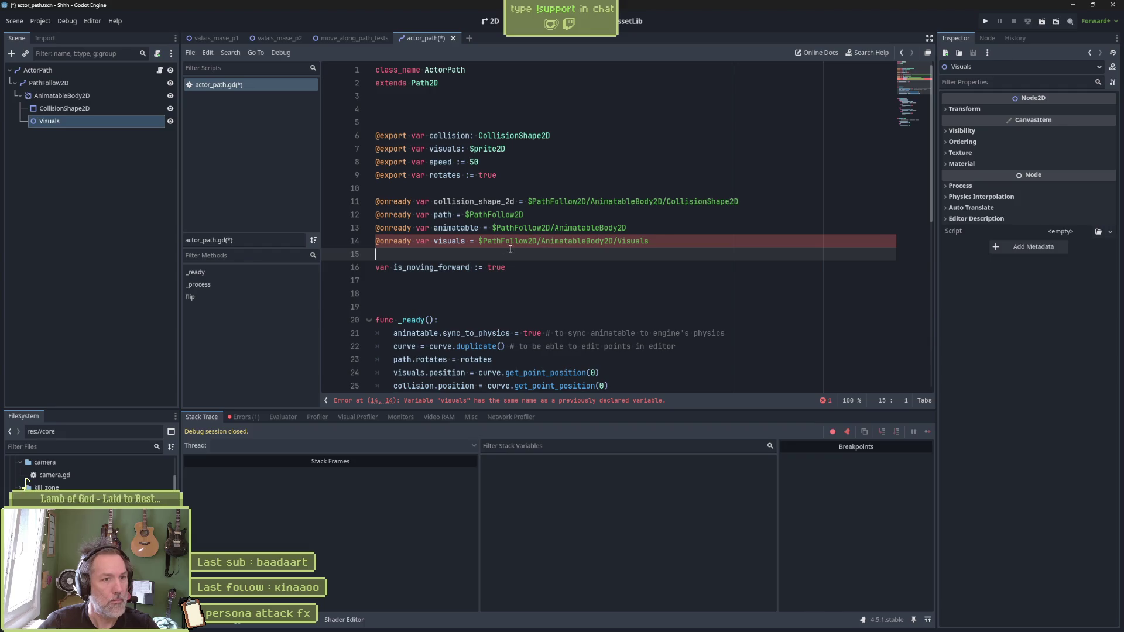
# Delete the exported collision and visuals variables, rename collision_shape_2d to collision, and save
pyautogui.click(608, 145)
pyautogui.hotkey('ctrl', 'shift', 'k')
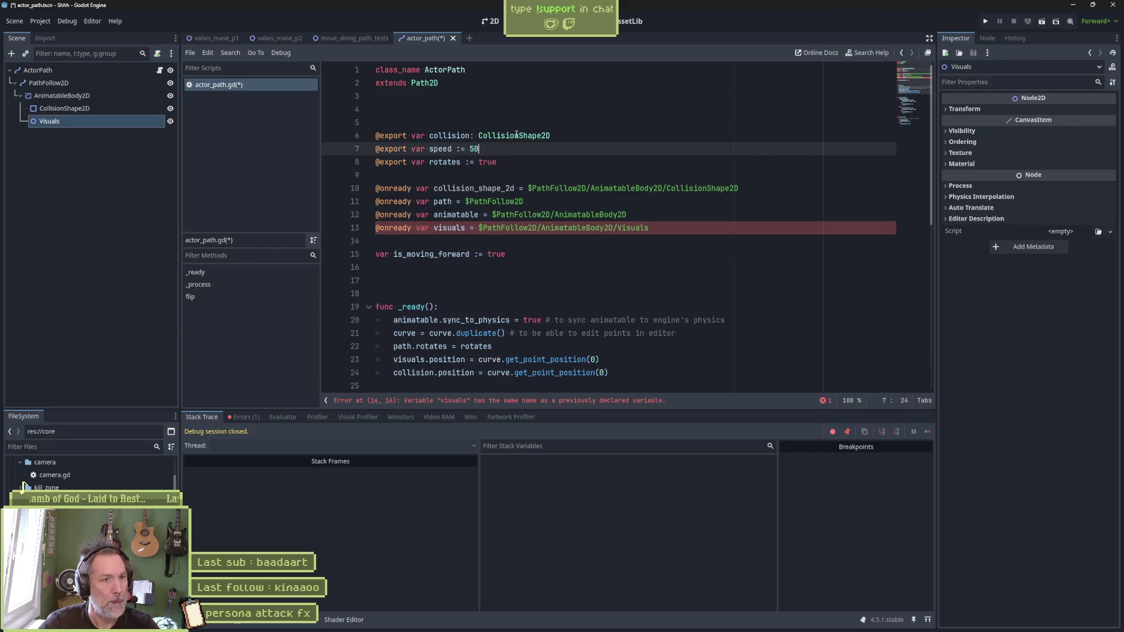
pyautogui.press('Up')
pyautogui.hotkey('ctrl', 'shift', 'k')
pyautogui.doubleClick(474, 175)
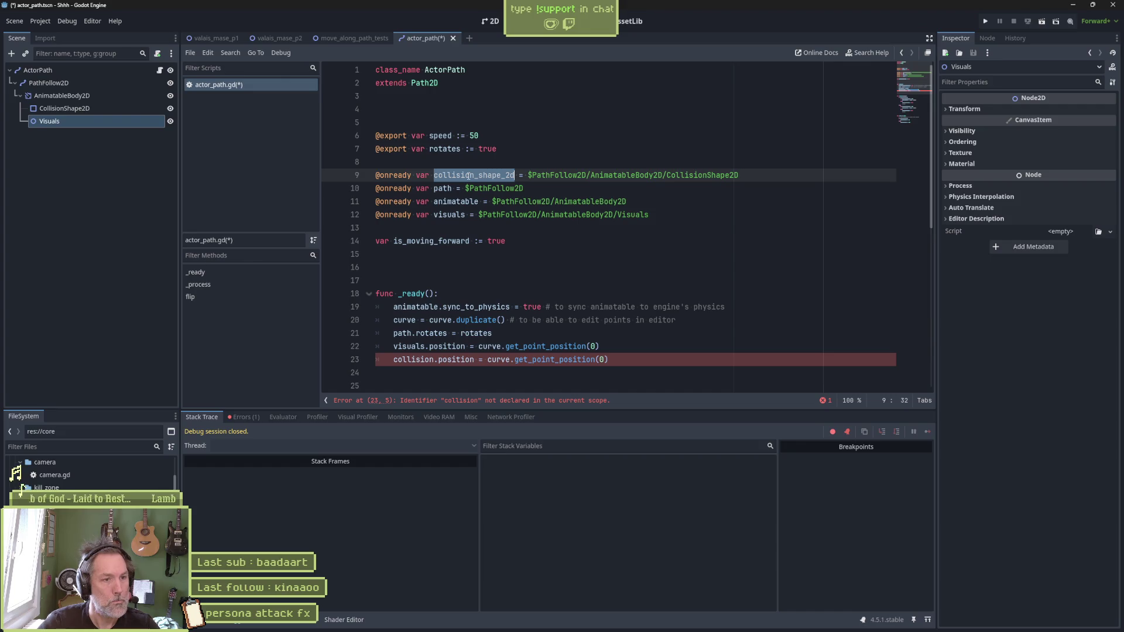
pyautogui.write('collisio')
pyautogui.doubleClick(469, 175)
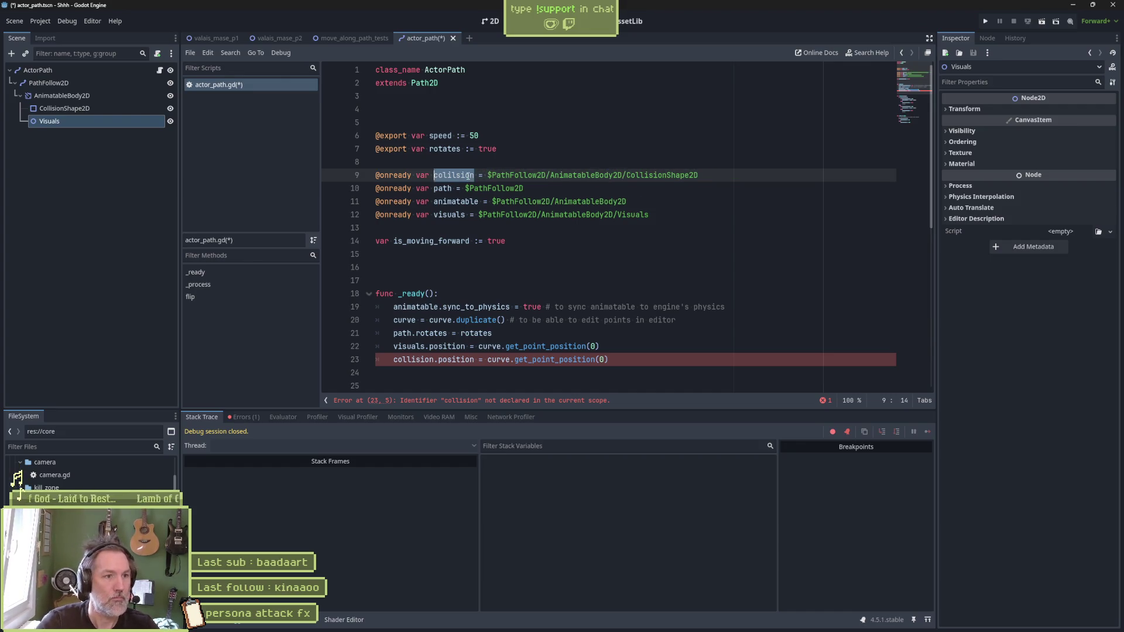
pyautogui.write('collision')
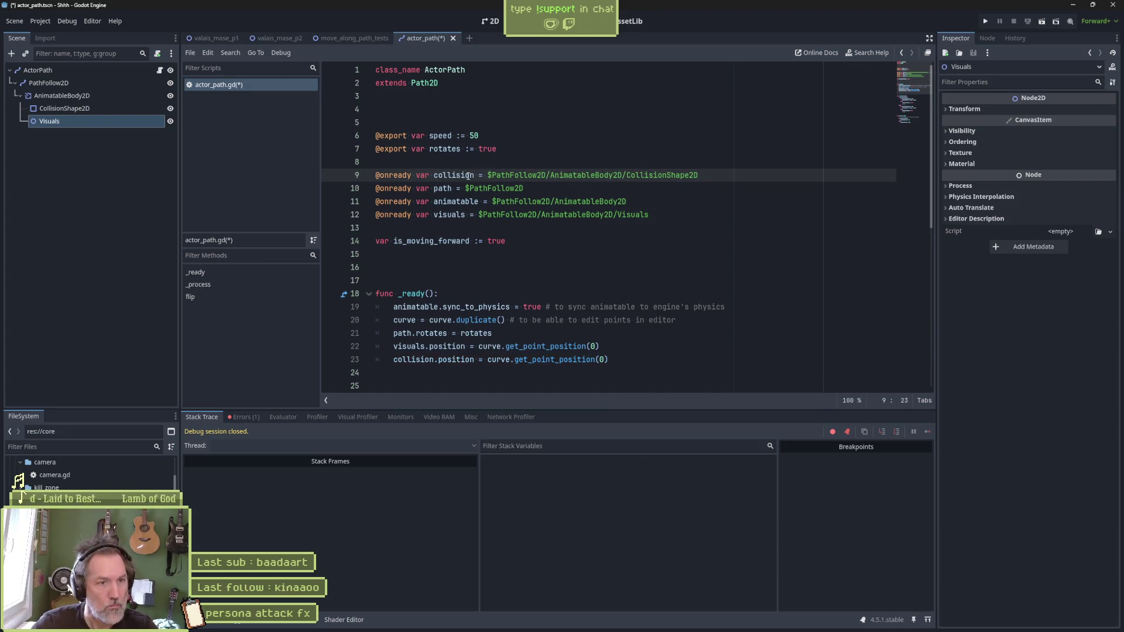
pyautogui.hotkey('ctrl', 's')
# Move the onready path variable above collision so path is listed first
pyautogui.click(535, 189)
pyautogui.hotkey('alt', 'Up')
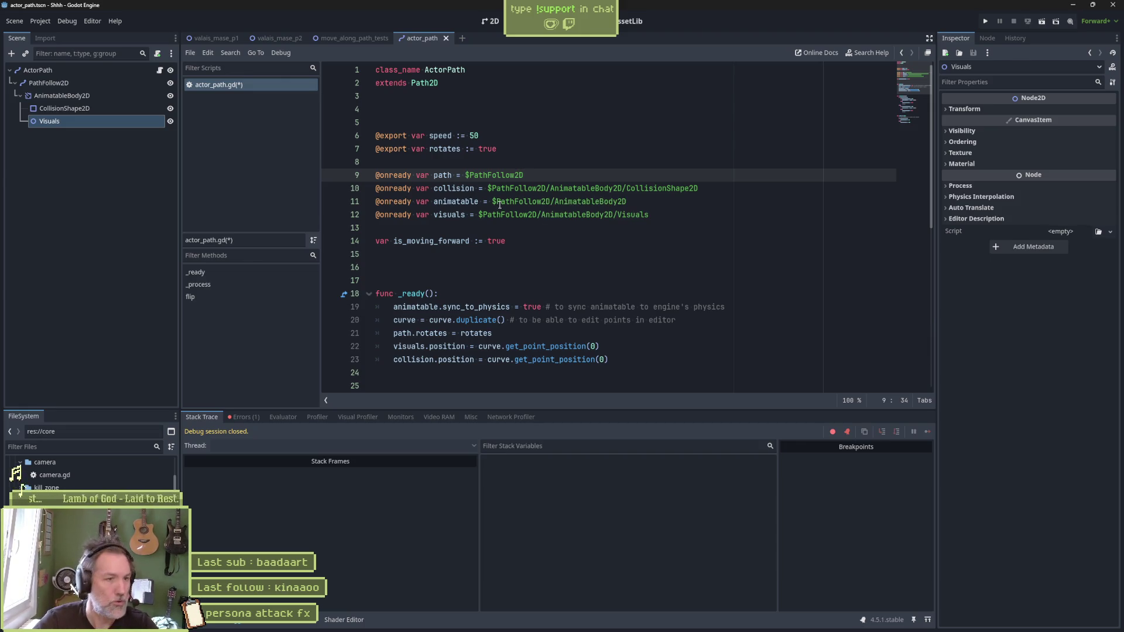
pyautogui.moveTo(499, 205)
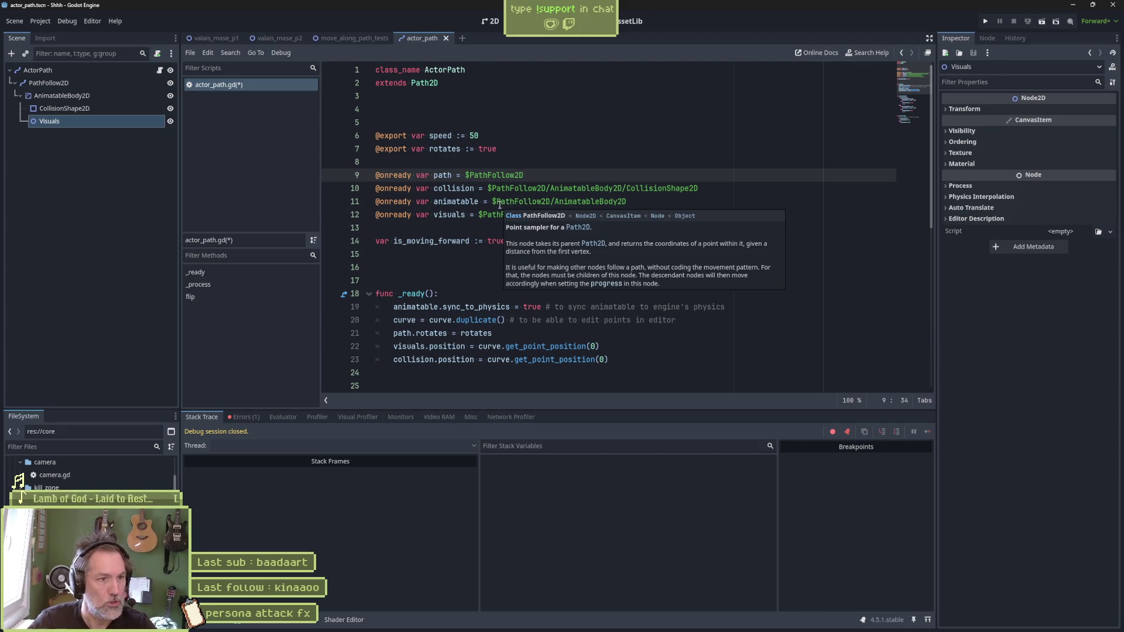
pyautogui.click(449, 214)
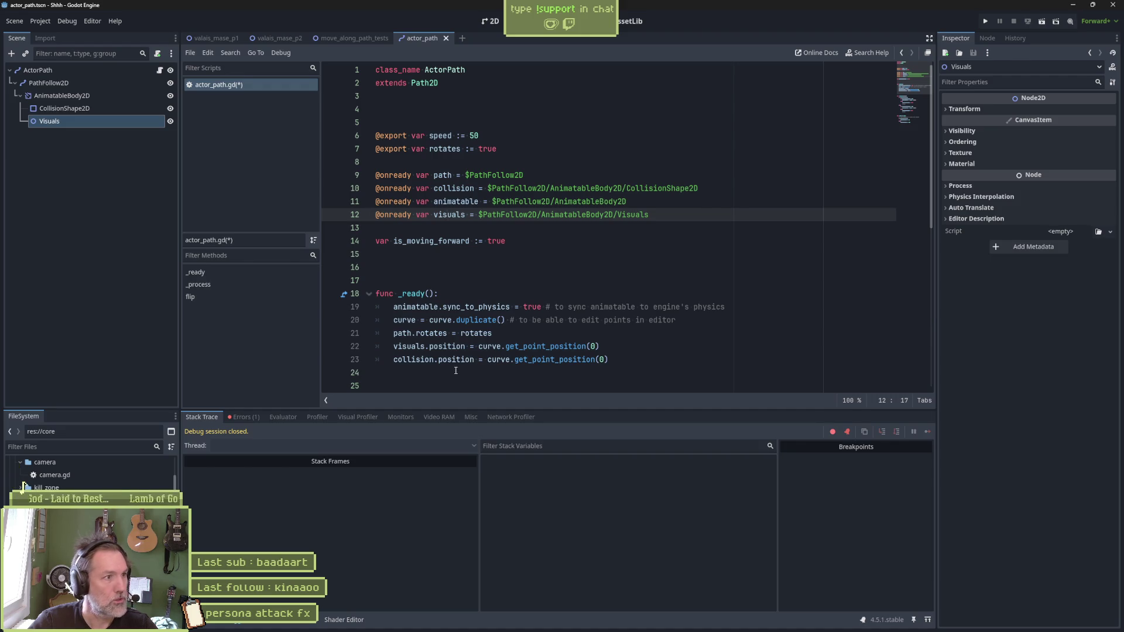
pyautogui.moveTo(460, 367)
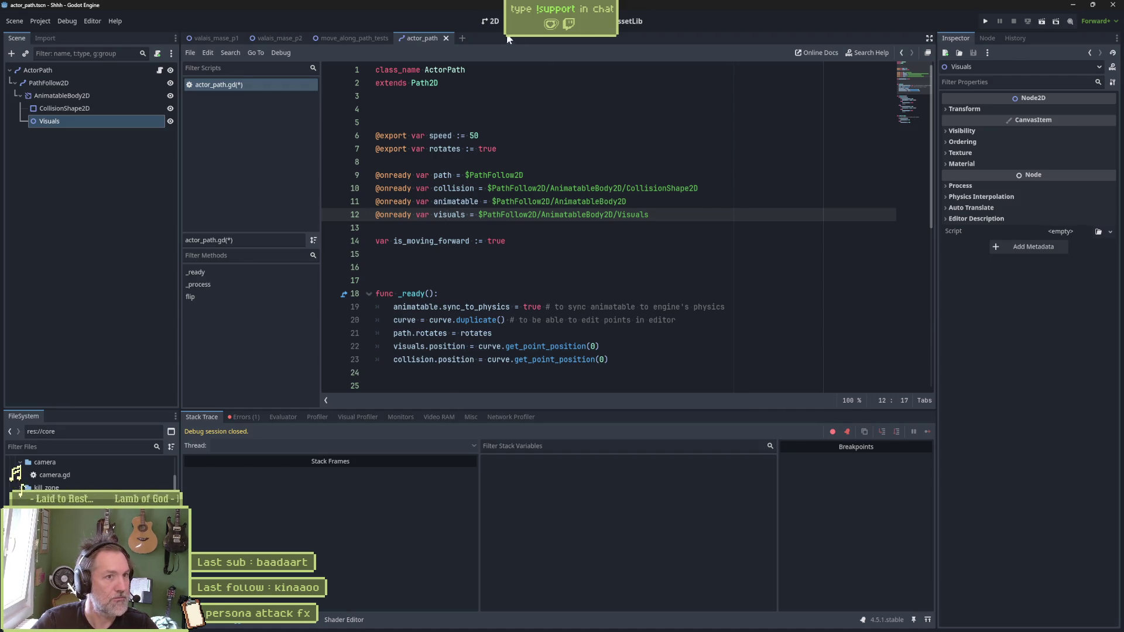
pyautogui.click(493, 22)
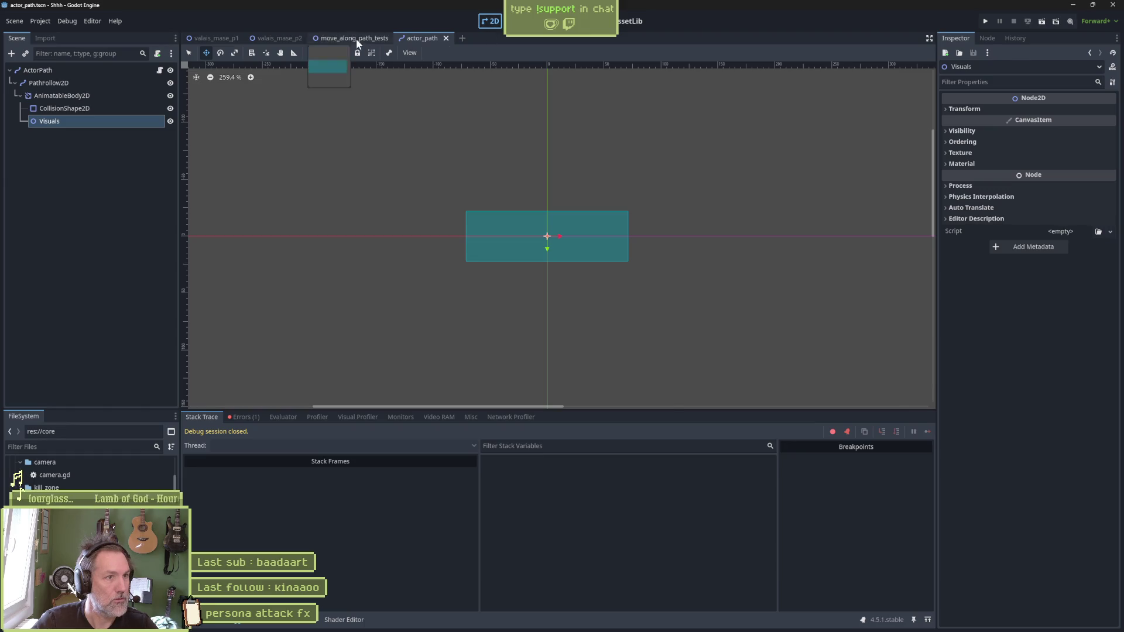
# Briefly run move_along_path_tests, stop it, and check AnimatableBody2D's properties in actor_path
pyautogui.click(356, 38)
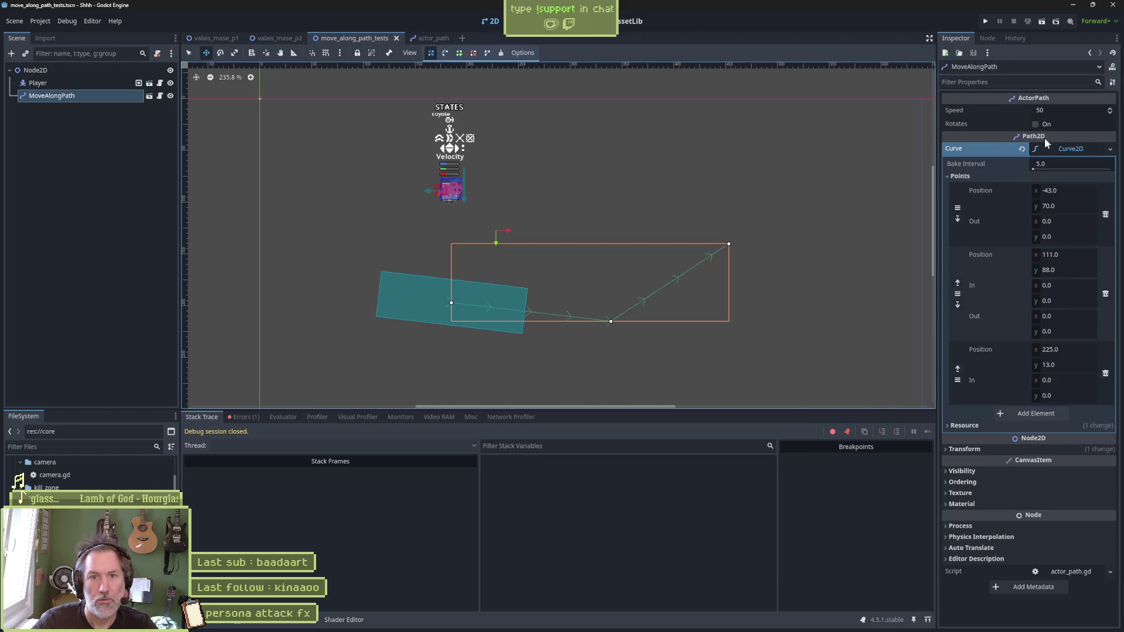
pyautogui.press('F6')
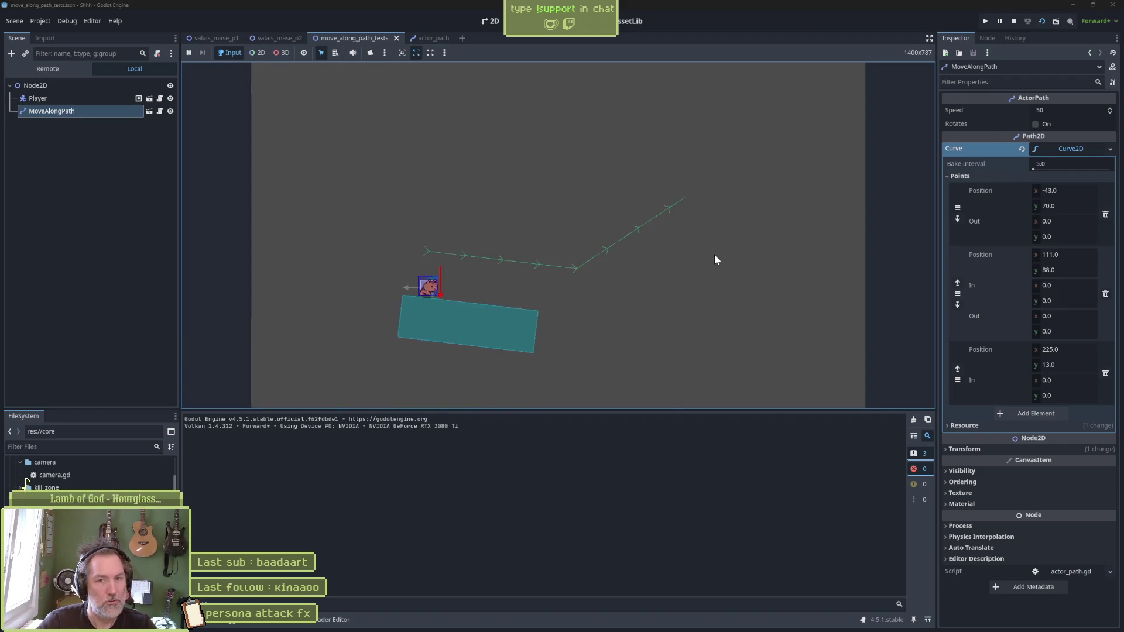
pyautogui.press('F8')
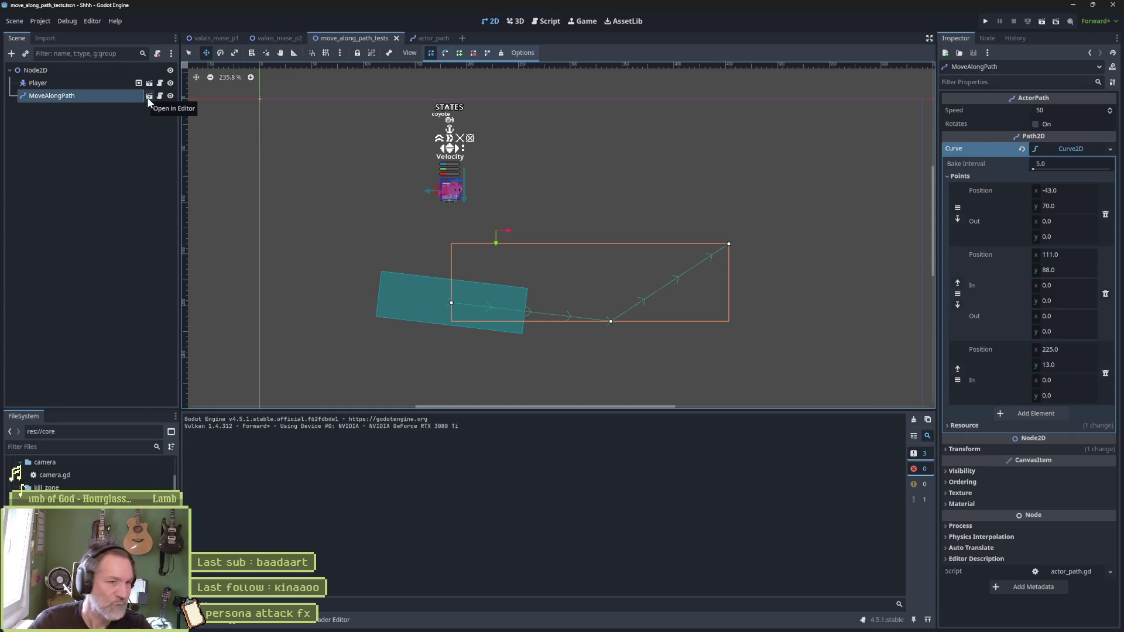
pyautogui.click(424, 37)
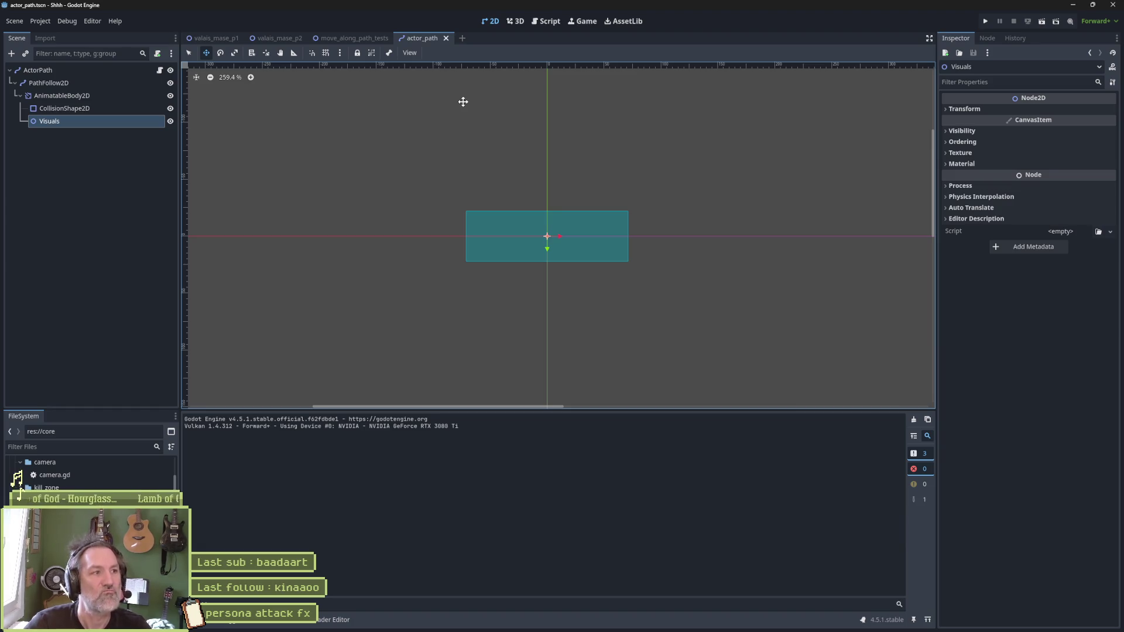
pyautogui.click(82, 98)
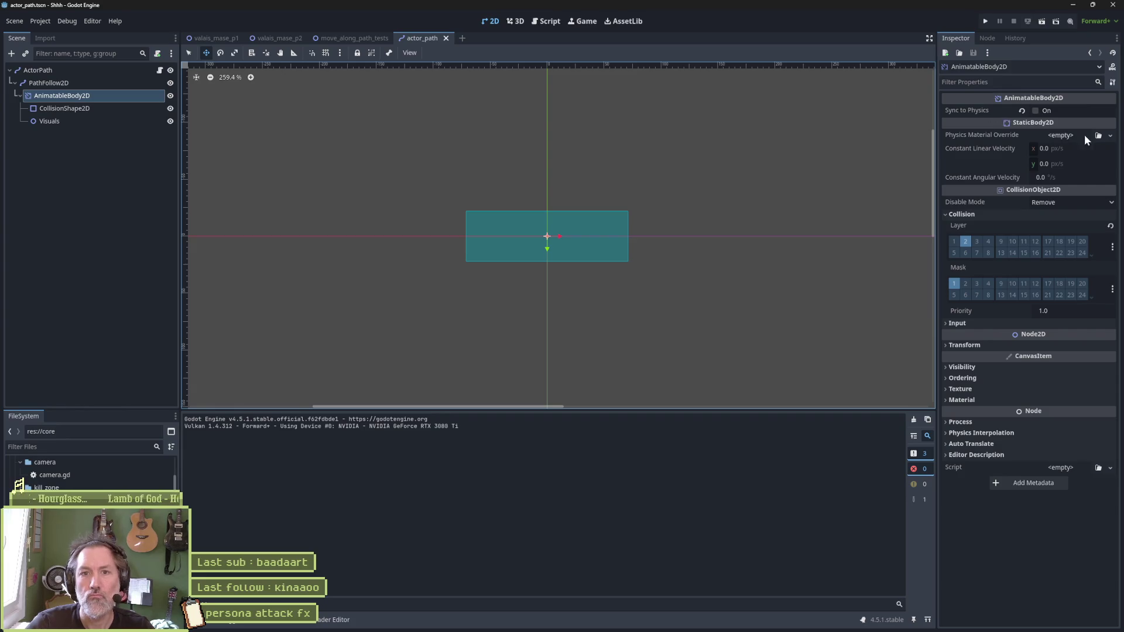
# Rerun move_along_path_tests, inspect the live MoveAlongPath, PathFollow2D and AnimatableBody2D nodes, then stop it
pyautogui.click(346, 37)
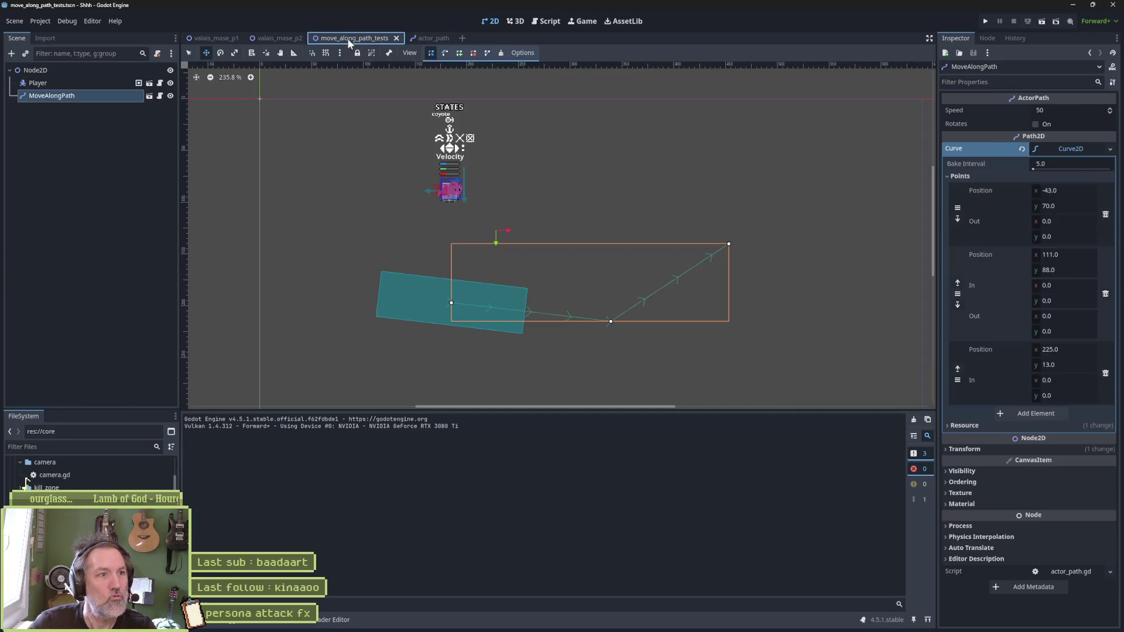
pyautogui.press('F6')
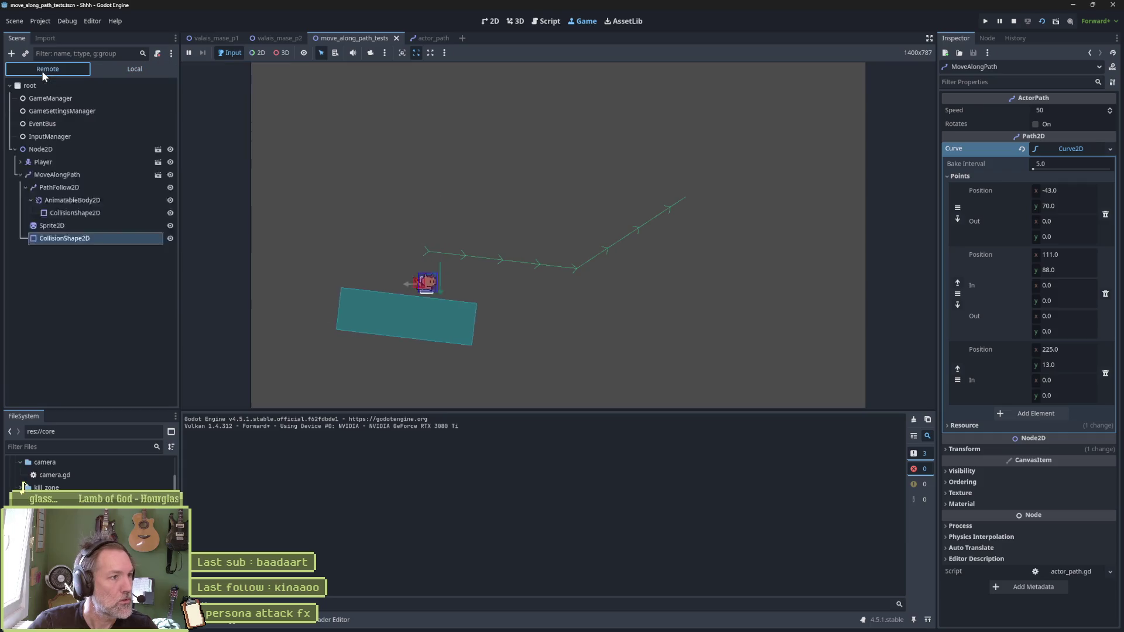
pyautogui.click(35, 150)
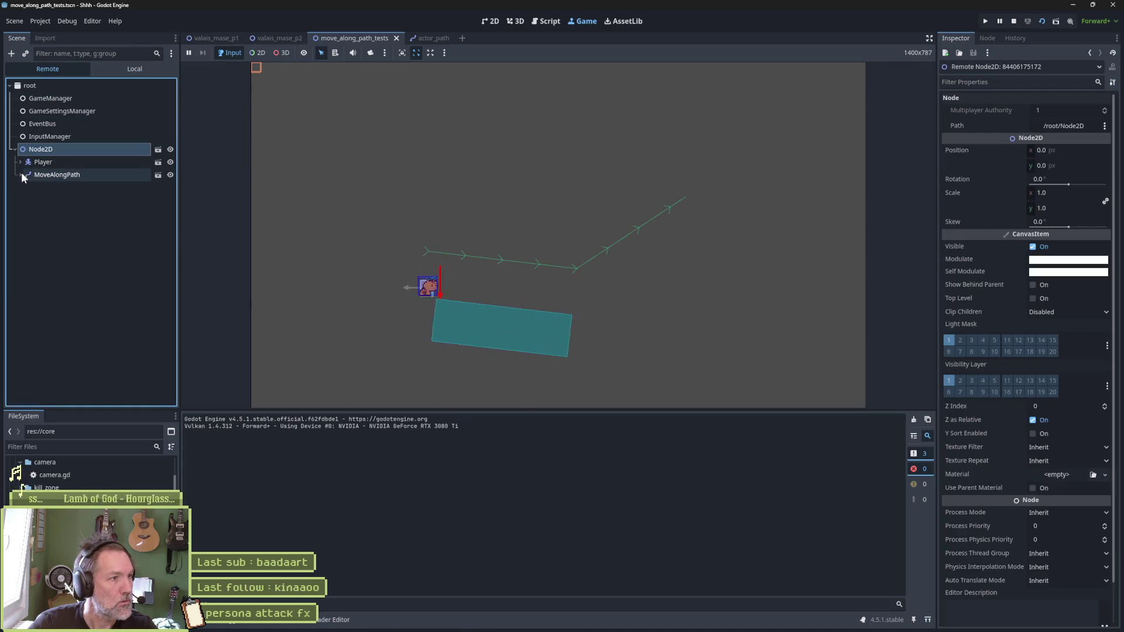
pyautogui.click(21, 174)
pyautogui.click(41, 175)
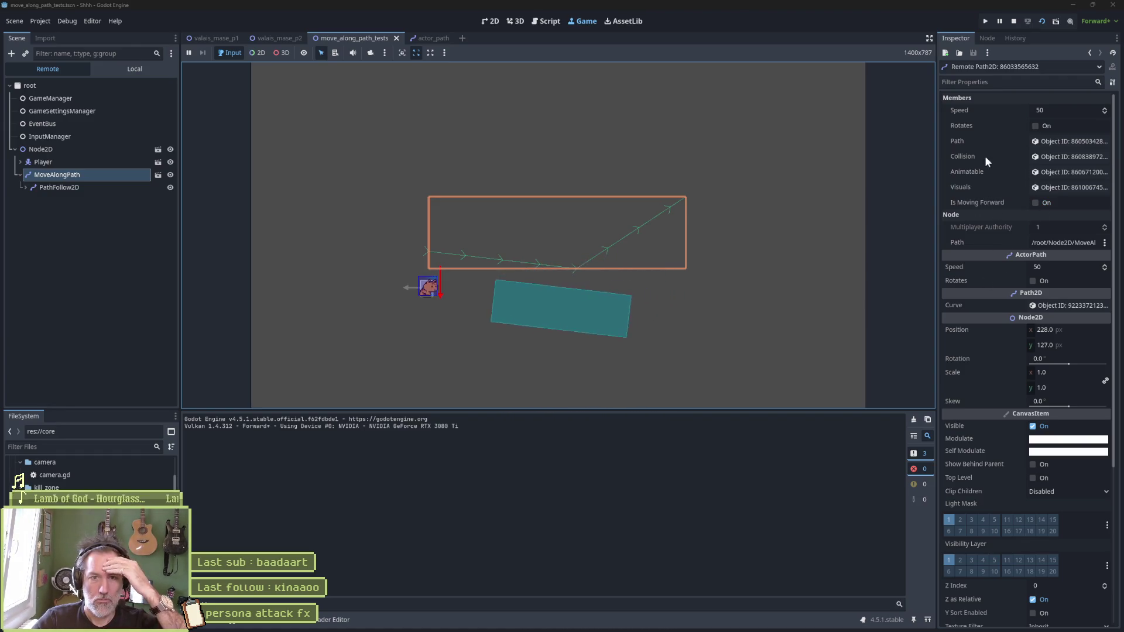
pyautogui.click(62, 188)
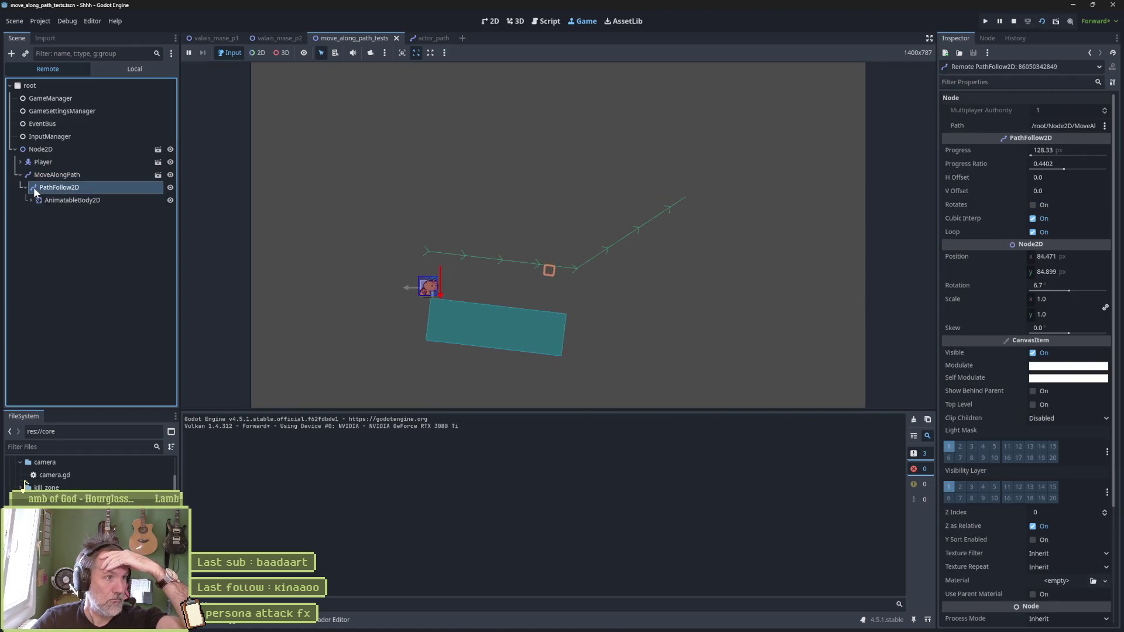
pyautogui.click(91, 201)
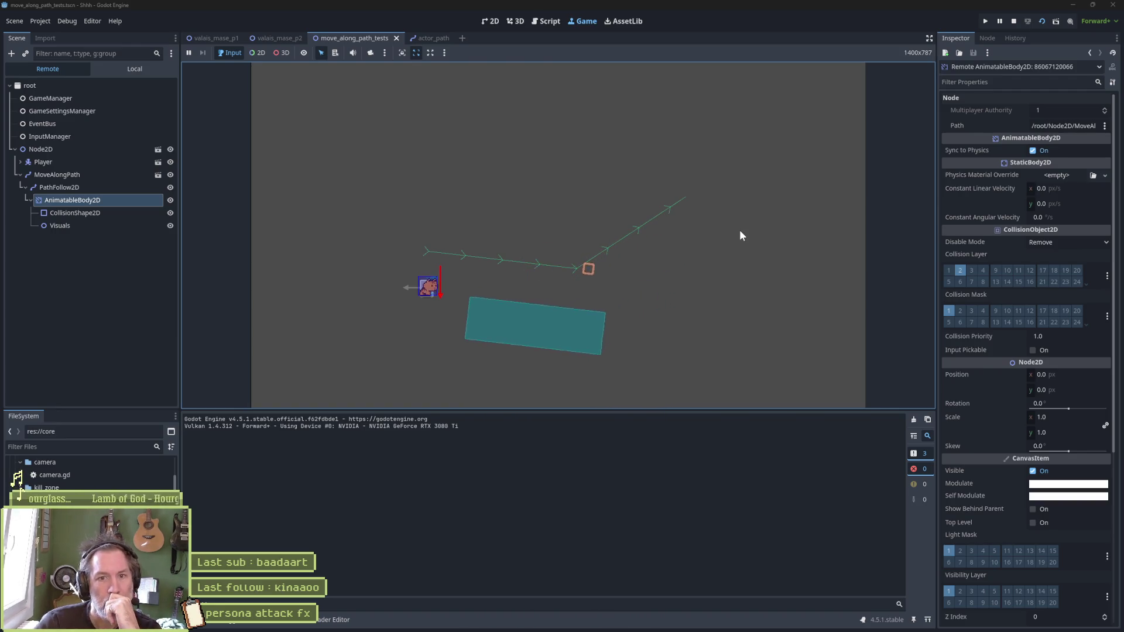
pyautogui.click(1013, 21)
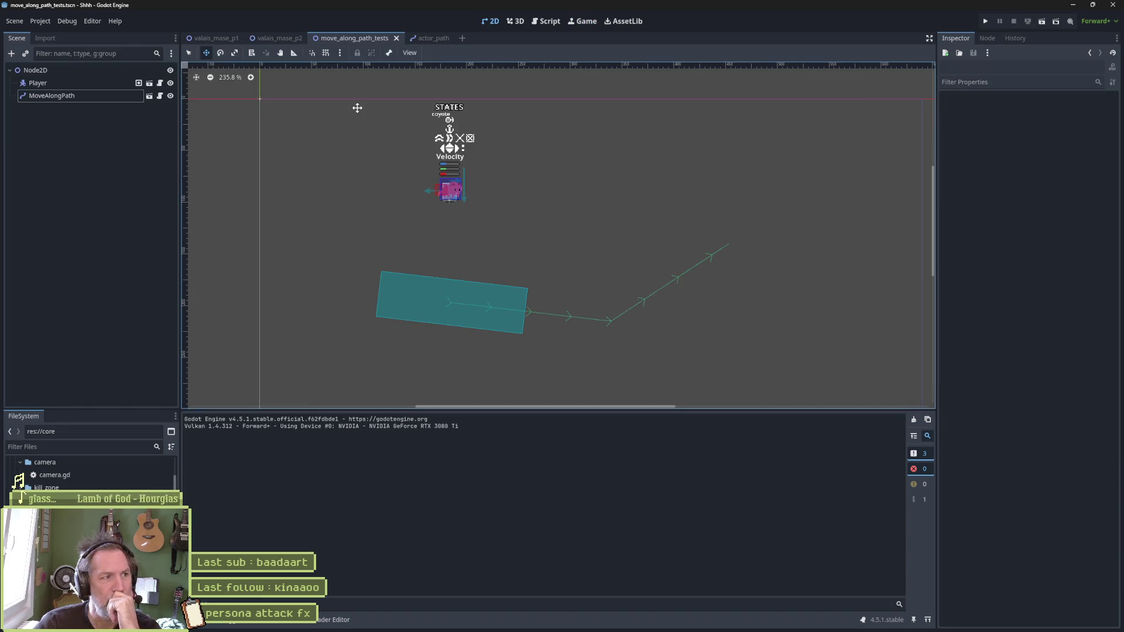
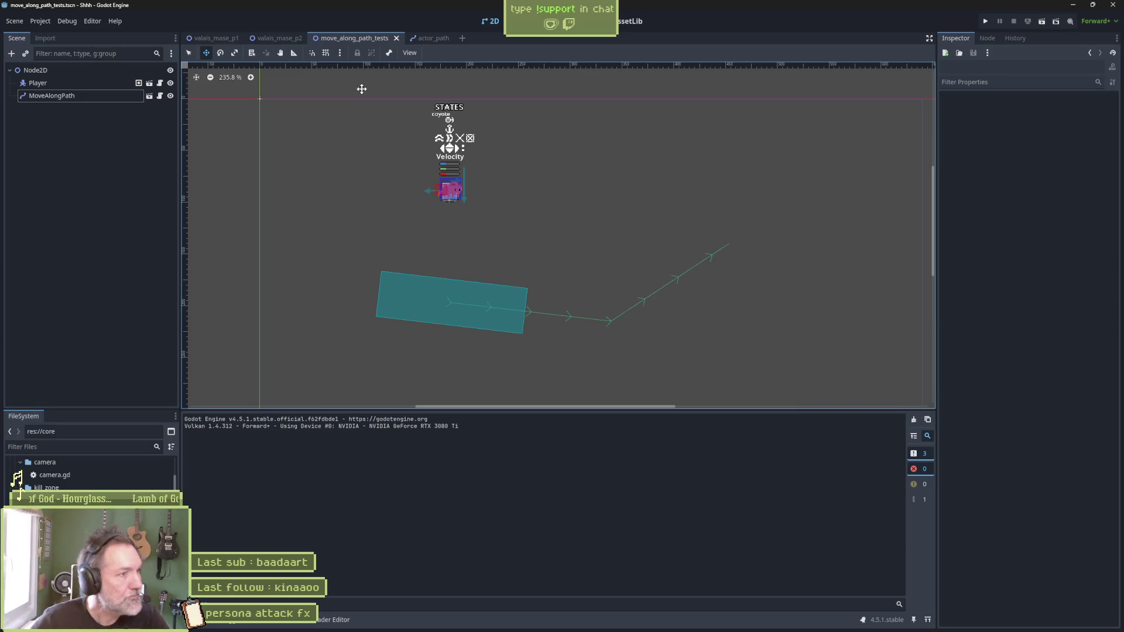
# In the actor_path scene, check Sync to Physics on the AnimatableBody2D, then open actor_path.gd
pyautogui.click(83, 96)
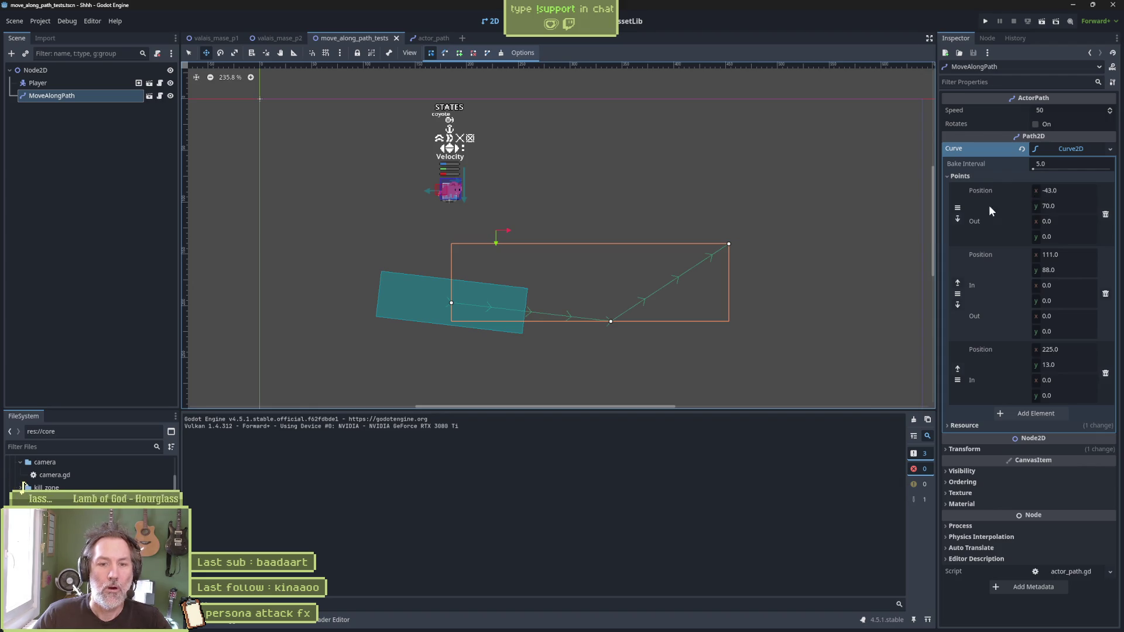
pyautogui.click(430, 38)
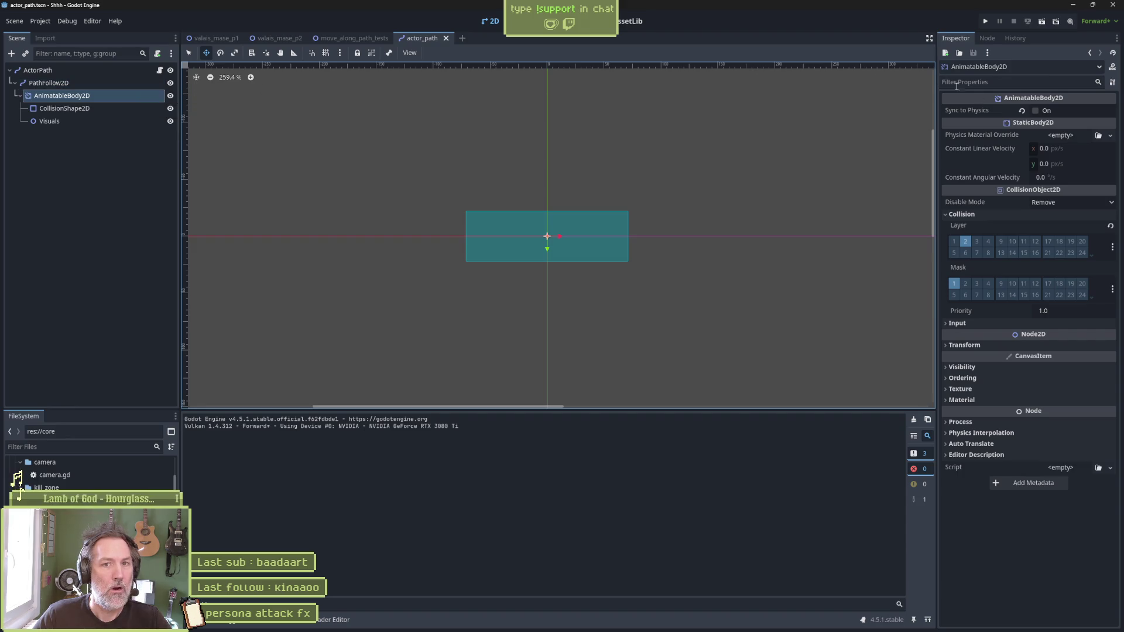
pyautogui.click(1022, 111)
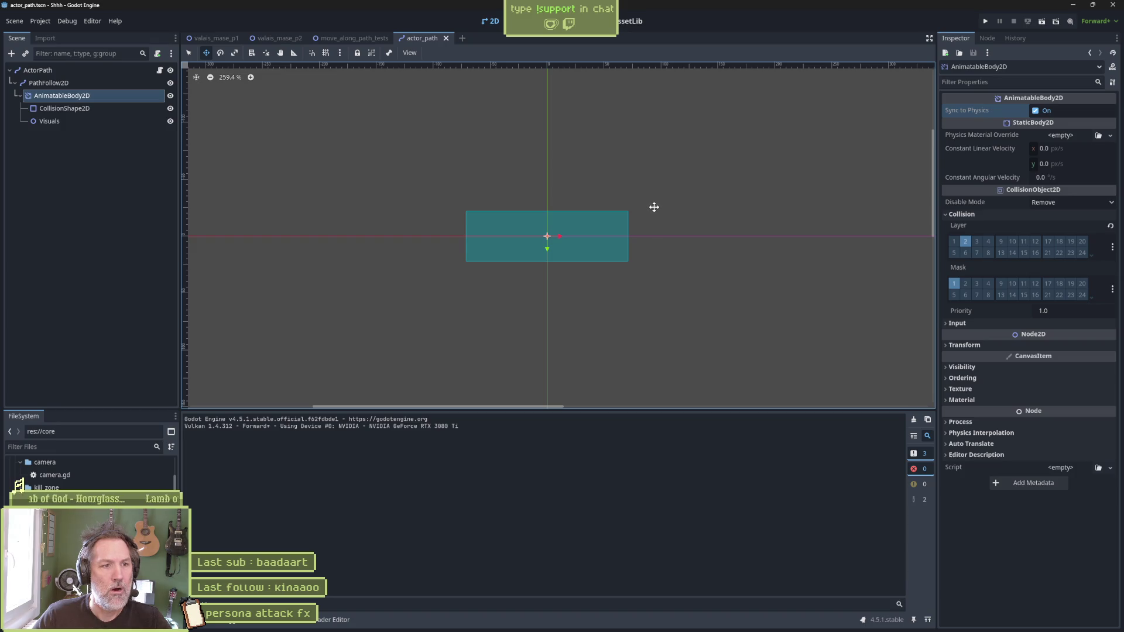
pyautogui.click(563, 21)
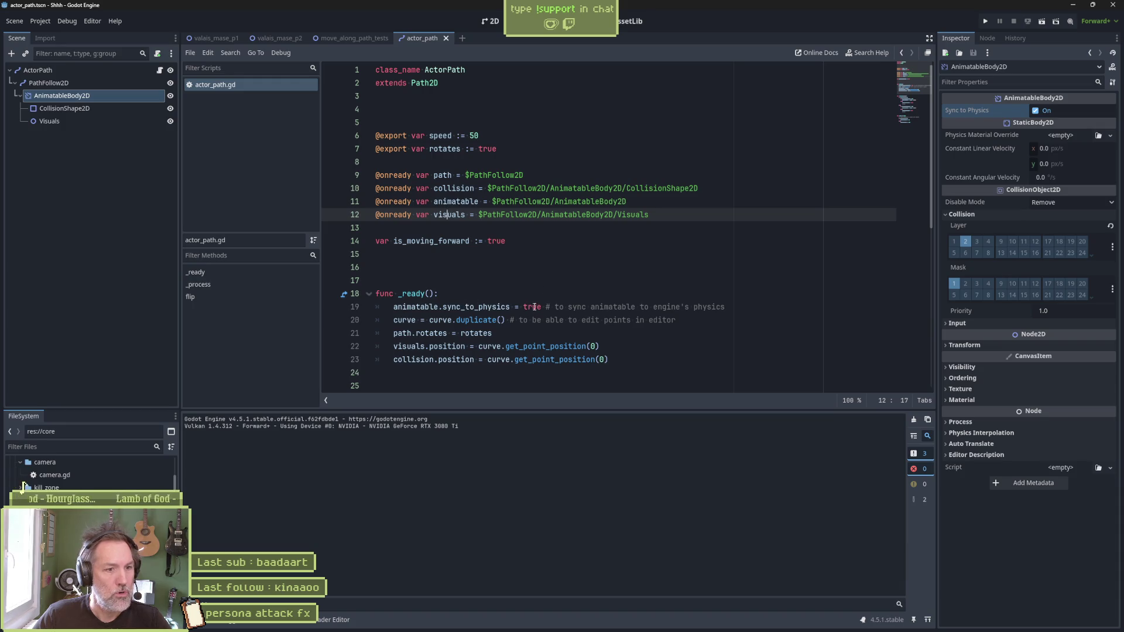
# Run move_along_path_tests, inspect the live AnimatableBody2D in the Remote tree, stop, then select MoveAlongPath
pyautogui.click(354, 38)
pyautogui.press('F6')
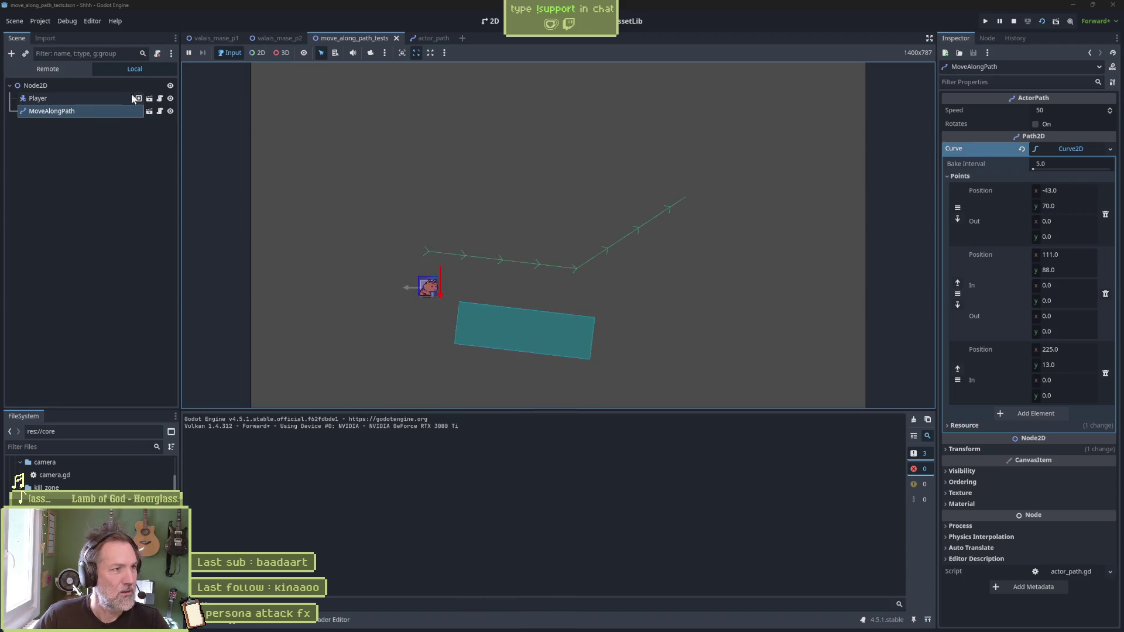
pyautogui.click(47, 69)
pyautogui.click(65, 201)
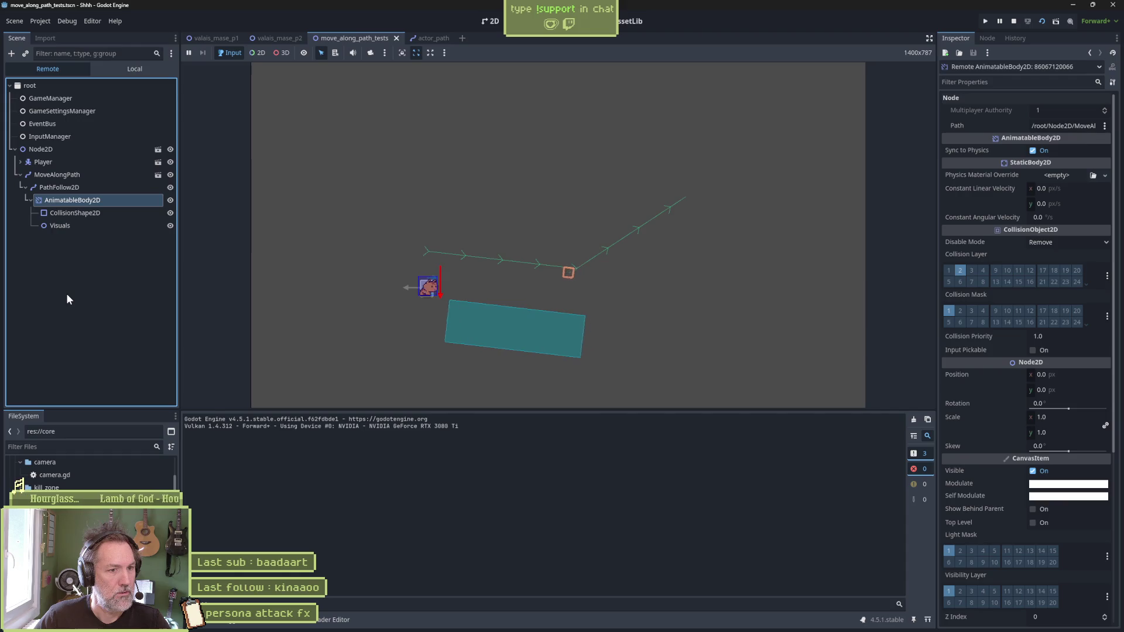
pyautogui.press('F8')
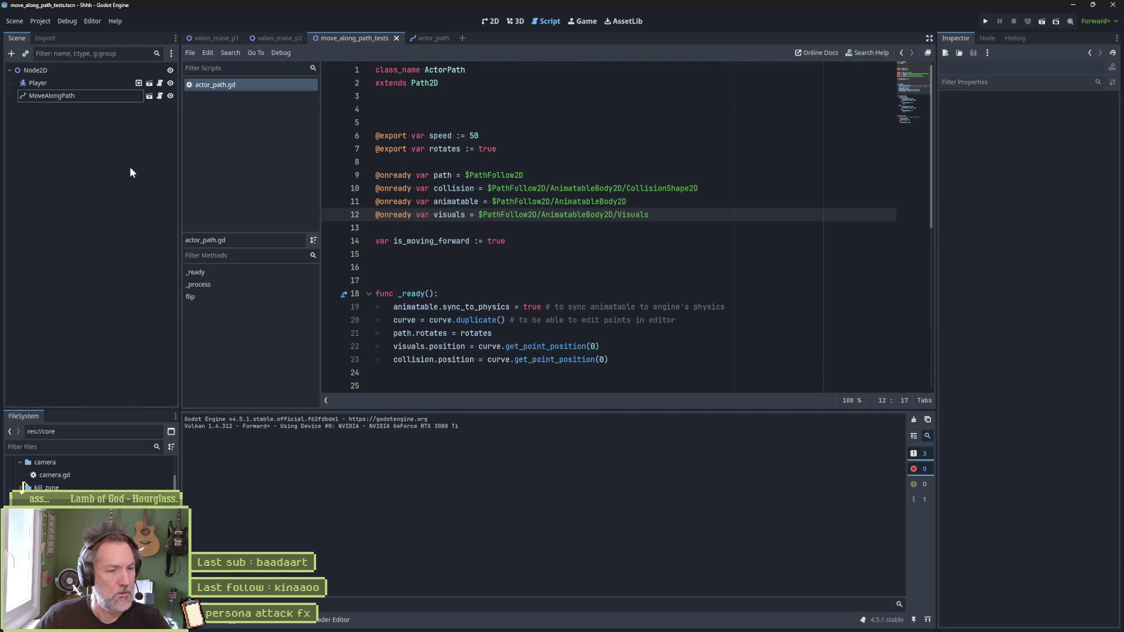
pyautogui.click(117, 98)
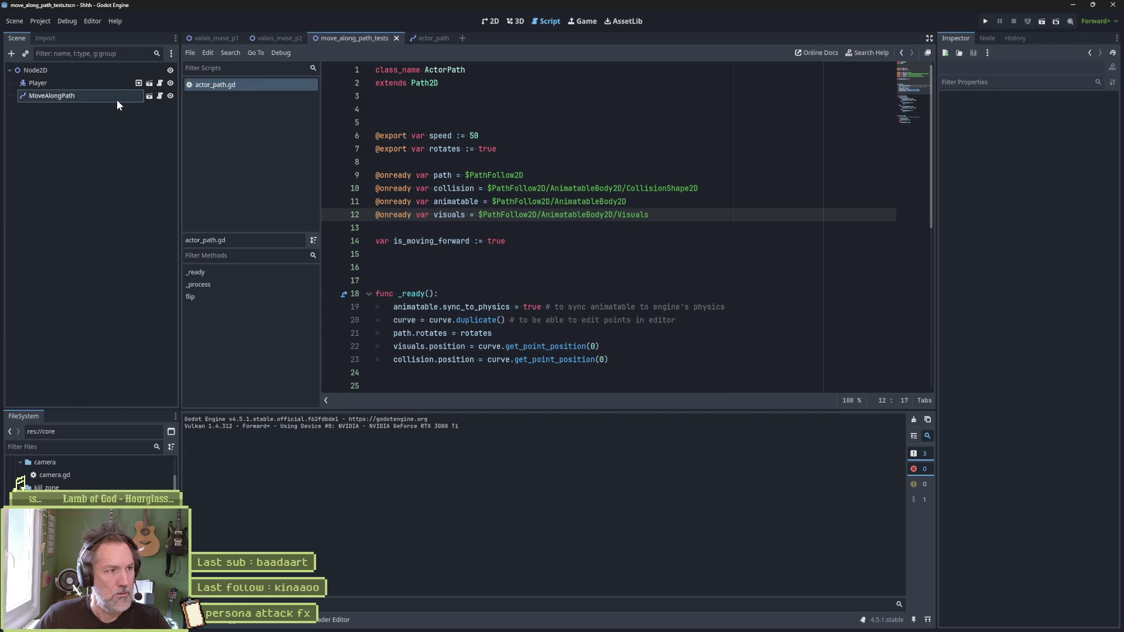
# Cut the sync_to_physics, curve.duplicate() and path.rotates lines (19–21) from _ready() in actor_path.gd
pyautogui.click(160, 97)
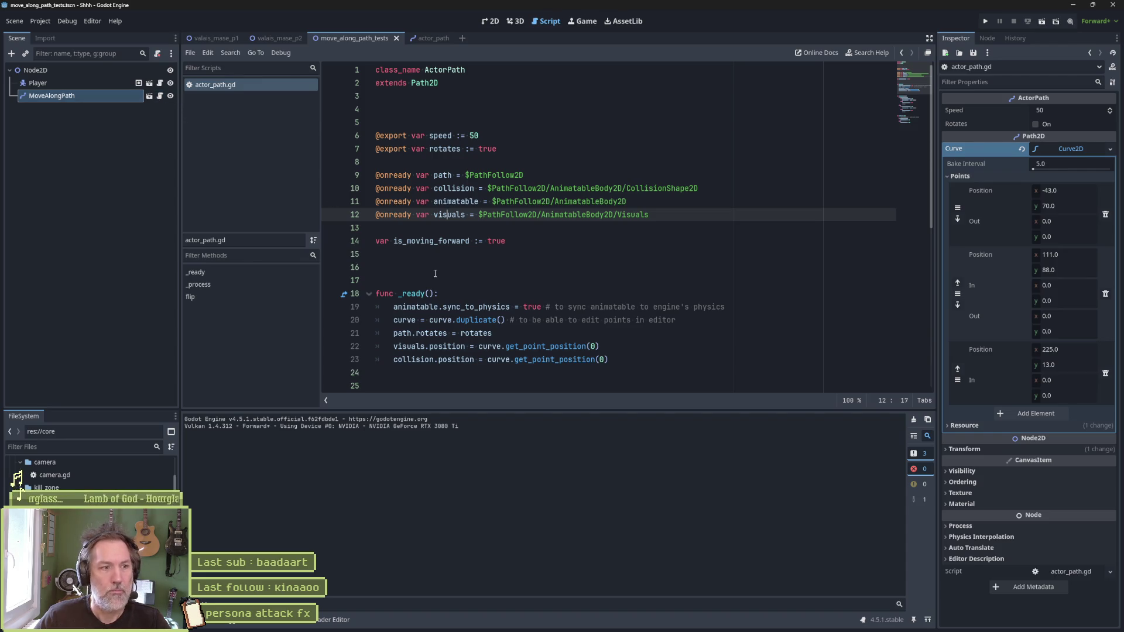
pyautogui.click(474, 267)
pyautogui.moveTo(746, 307); pyautogui.dragTo(753, 295)
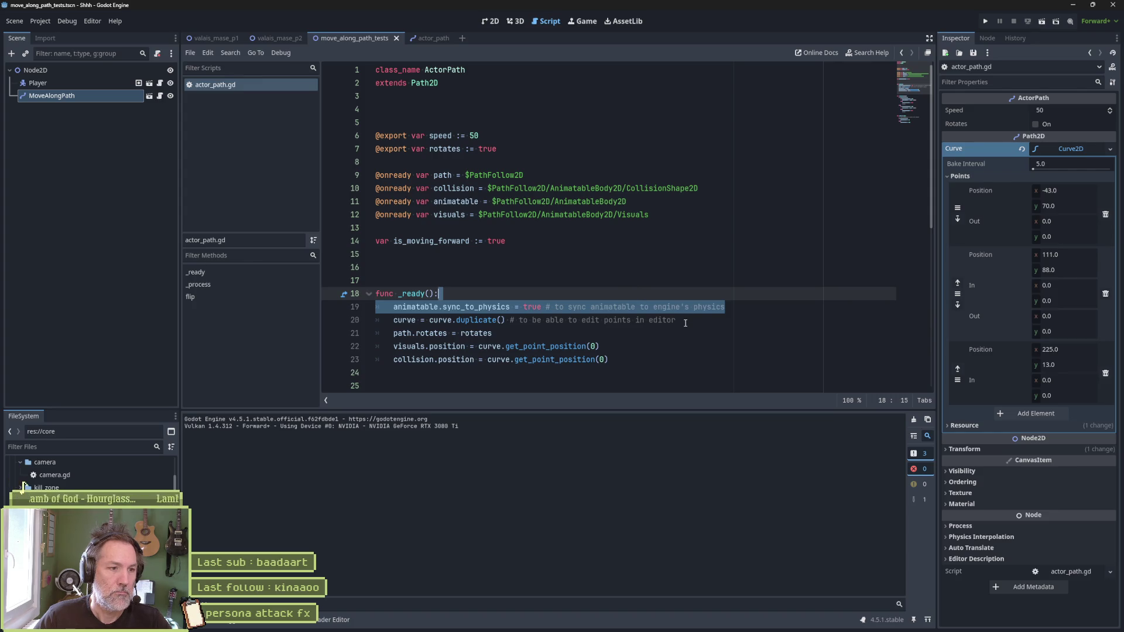
pyautogui.click(676, 343)
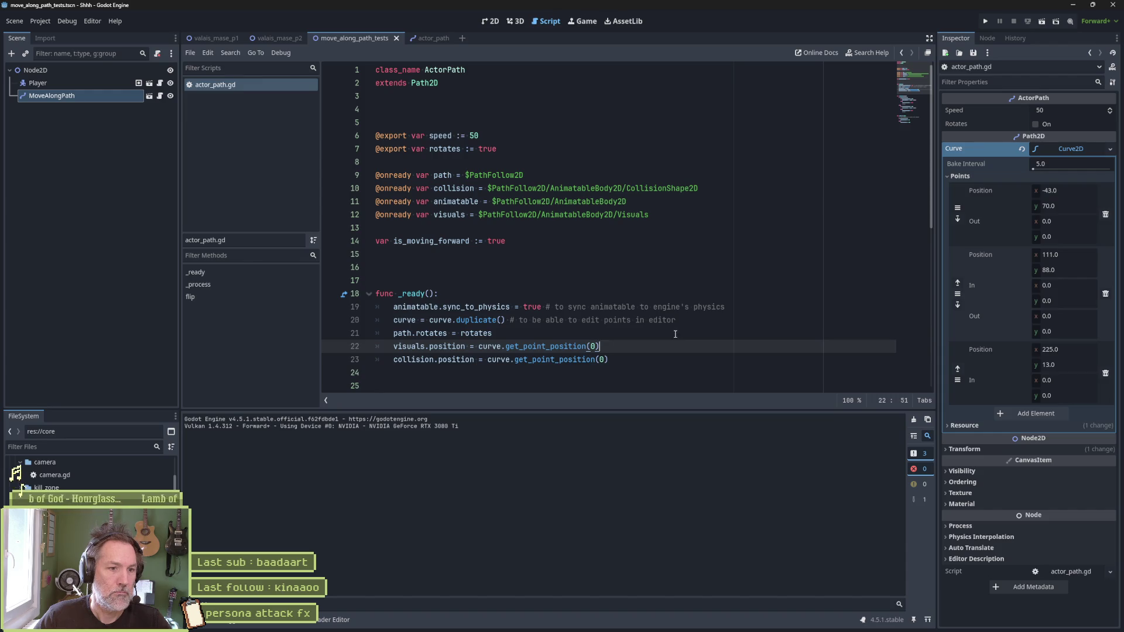
pyautogui.moveTo(675, 334); pyautogui.dragTo(679, 294)
pyautogui.hotkey('ctrl', 'c')
pyautogui.press('BackSpace')
pyautogui.click(635, 267)
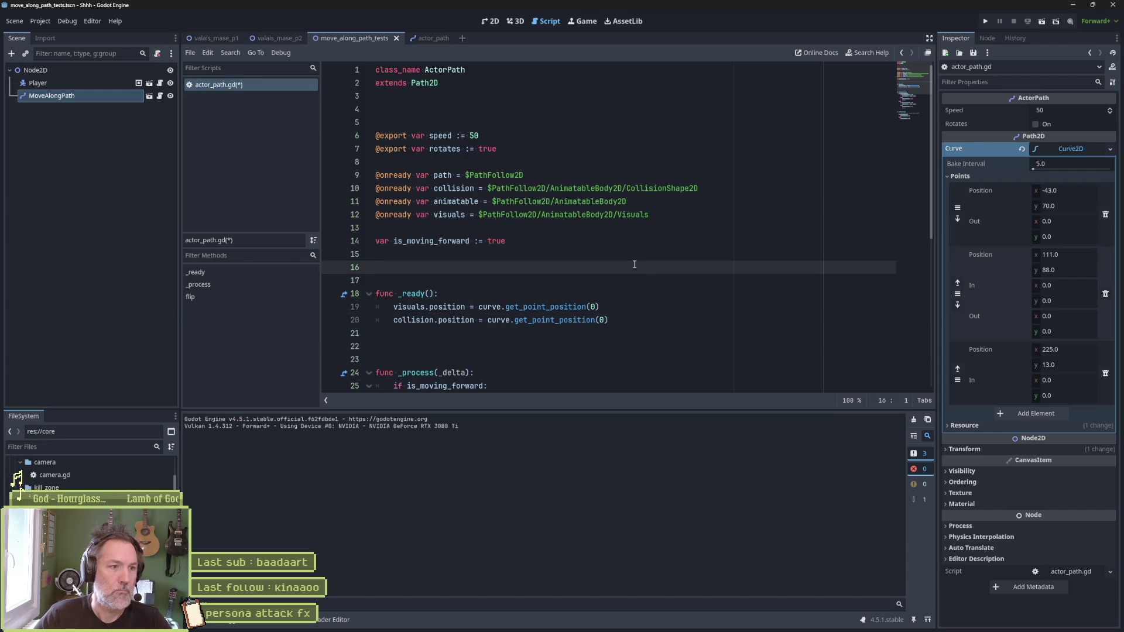
# Add a func _init(): above _ready() holding the pasted setup lines, and save the script
pyautogui.press('Return')
pyautogui.press('Return')
pyautogui.press('Return')
pyautogui.press('Up')
pyautogui.write('func ')
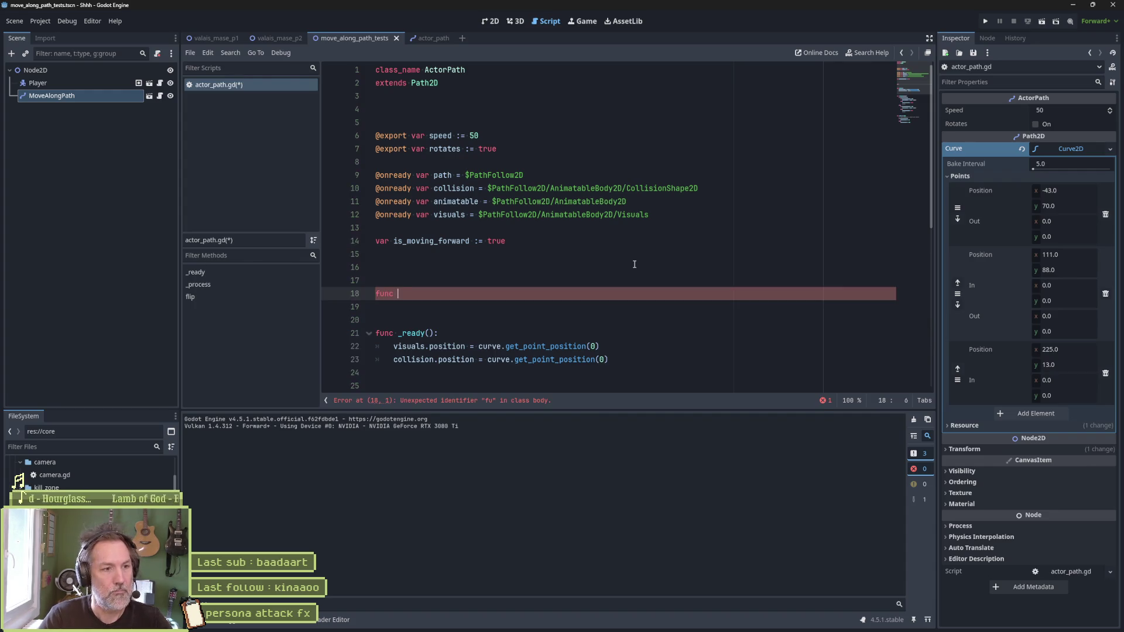
pyautogui.write('_init():')
pyautogui.press('Return')
pyautogui.hotkey('ctrl', 'v')
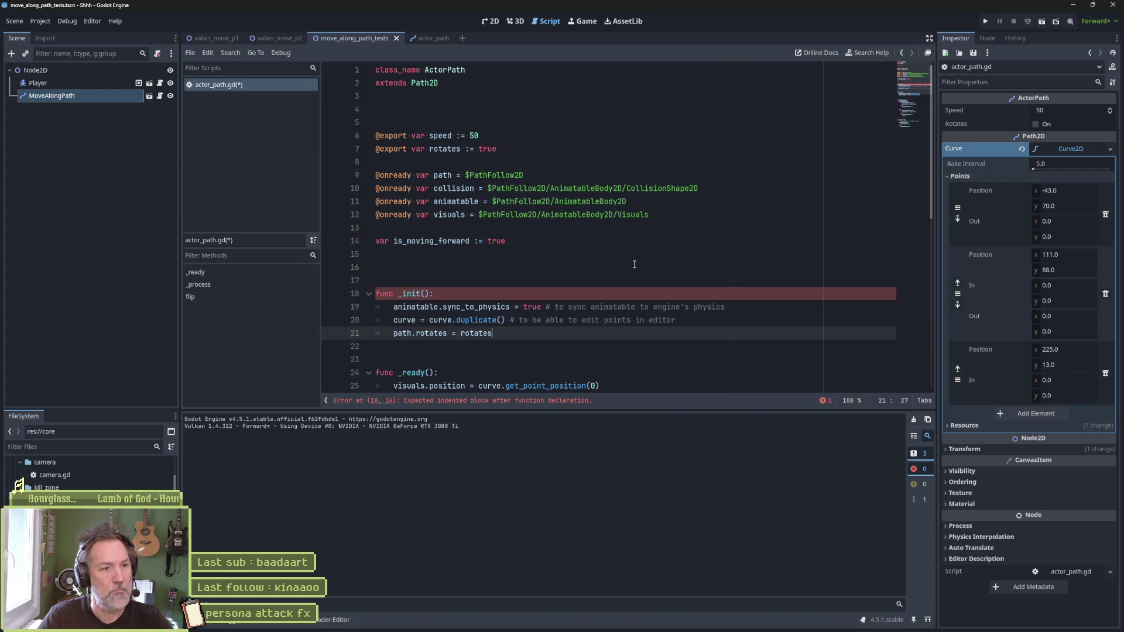
pyautogui.click(489, 265)
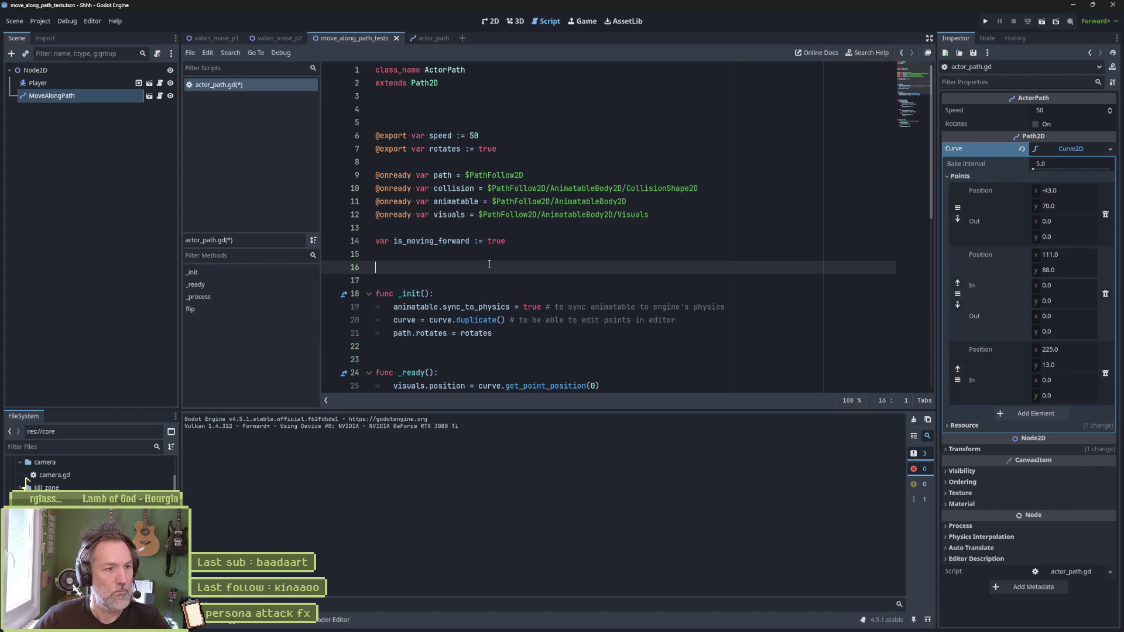
pyautogui.scroll(-2, 498, 263)
pyautogui.hotkey('ctrl', 's')
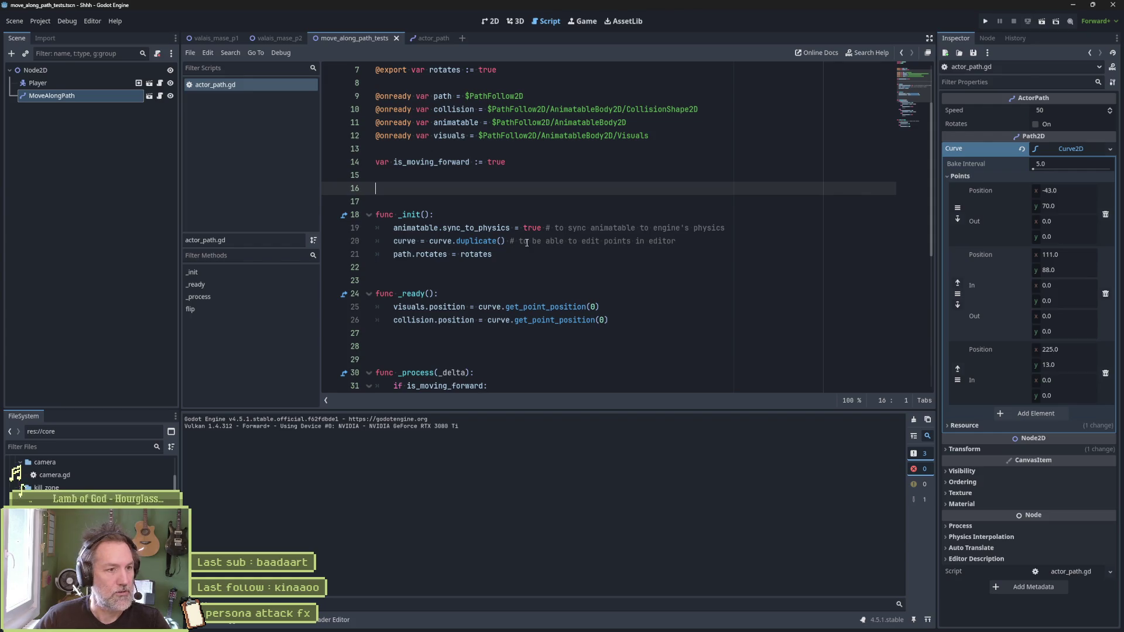
# Test-run the game, move the sync_to_physics line down into _ready(), and rerun to test
pyautogui.press('F6')
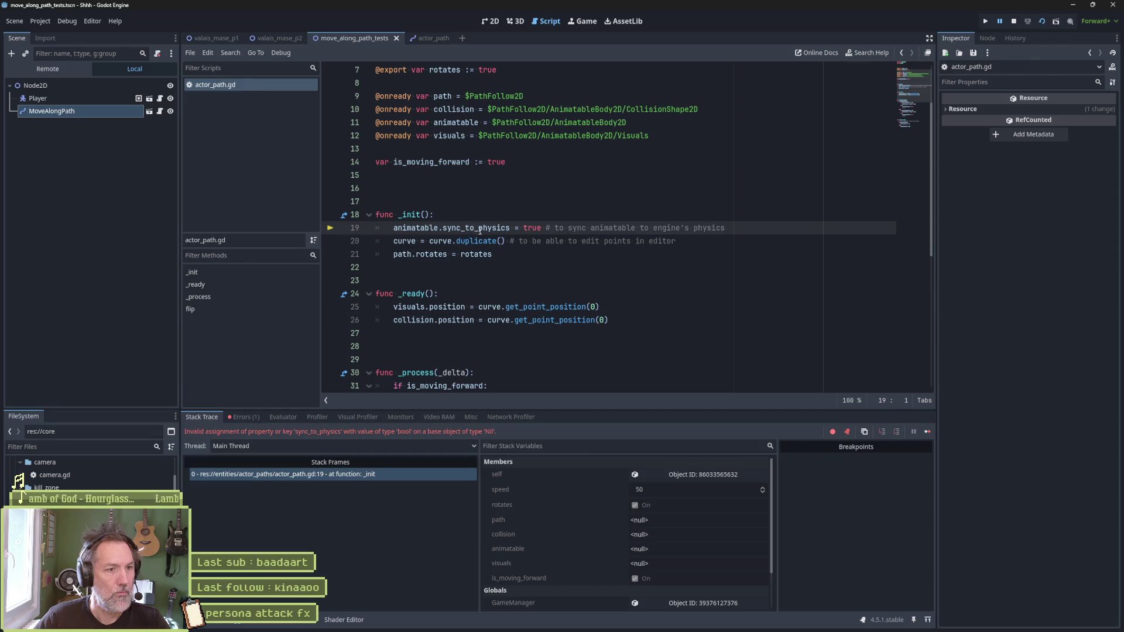
pyautogui.press('F8')
pyautogui.moveTo(738, 228); pyautogui.dragTo(742, 217)
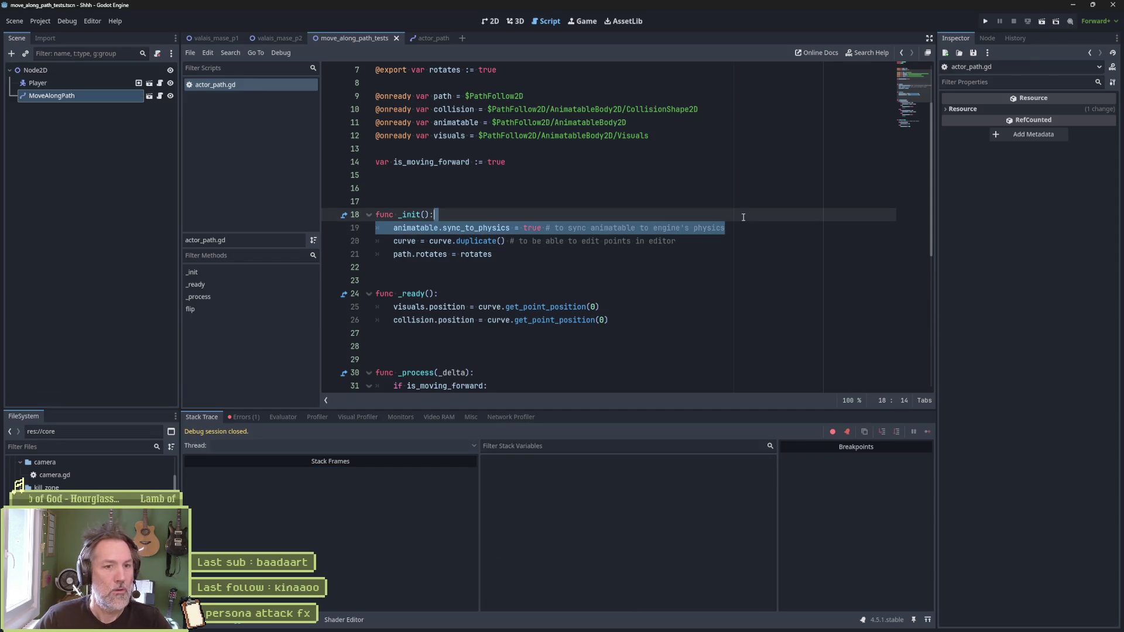
pyautogui.hotkey('alt', 'Down')
pyautogui.hotkey('alt', 'Down')
pyautogui.hotkey('alt', 'Down')
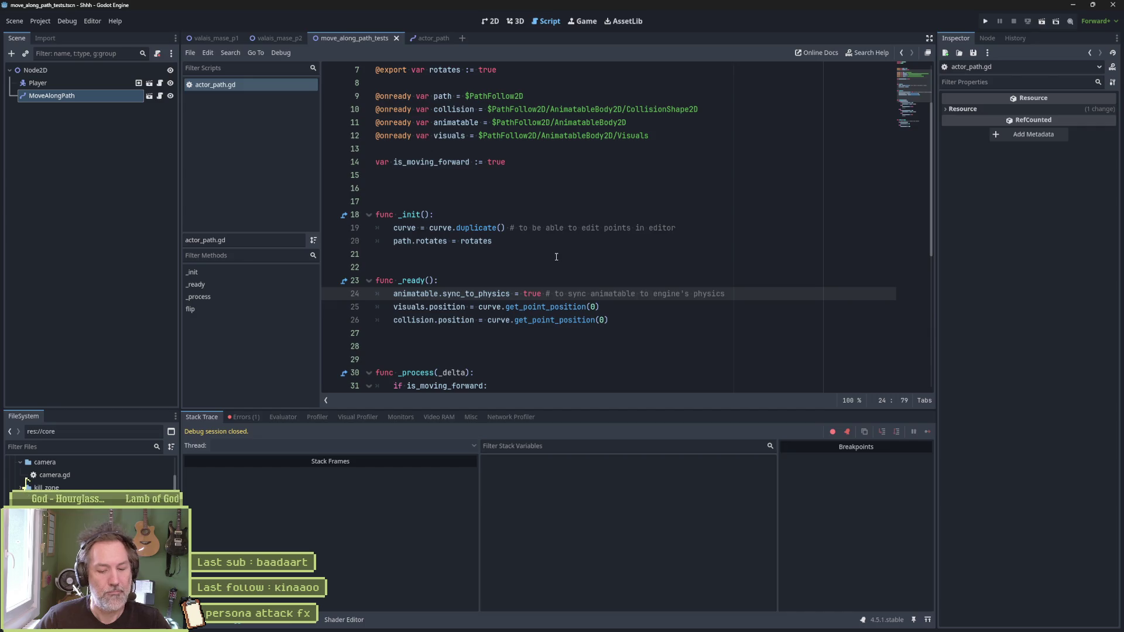
pyautogui.press('F6')
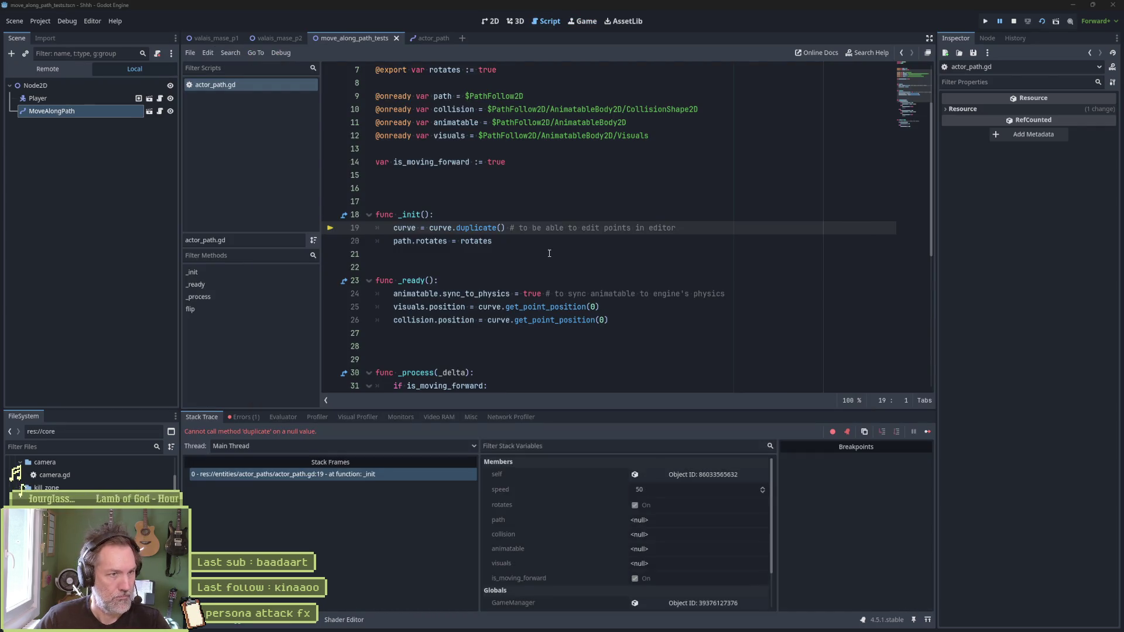
pyautogui.click(549, 253)
pyautogui.press('F8')
pyautogui.scroll(2, 541, 250)
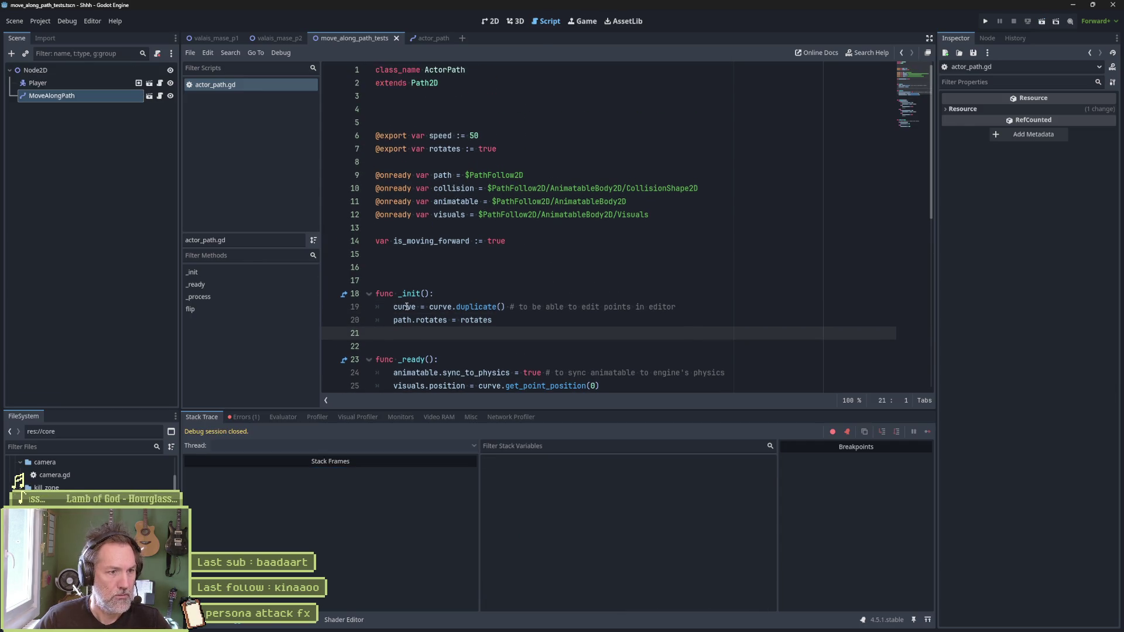
# Review the list of runtime errors from the crashed game session
pyautogui.moveTo(406, 306)
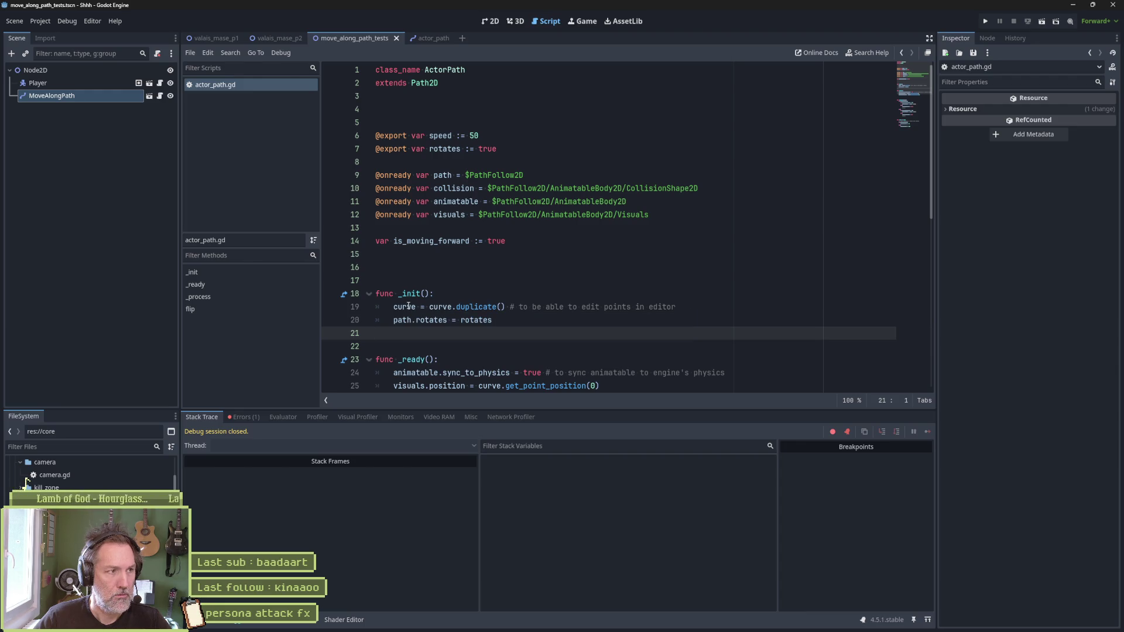
pyautogui.click(245, 417)
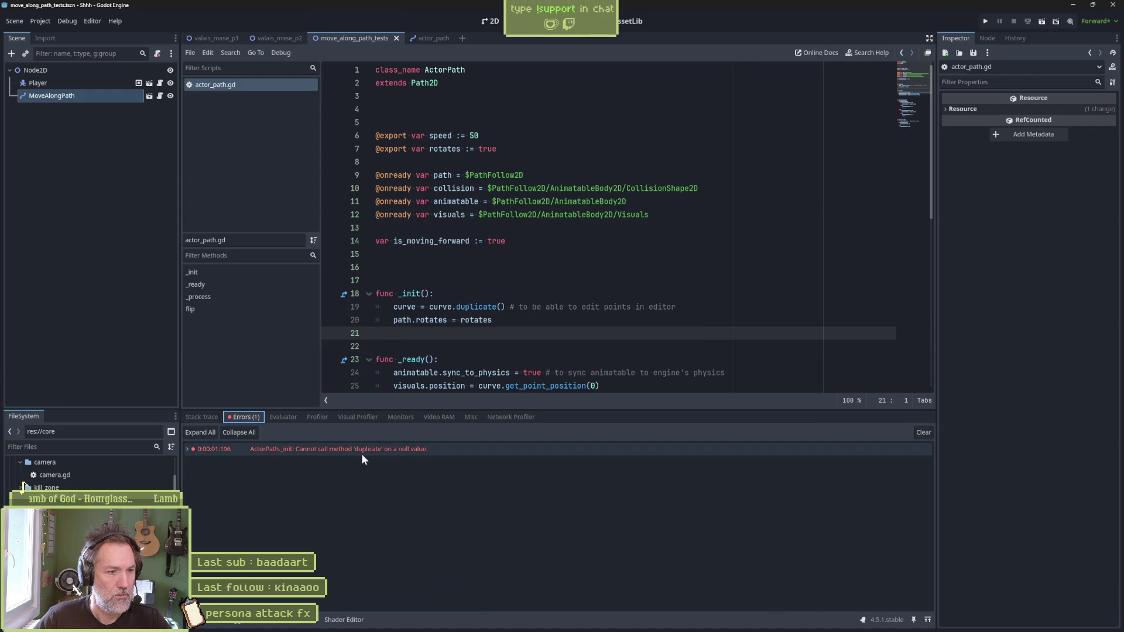
pyautogui.moveTo(372, 454)
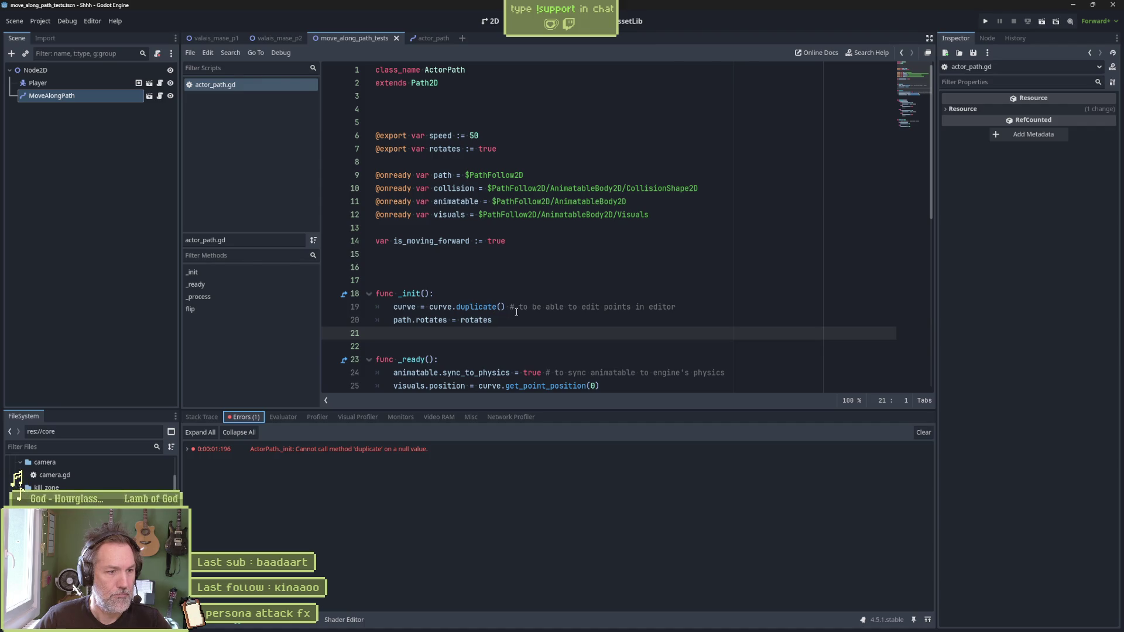
pyautogui.scroll(-3, 518, 311)
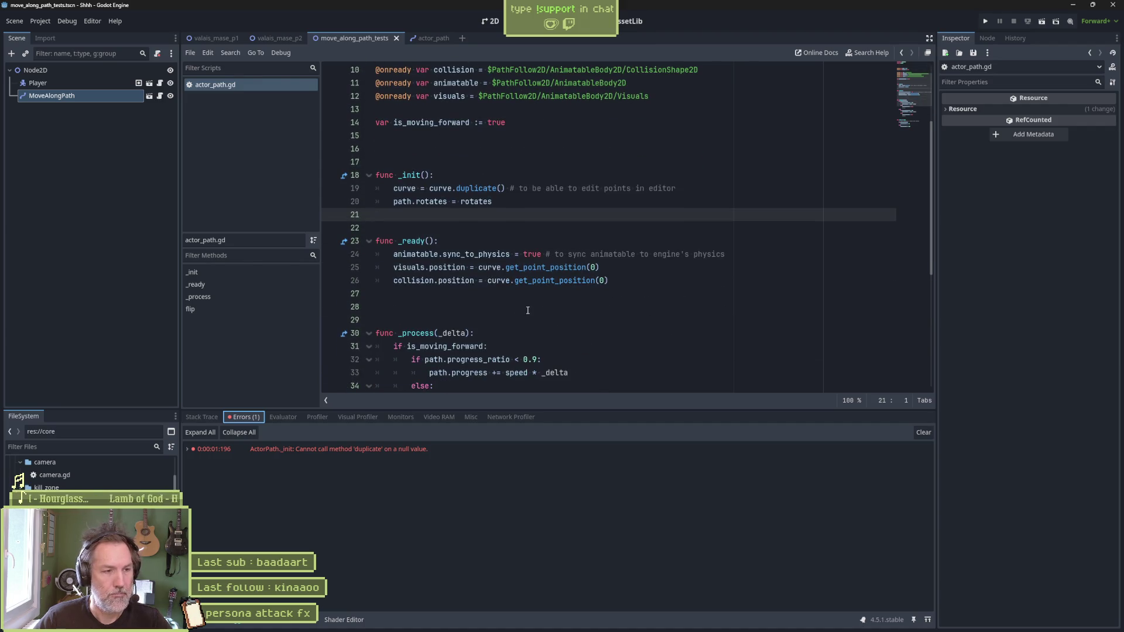
# Delete the _init() function and paste the sync_to_physics, curve.duplicate() and path.rotates lines back into _ready()
pyautogui.click(525, 312)
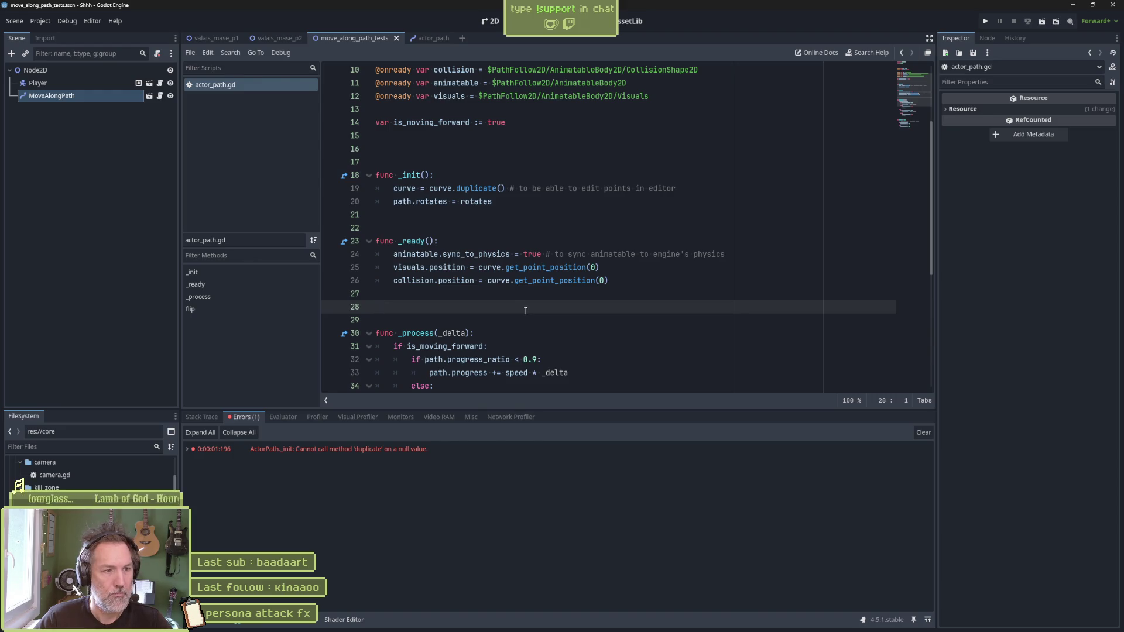
pyautogui.hotkey('alt', 'Up')
pyautogui.hotkey('alt', 'Up')
pyautogui.hotkey('alt', 'Up')
pyautogui.hotkey('ctrl', 'shift', 'k')
pyautogui.hotkey('ctrl', 'shift', 'k')
pyautogui.hotkey('ctrl', 'shift', 'k')
pyautogui.press('BackSpace')
pyautogui.press('BackSpace')
pyautogui.press('BackSpace')
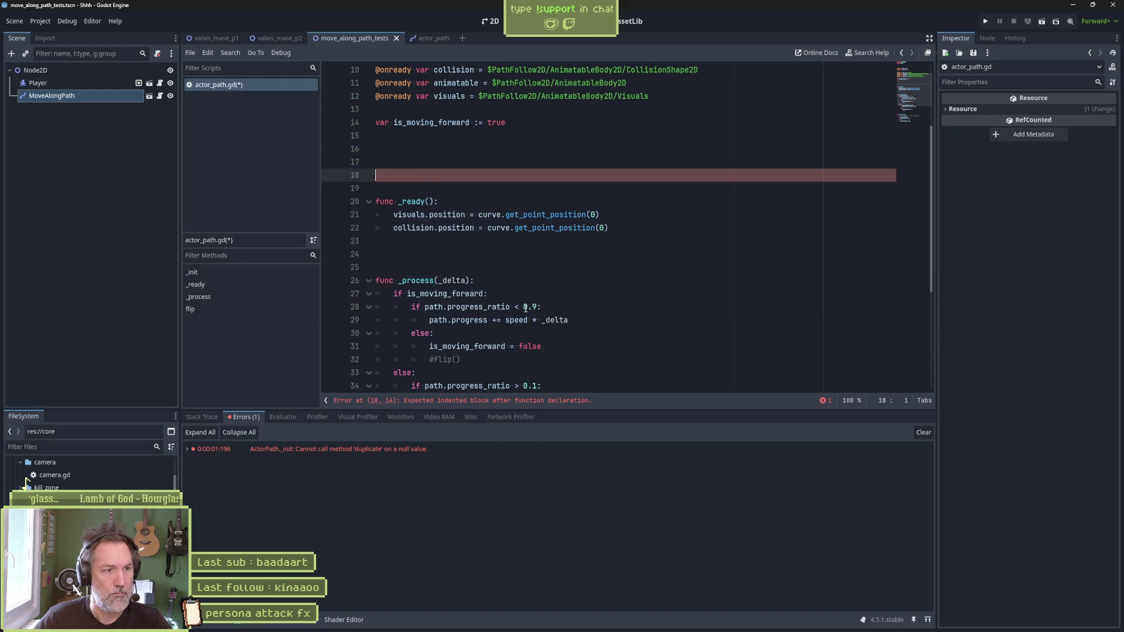
pyautogui.press('BackSpace')
pyautogui.press('BackSpace')
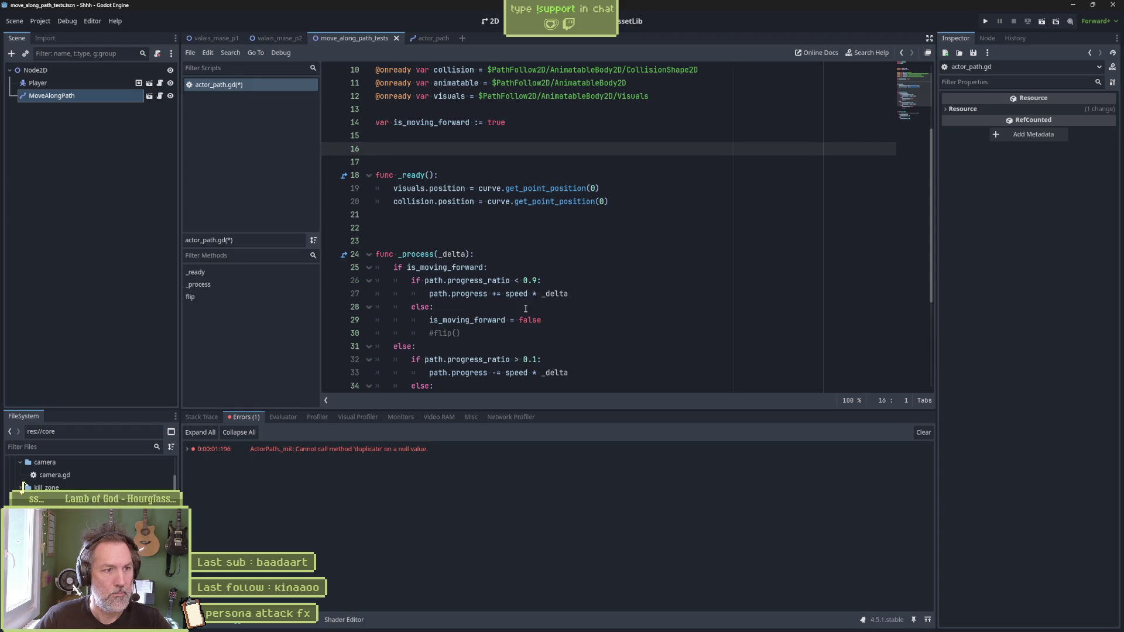
pyautogui.press('Down')
pyautogui.press('Down')
pyautogui.press('Down')
pyautogui.write("animatable.sync_to_physics = true # to sync animatable to engine's physics \tcurve = curve.duplicate() # to be able to edit points in editor \tpath.rotates = rotates")
pyautogui.click(518, 293)
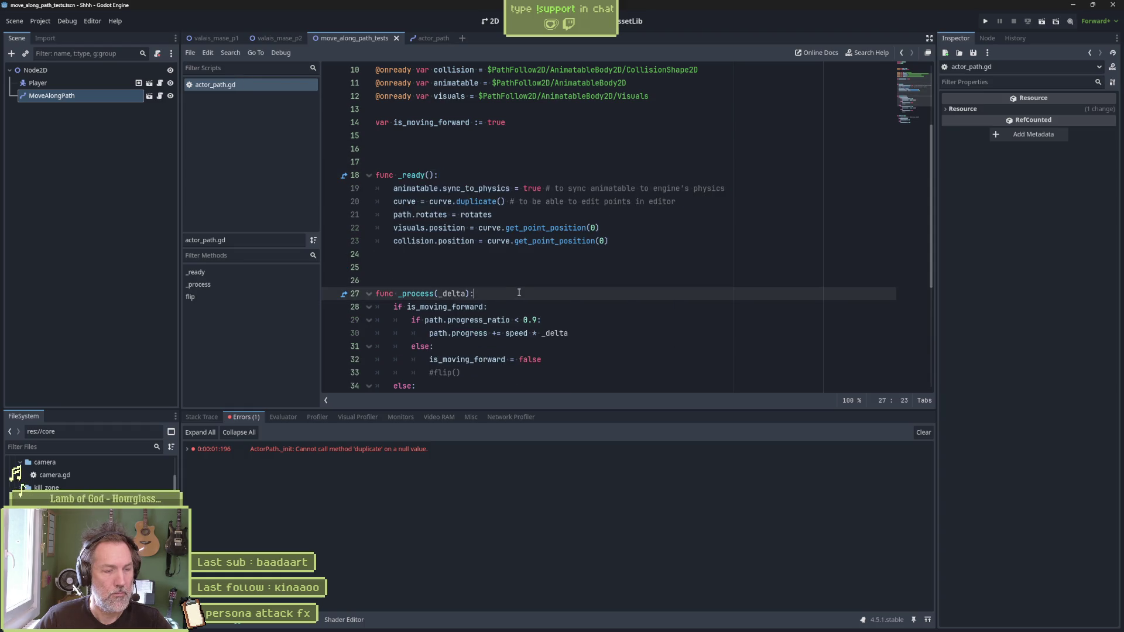
pyautogui.moveTo(519, 223)
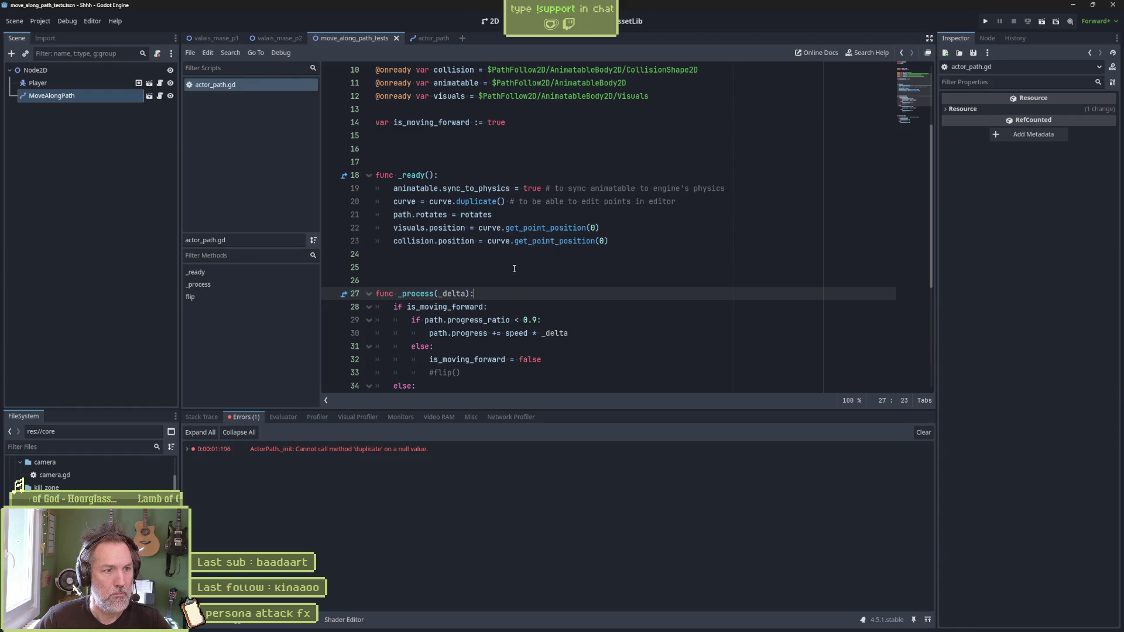
pyautogui.moveTo(471, 200)
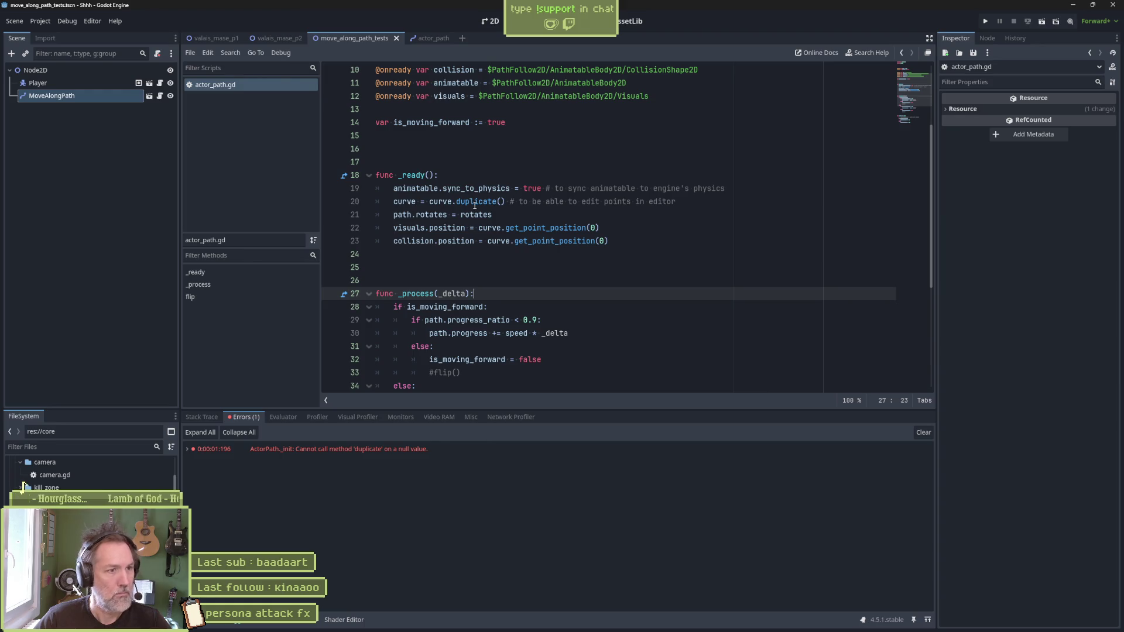
# Check the CollisionShape2D in actor_path, then run the test scene and inspect the live body's collision position
pyautogui.click(422, 39)
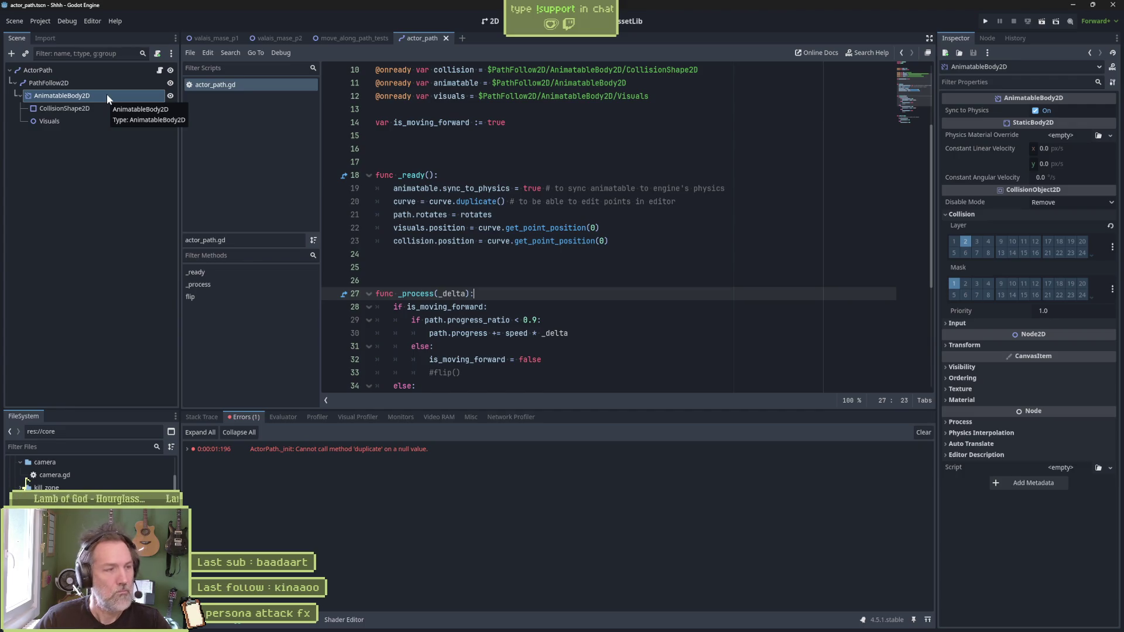
pyautogui.click(95, 108)
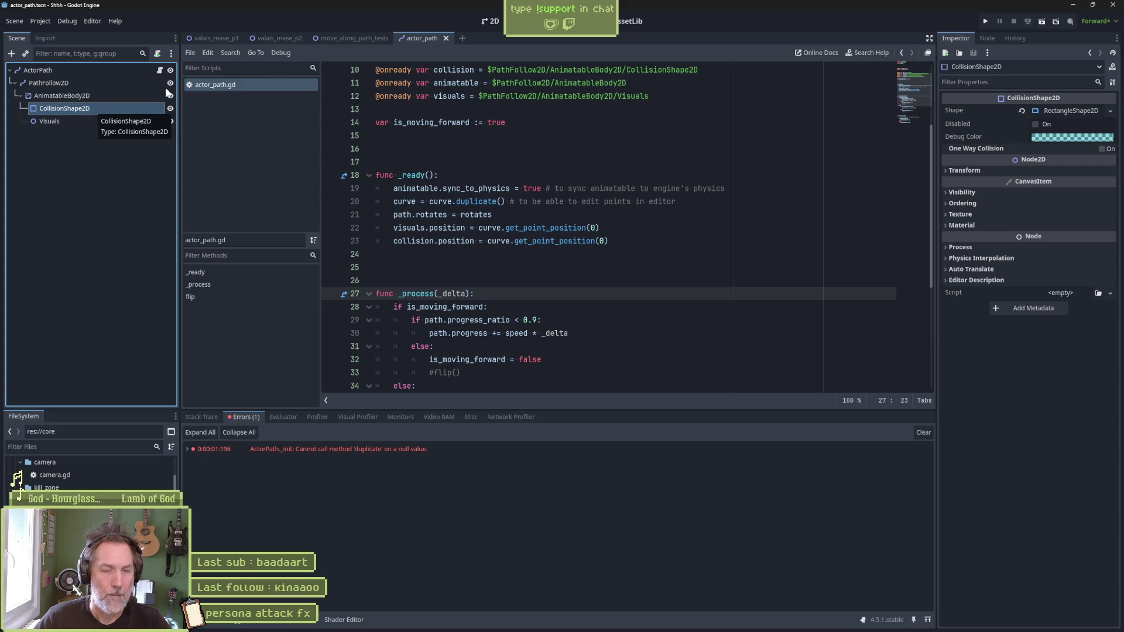
pyautogui.click(363, 37)
pyautogui.press('F6')
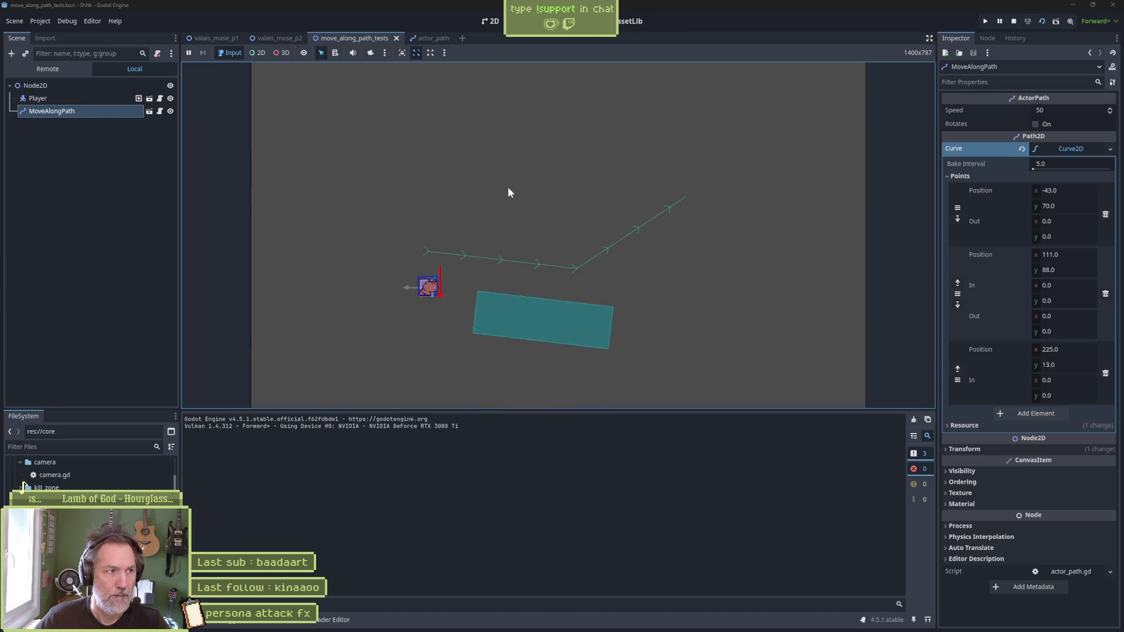
pyautogui.click(47, 68)
pyautogui.click(68, 201)
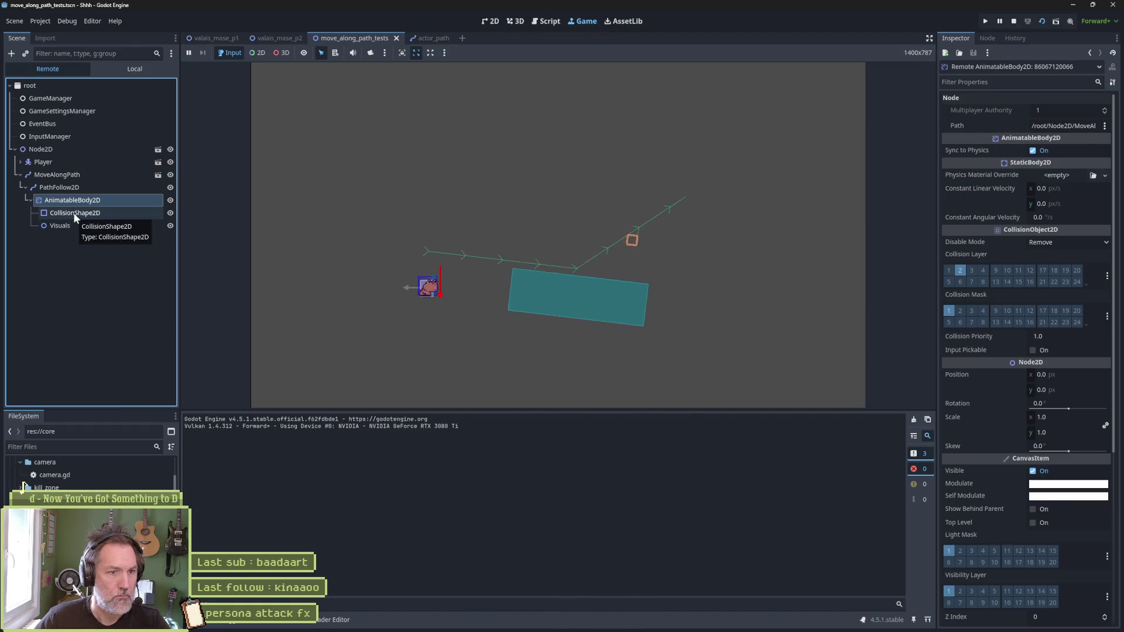
pyautogui.click(75, 214)
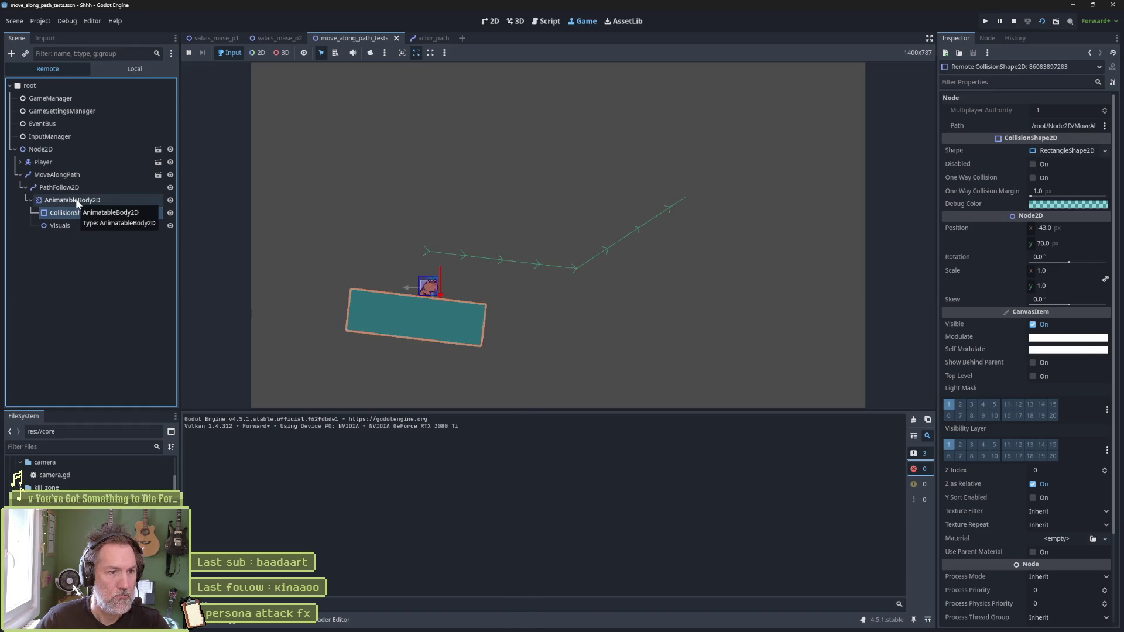
pyautogui.press('F8')
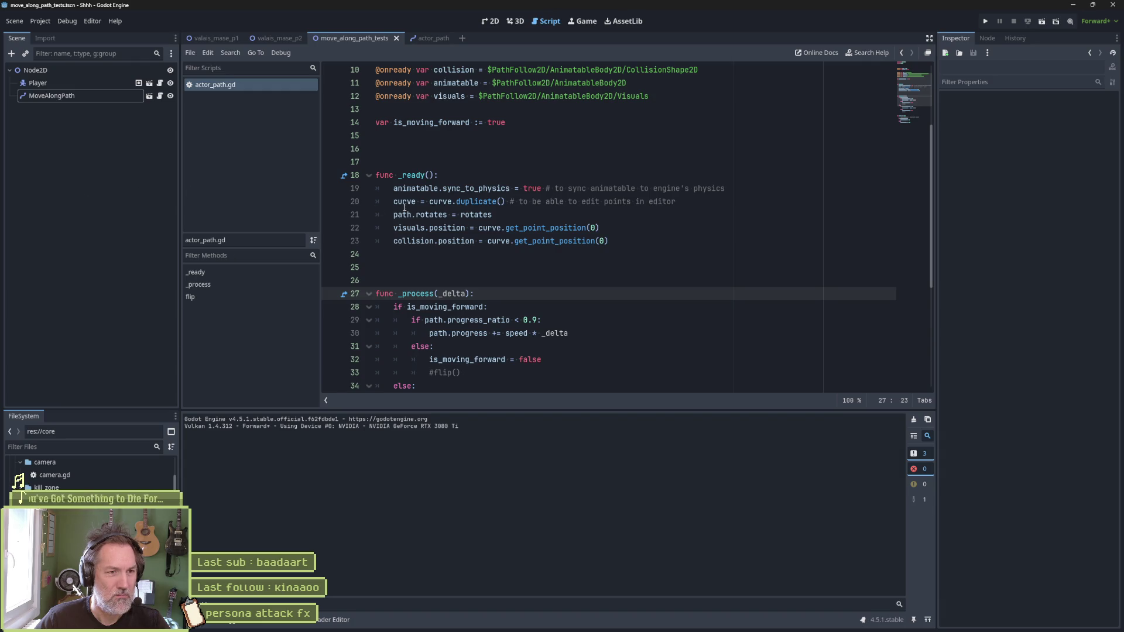
# Comment out the visuals and collision position lines in _ready() and test-run the scene
pyautogui.moveTo(421, 228); pyautogui.dragTo(420, 240)
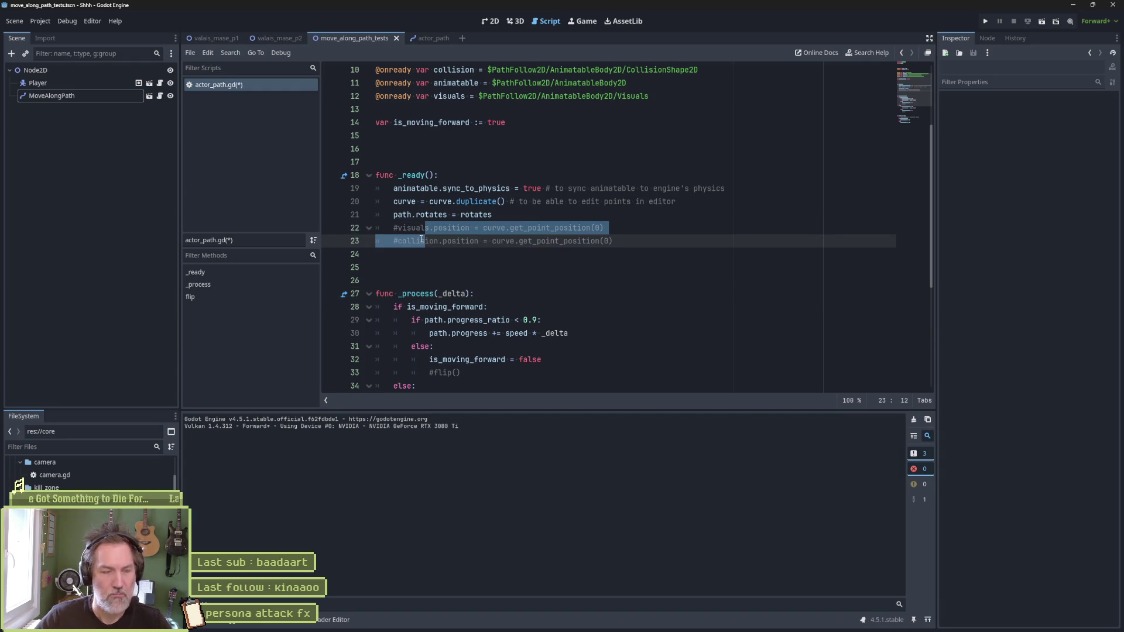
pyautogui.press('F6')
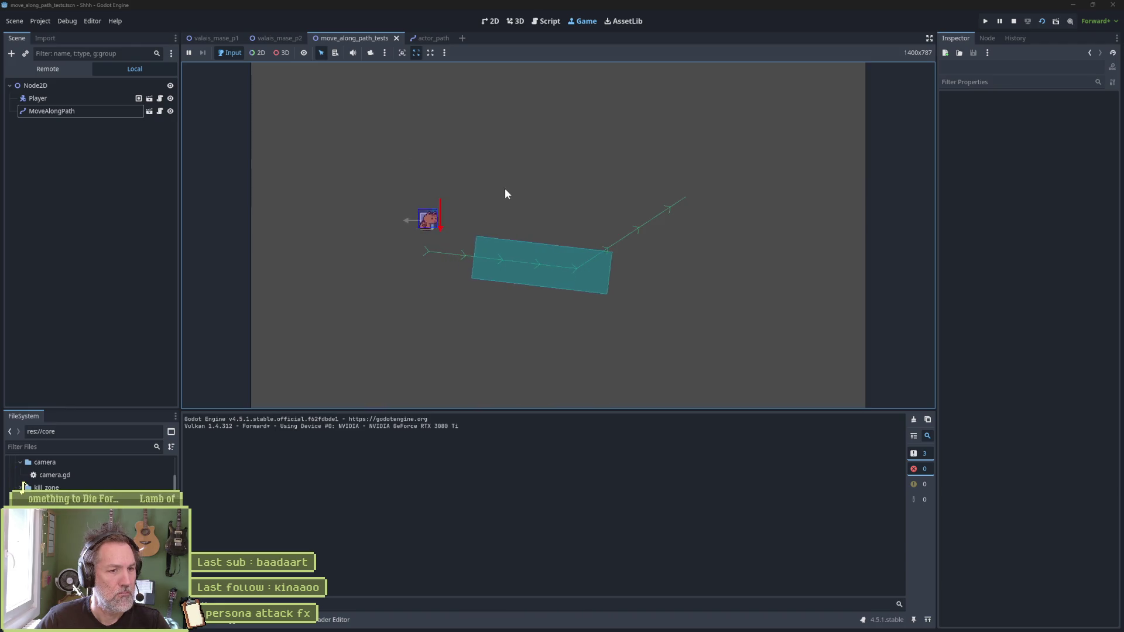
pyautogui.press('F8')
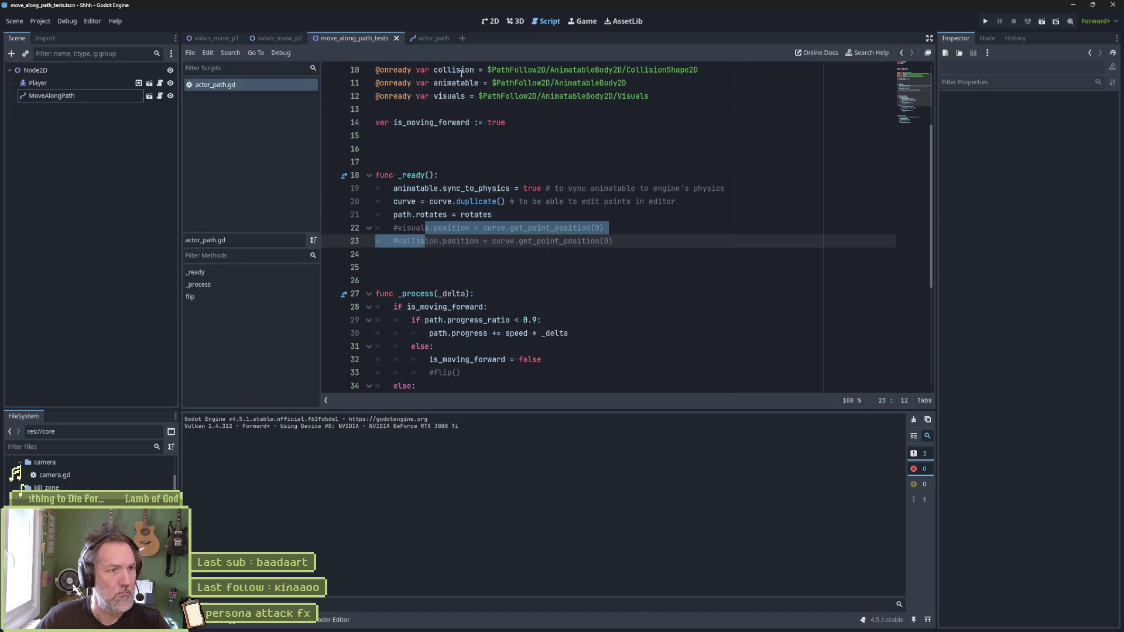
pyautogui.click(496, 23)
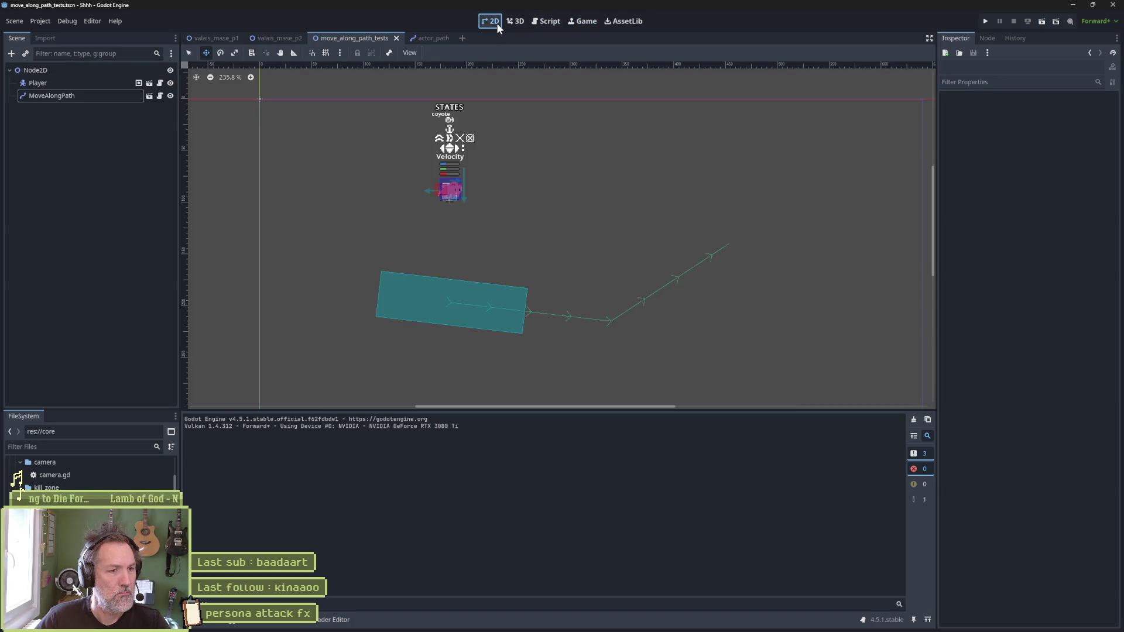
pyautogui.click(149, 96)
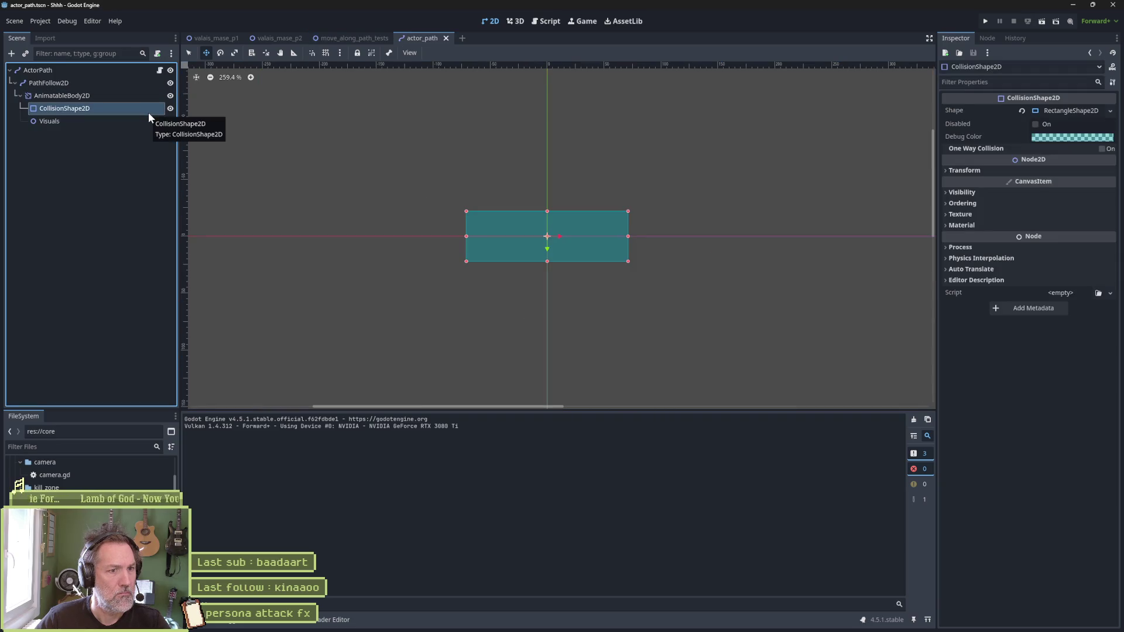
pyautogui.click(973, 173)
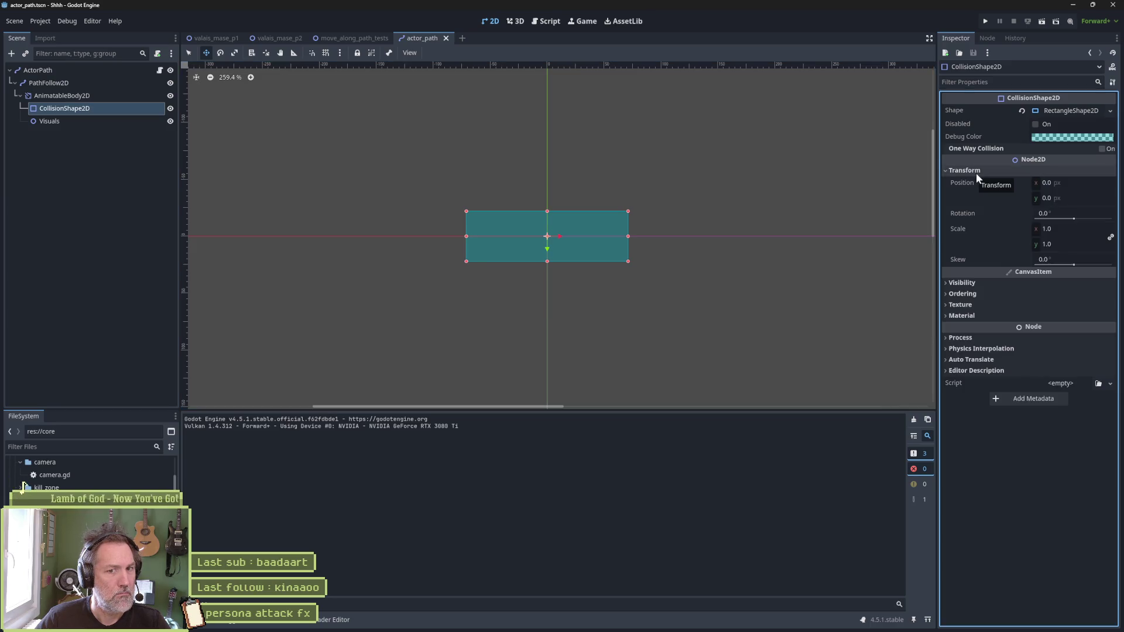
pyautogui.click(115, 123)
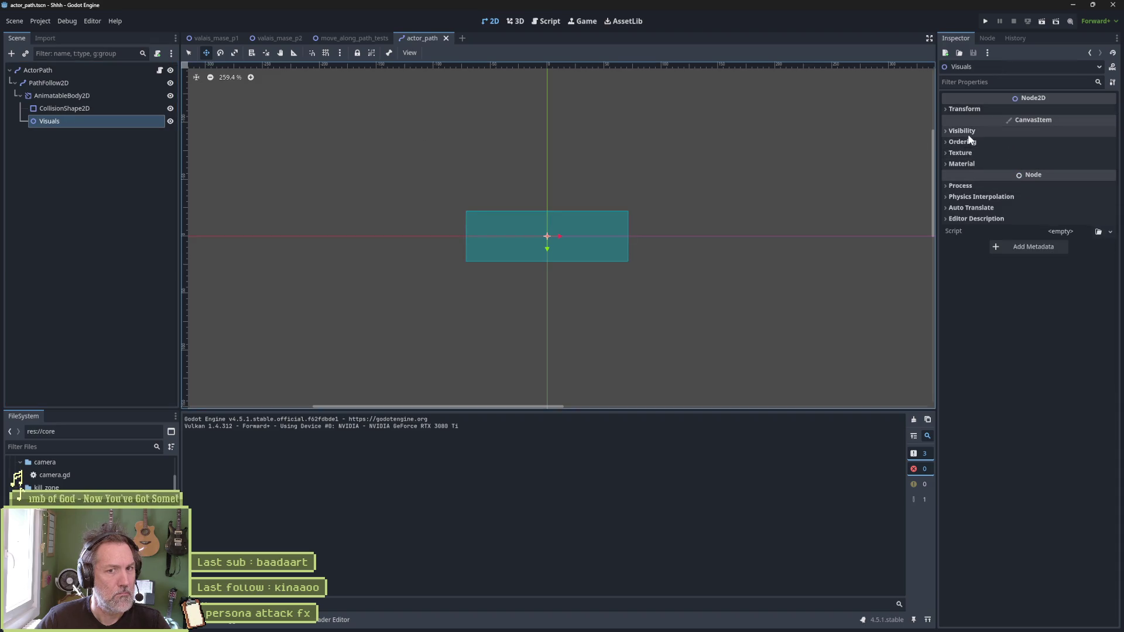
pyautogui.click(971, 108)
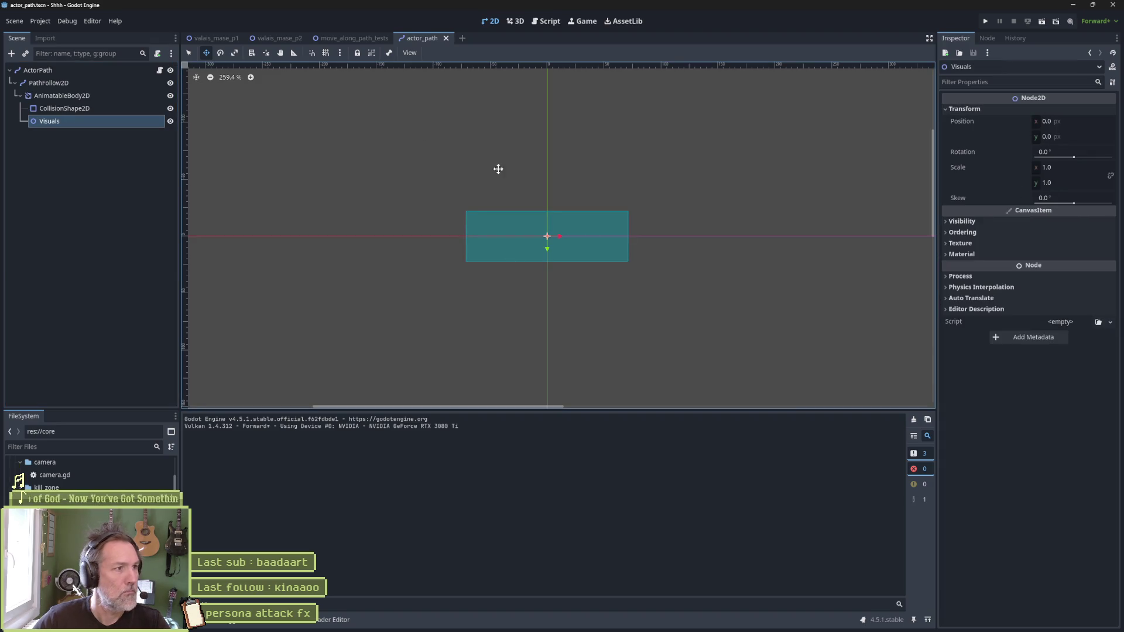
pyautogui.click(104, 94)
pyautogui.click(98, 83)
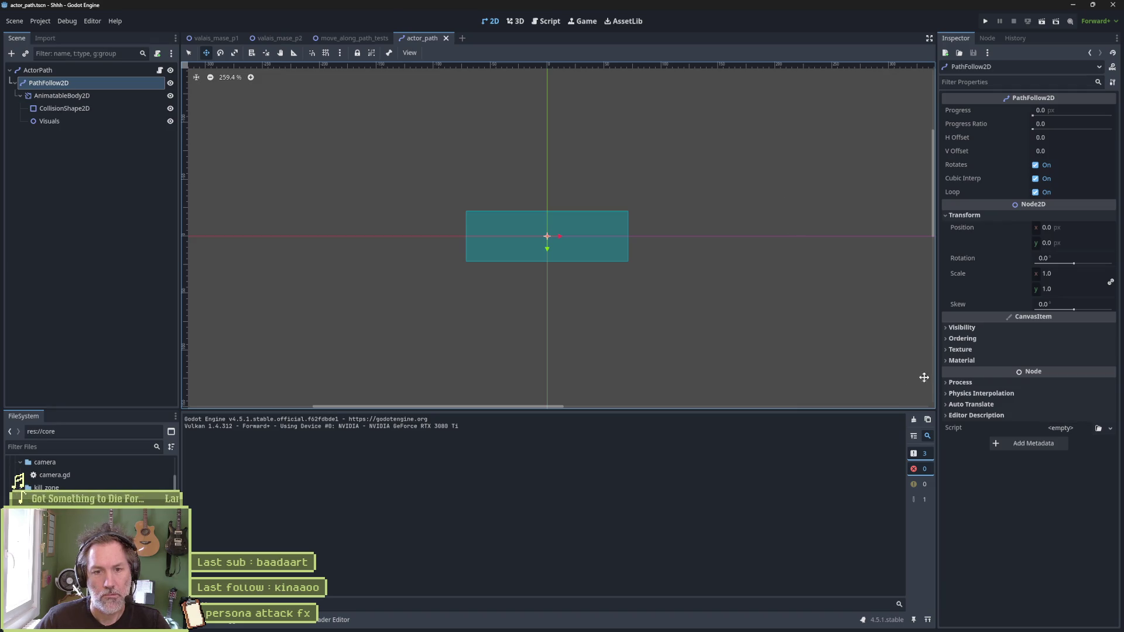
pyautogui.click(961, 382)
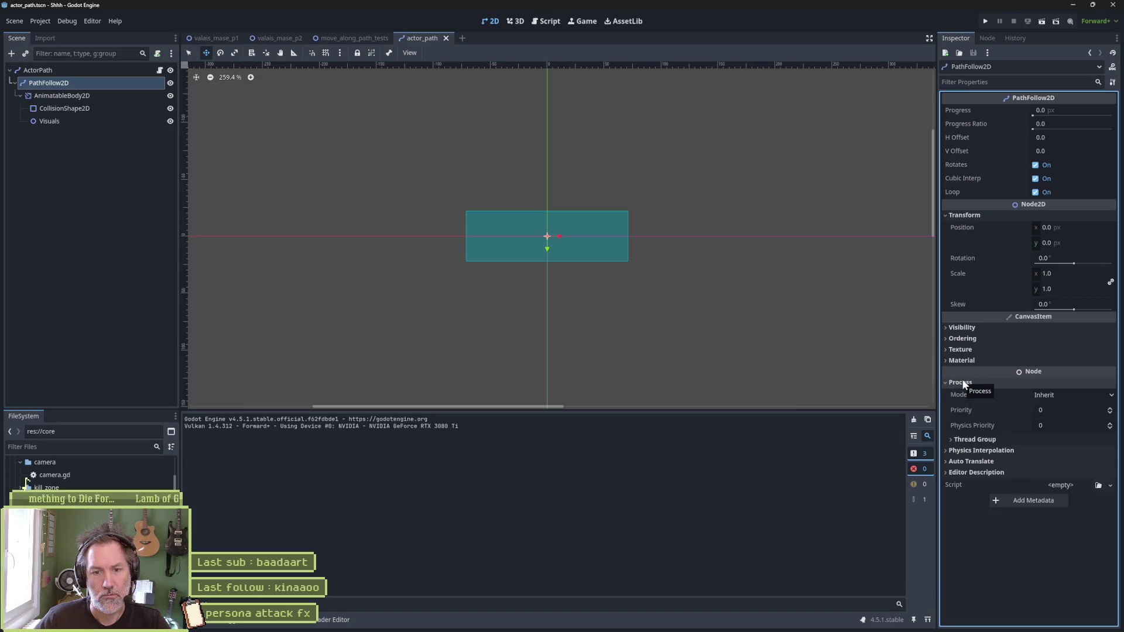
pyautogui.click(962, 382)
pyautogui.click(968, 393)
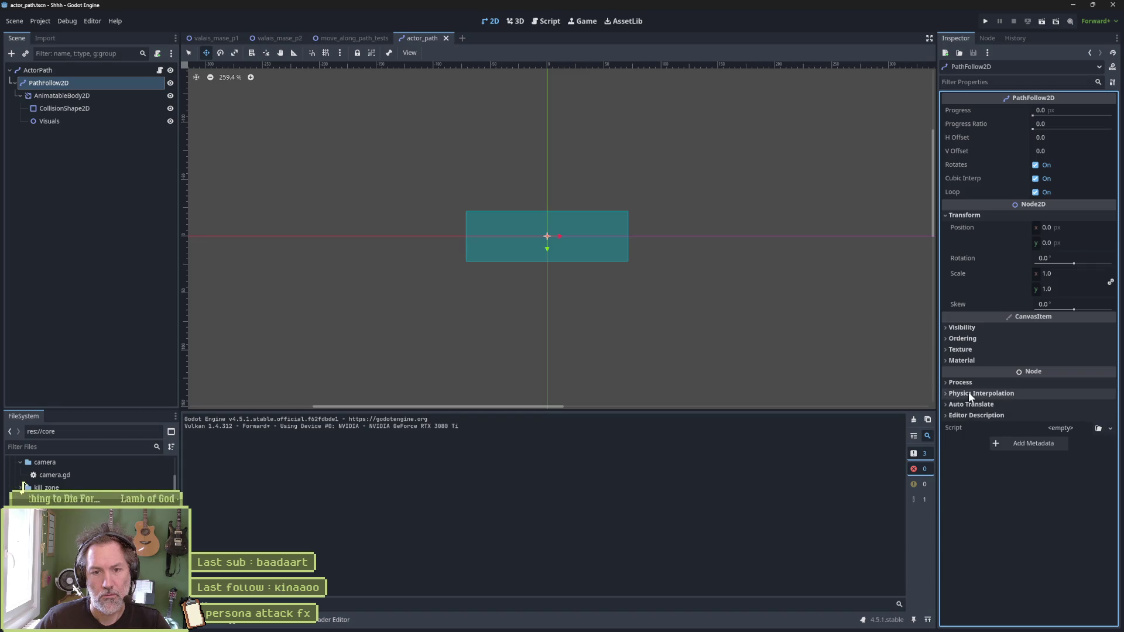
pyautogui.click(96, 73)
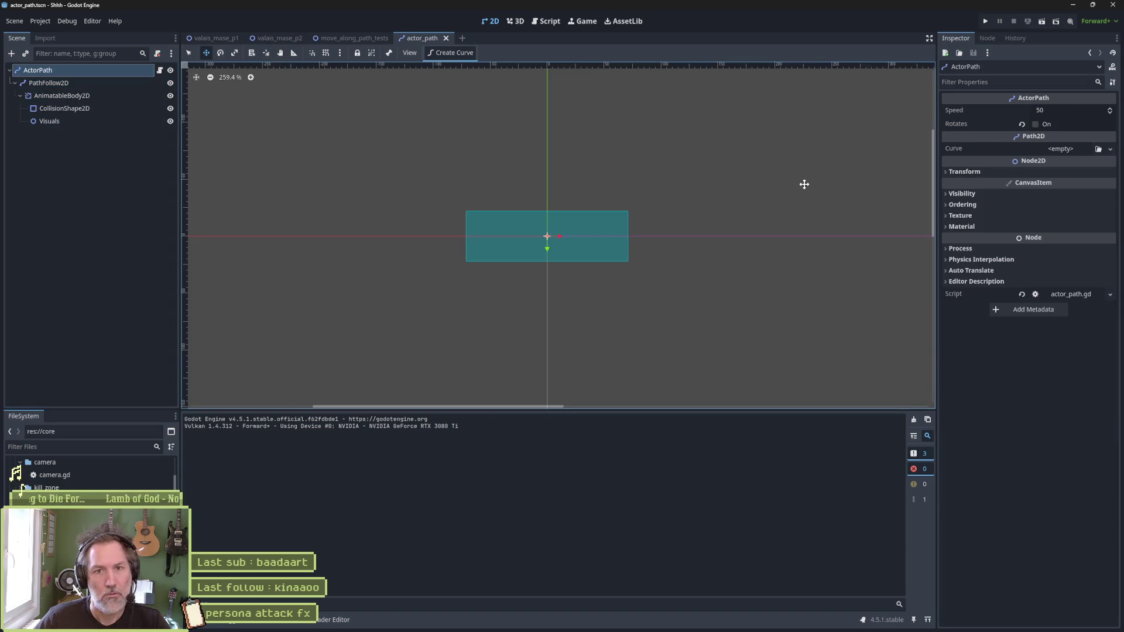
pyautogui.click(961, 172)
pyautogui.click(960, 171)
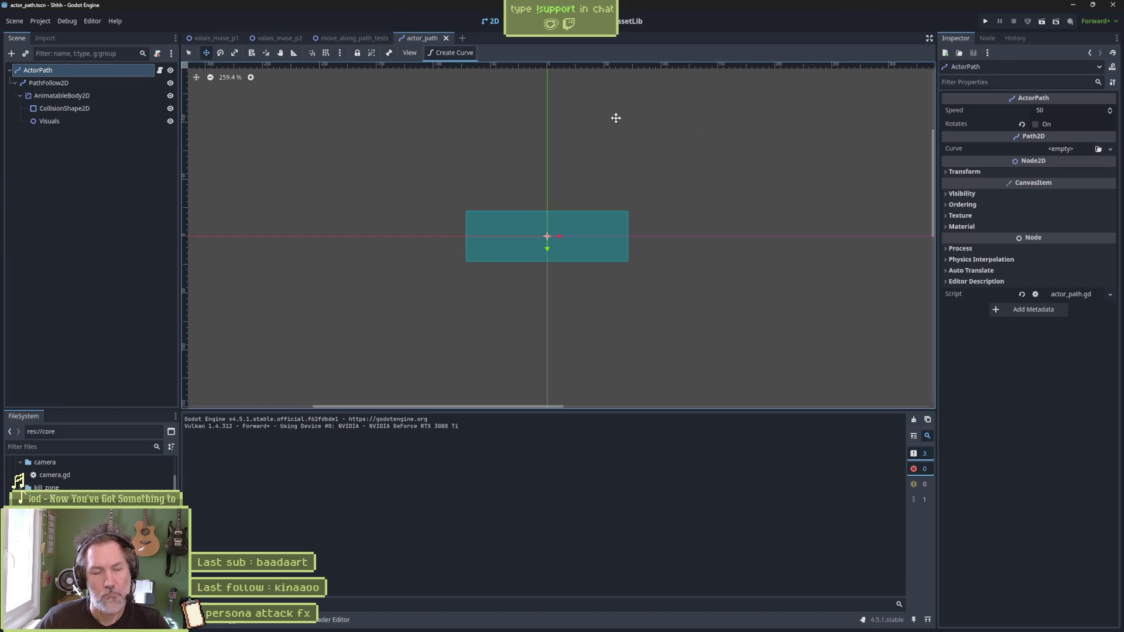
pyautogui.click(357, 38)
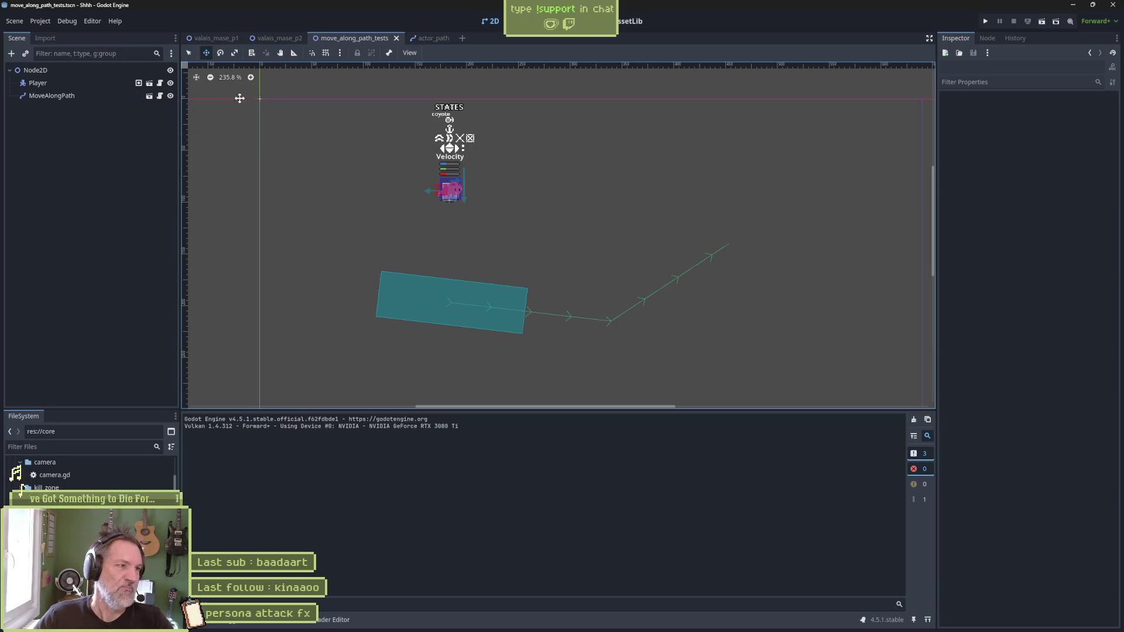
# Shift MoveAlongPath about 27 px right, comment out the sync_to_physics line 19, save and test-run
pyautogui.click(70, 97)
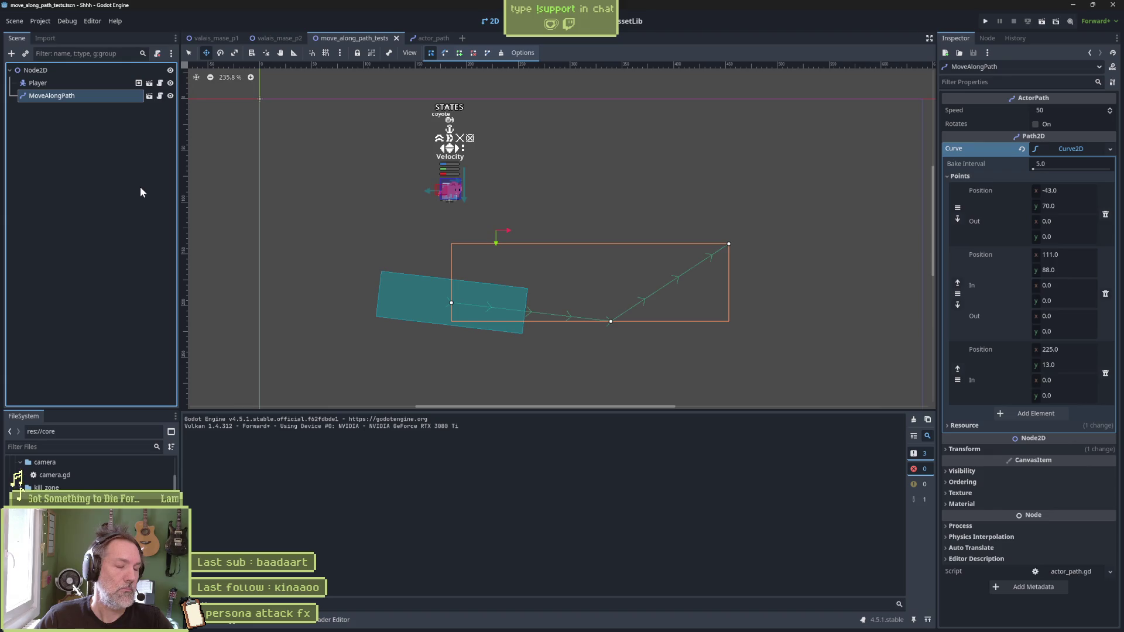
pyautogui.moveTo(597, 258)
pyautogui.mouseDown()
pyautogui.moveTo(615, 258)
pyautogui.moveTo(600, 269)
pyautogui.moveTo(612, 274)
pyautogui.mouseUp()
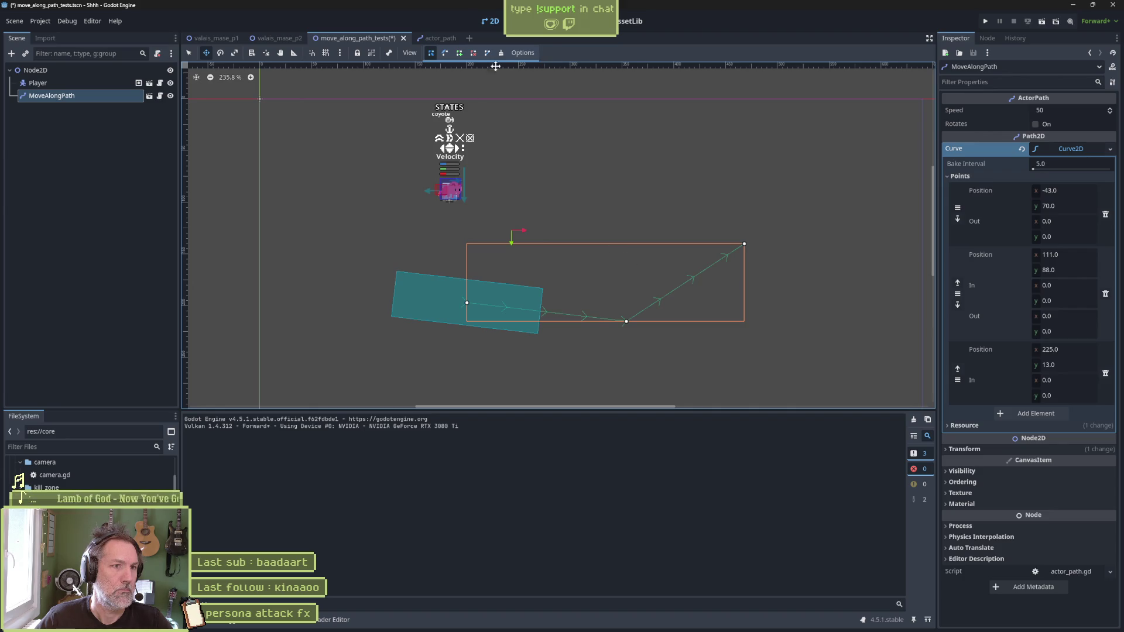
pyautogui.click(550, 21)
pyautogui.click(397, 191)
pyautogui.write('#')
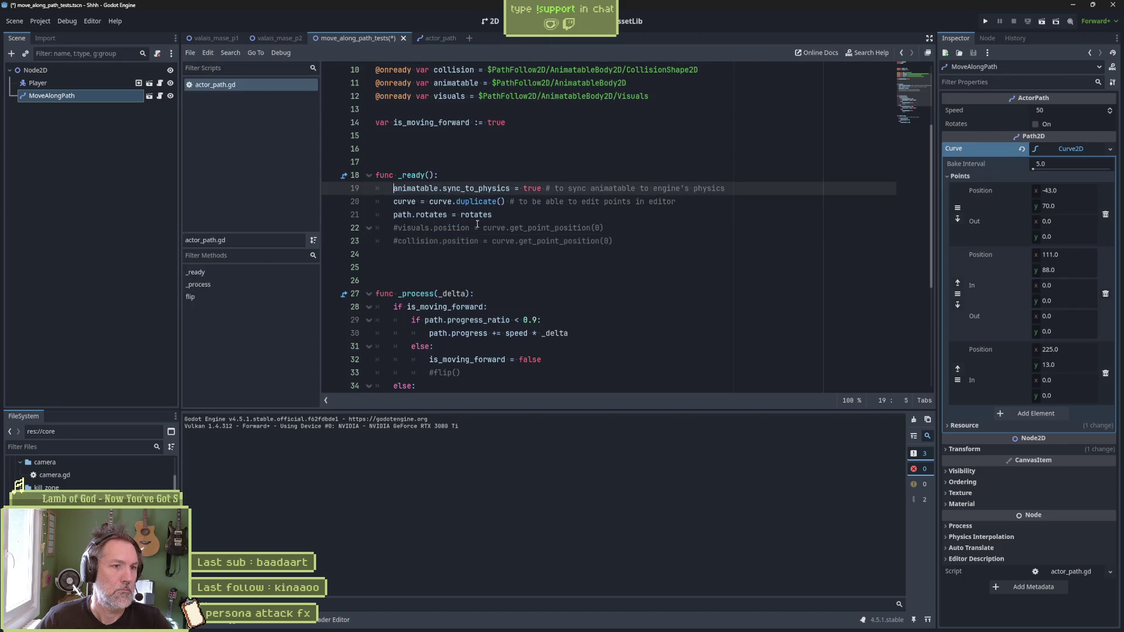
pyautogui.hotkey('ctrl', 's')
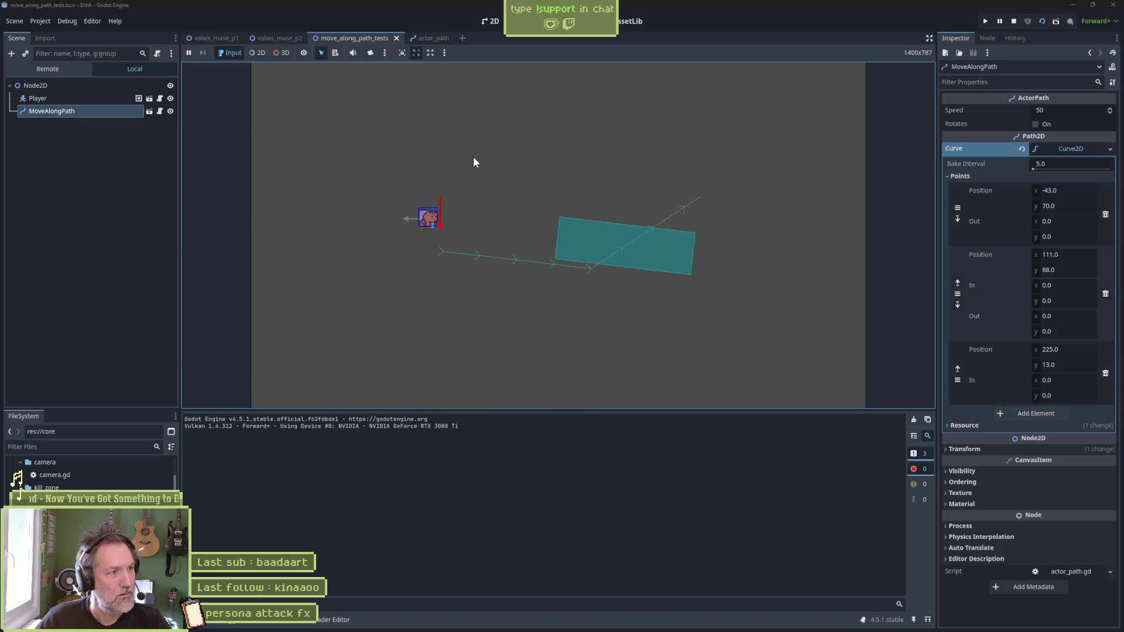
pyautogui.press('F8')
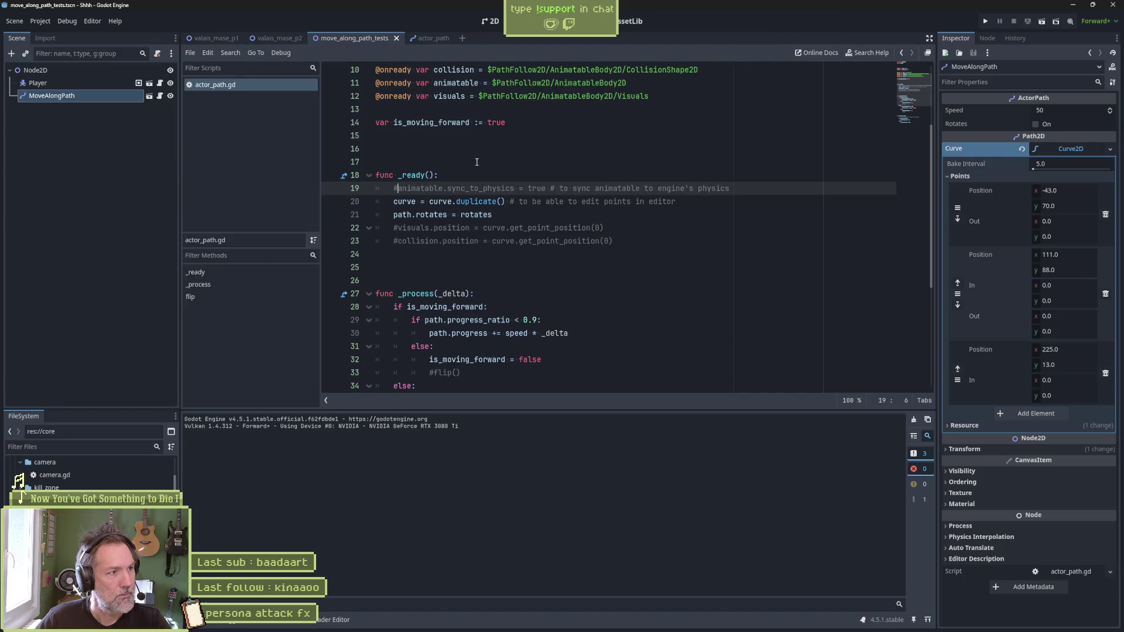
pyautogui.click(422, 35)
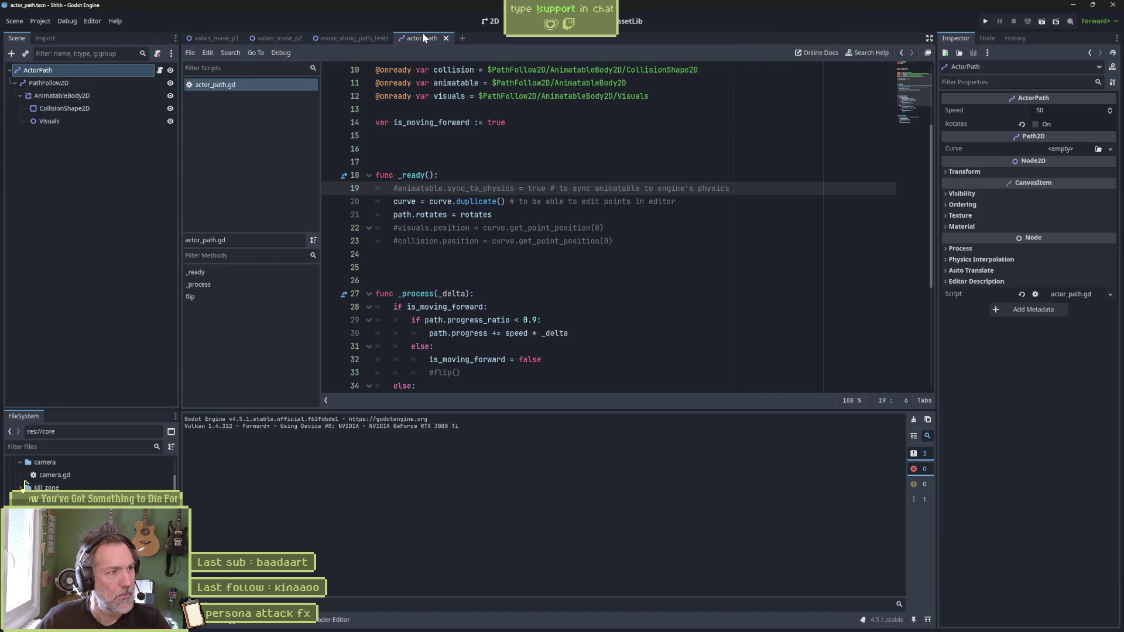
# Open Change Type for AnimatableBody2D and browse the Node2D class tree for body types
pyautogui.rightClick(105, 94)
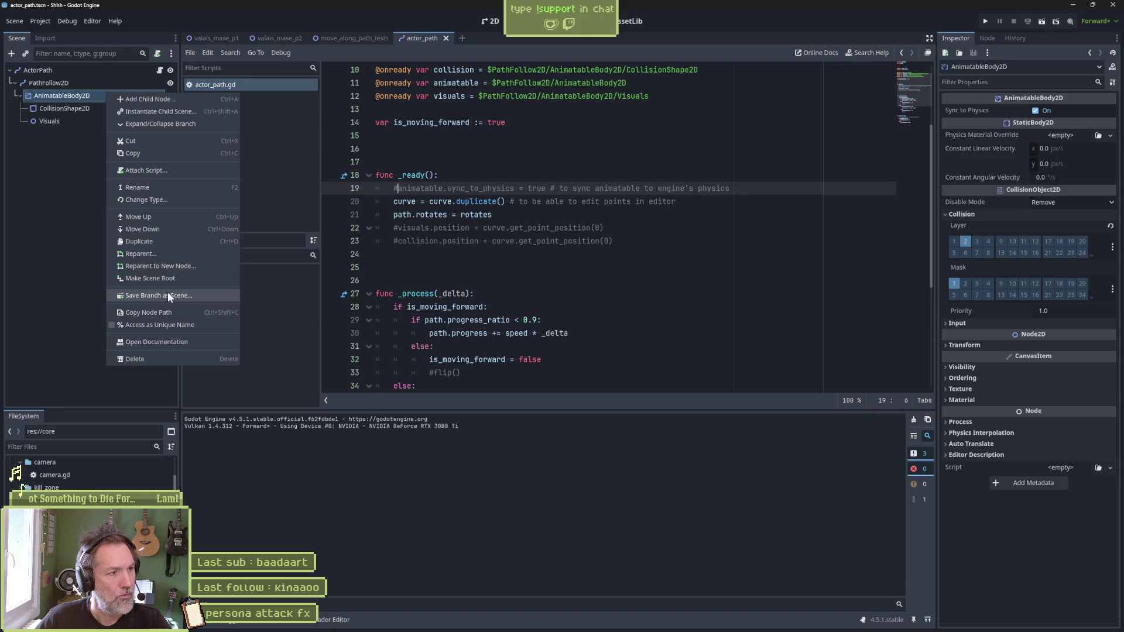
pyautogui.click(223, 199)
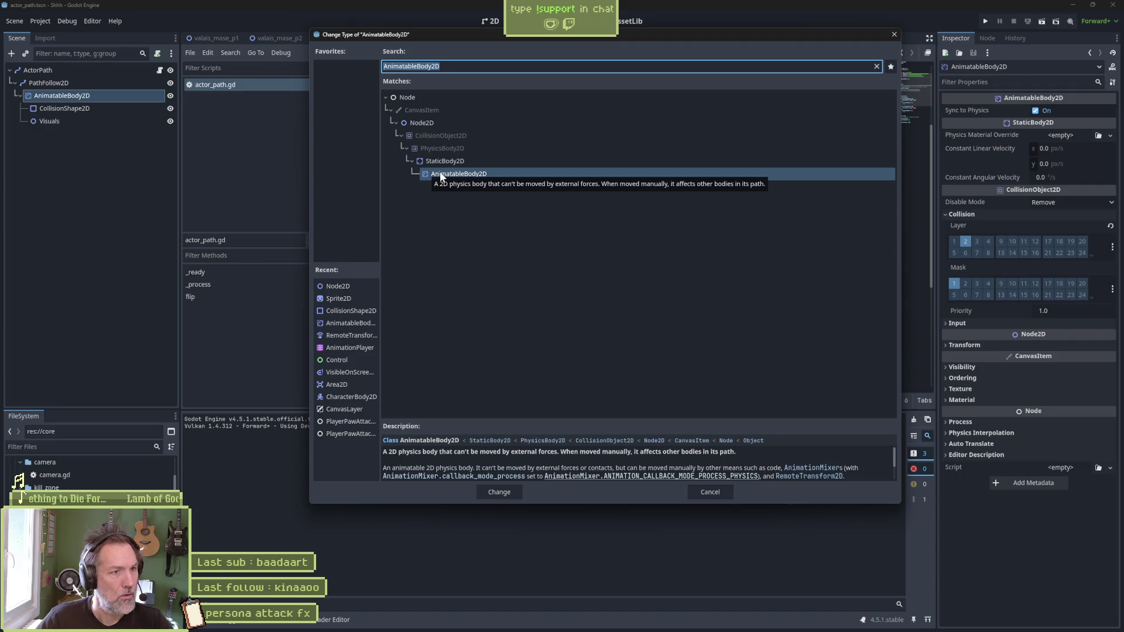
pyautogui.click(453, 150)
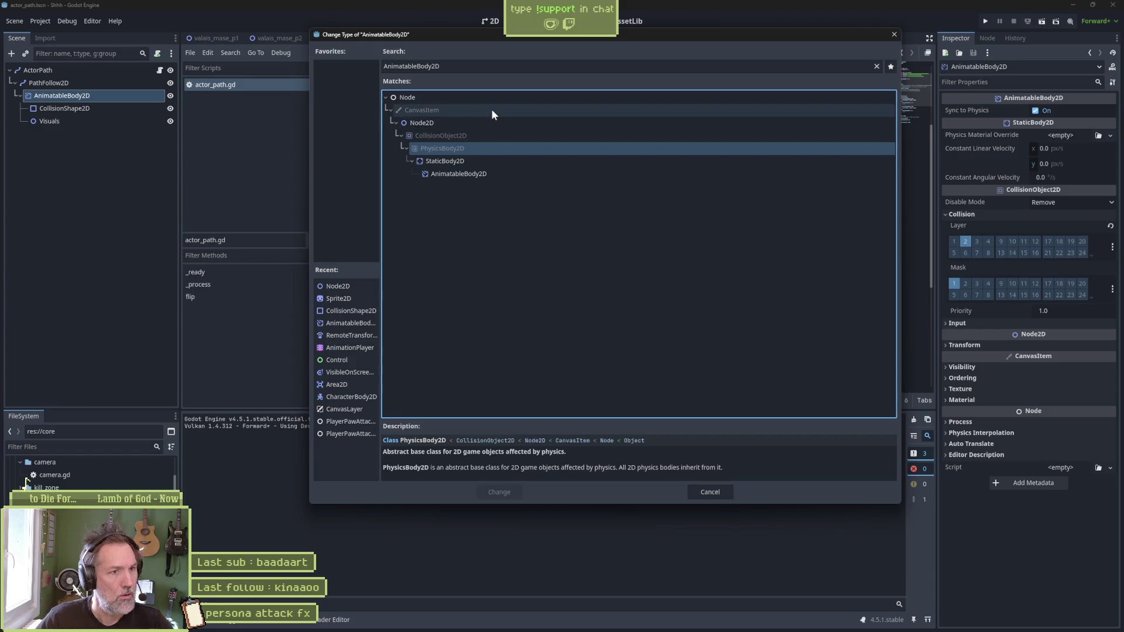
pyautogui.click(876, 67)
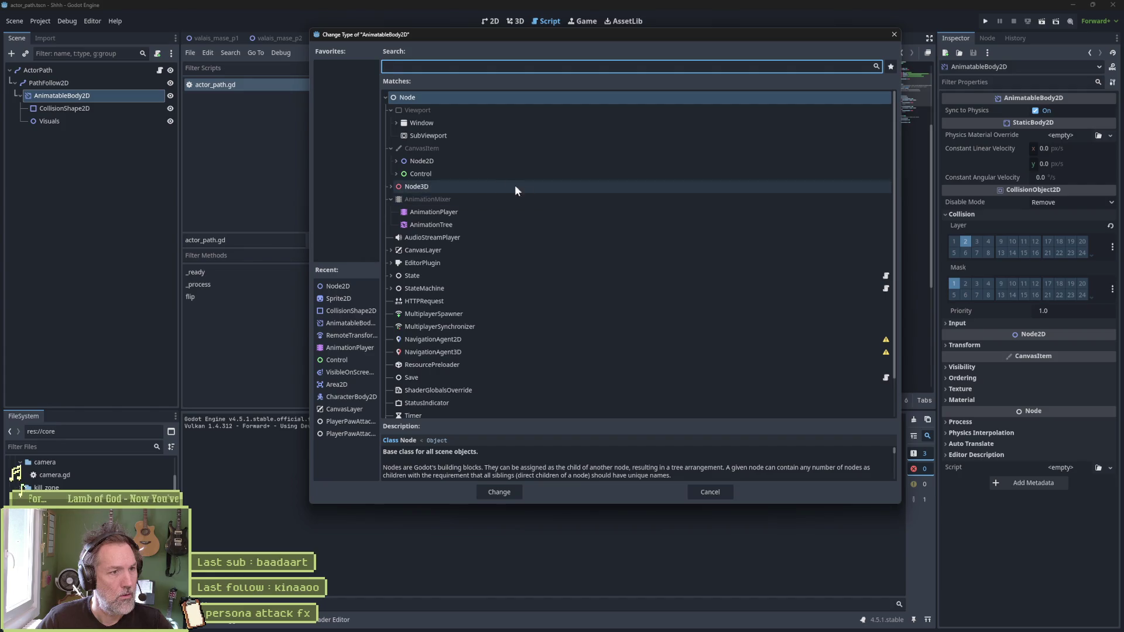
pyautogui.click(398, 161)
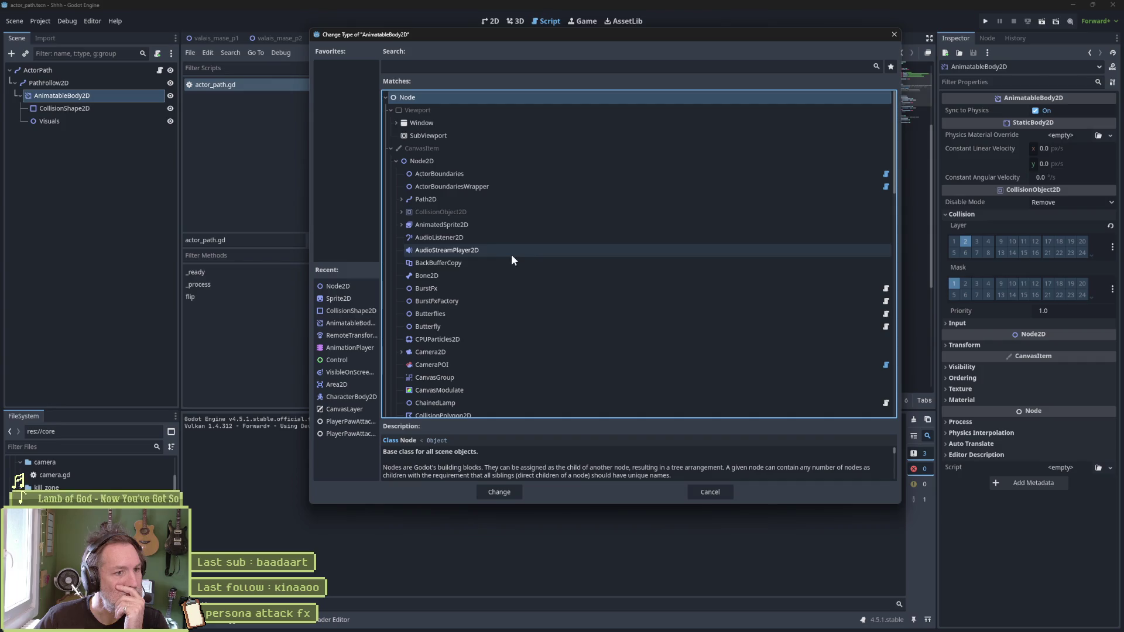
pyautogui.scroll(-3, 510, 290)
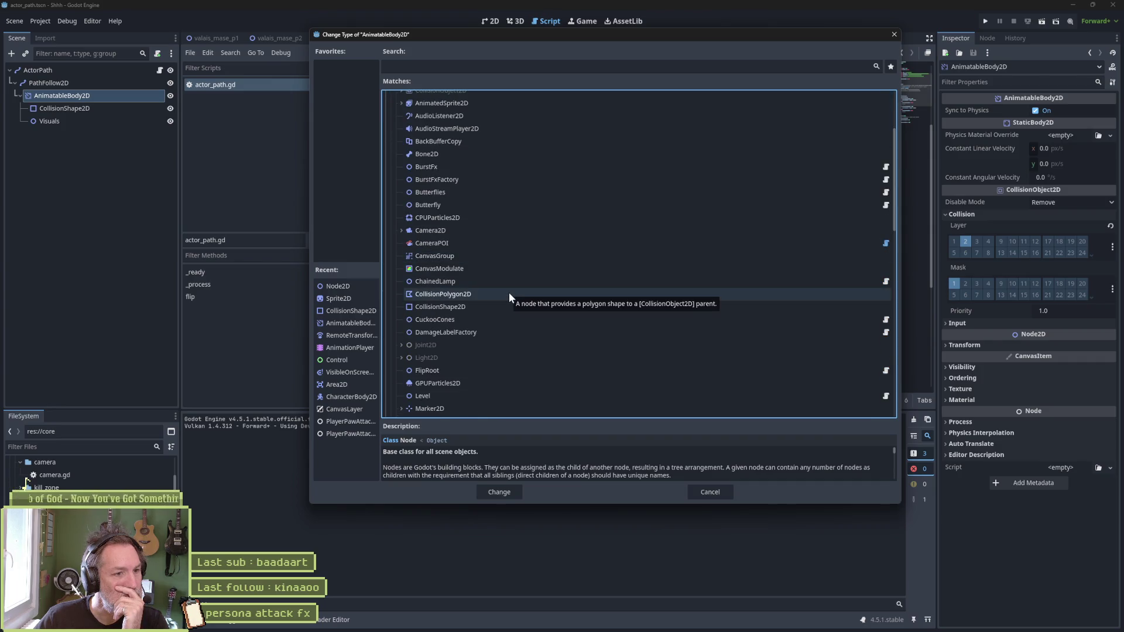
pyautogui.scroll(-5, 508, 293)
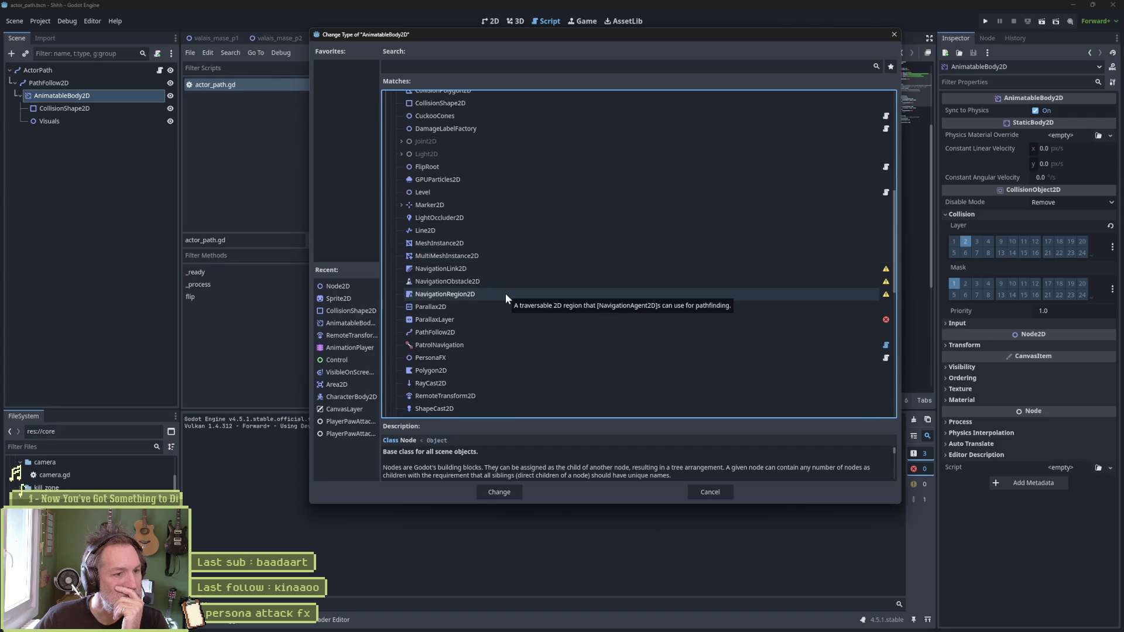
pyautogui.scroll(-1, 504, 293)
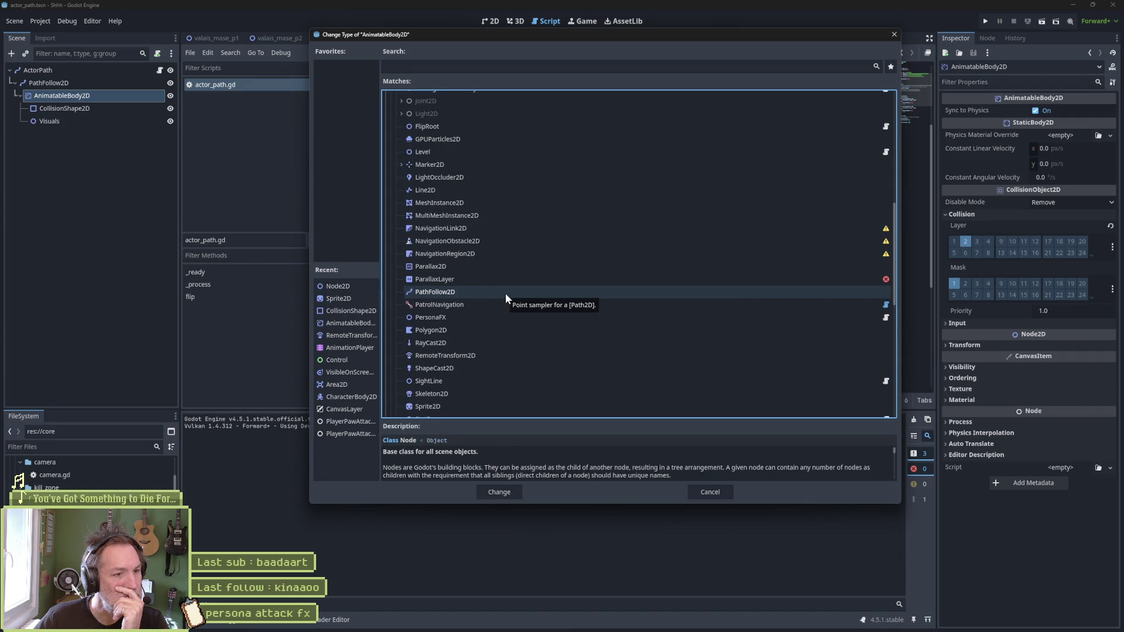
pyautogui.scroll(-2, 503, 294)
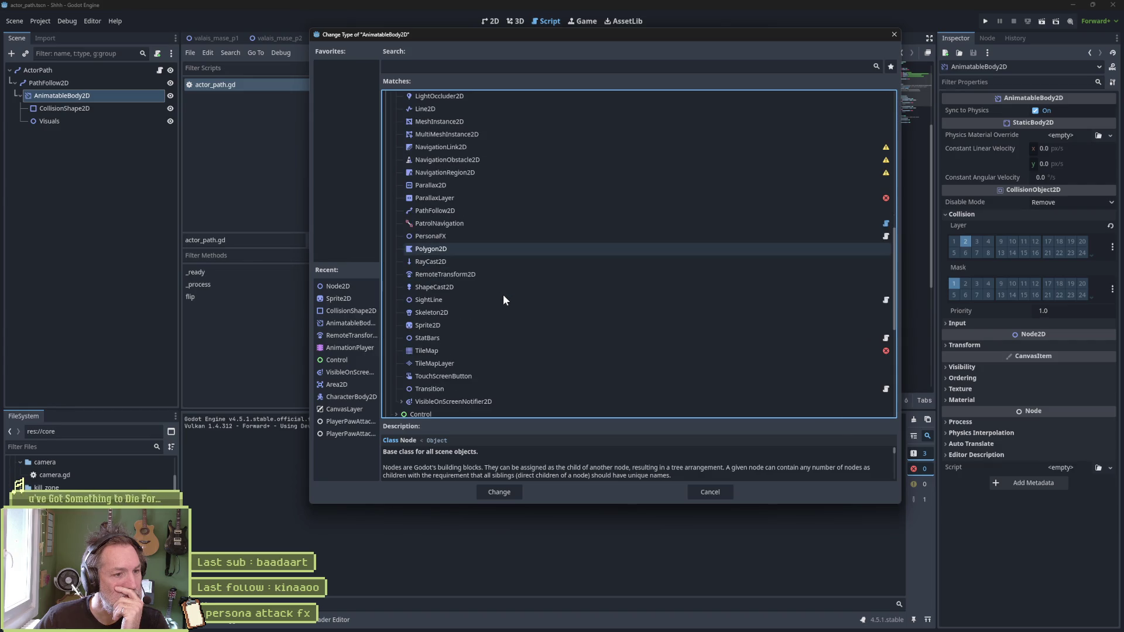
pyautogui.scroll(3, 520, 295)
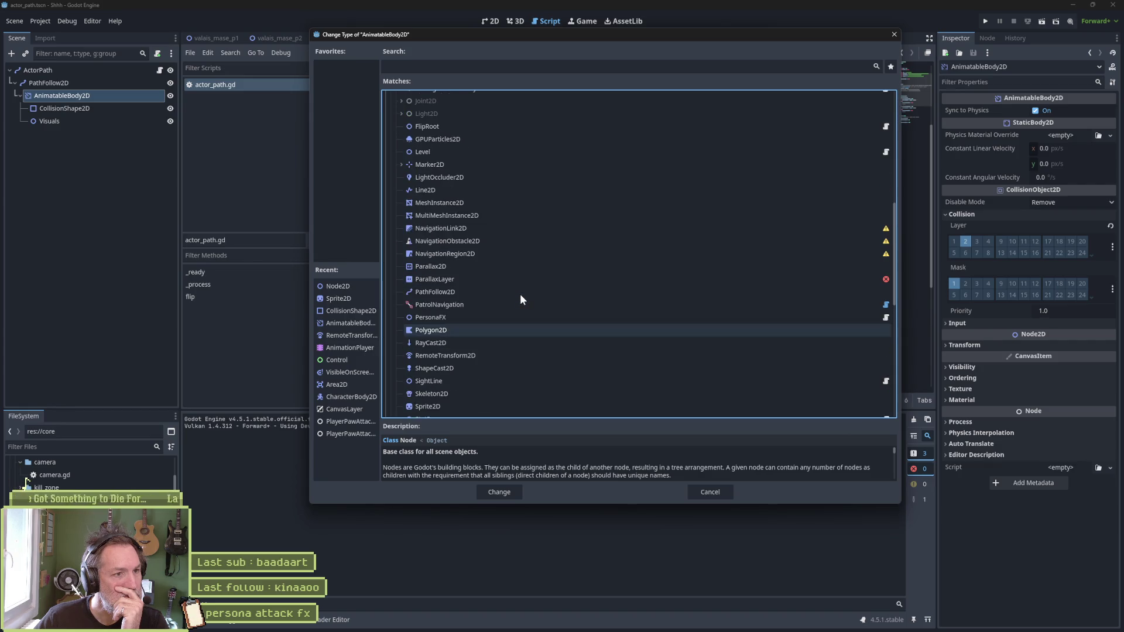
pyautogui.scroll(3, 518, 293)
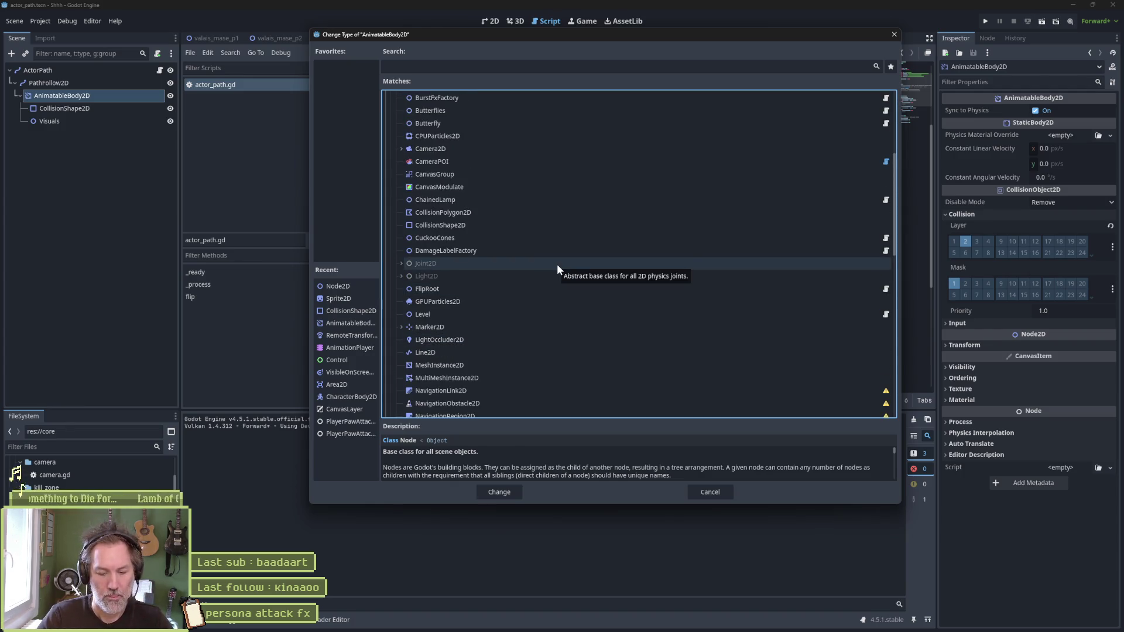
pyautogui.write('bo')
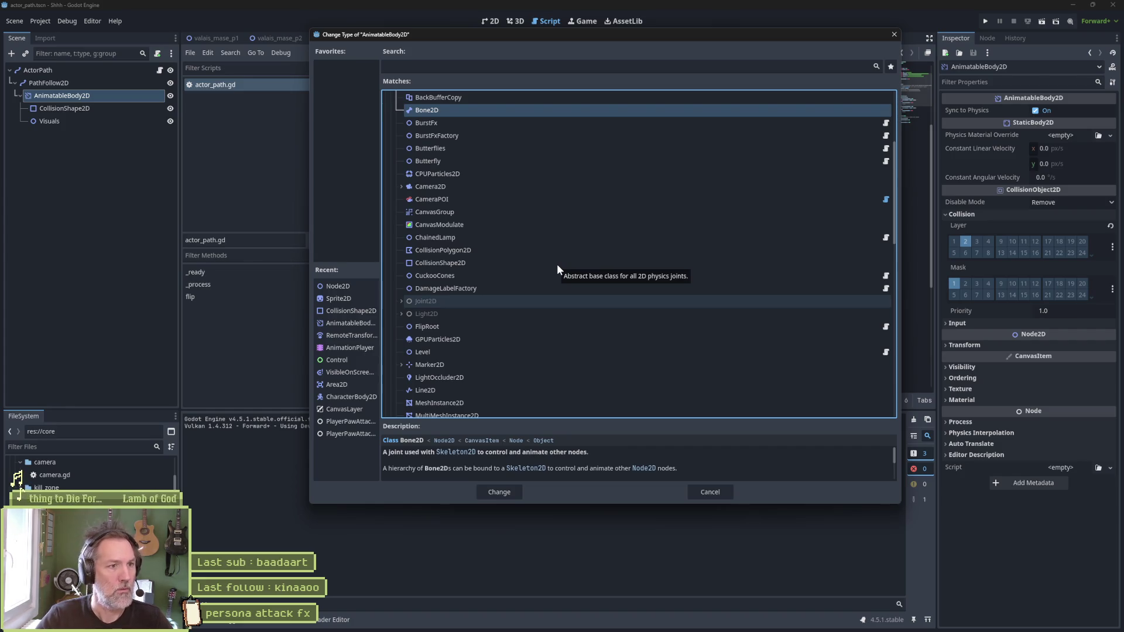
pyautogui.write('d')
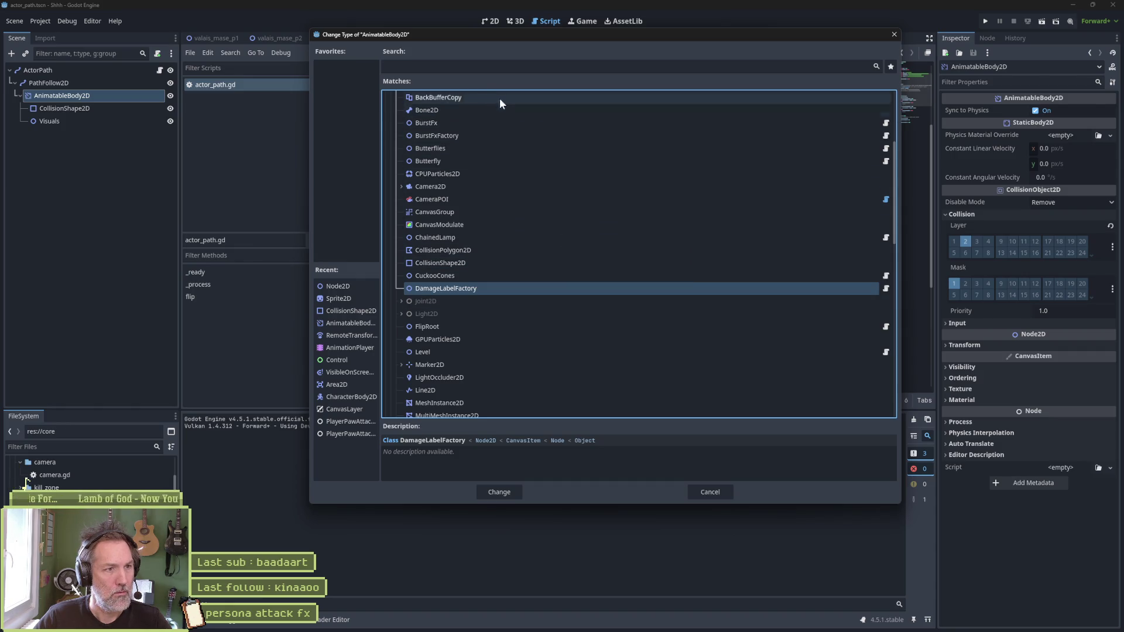
pyautogui.write('bod')
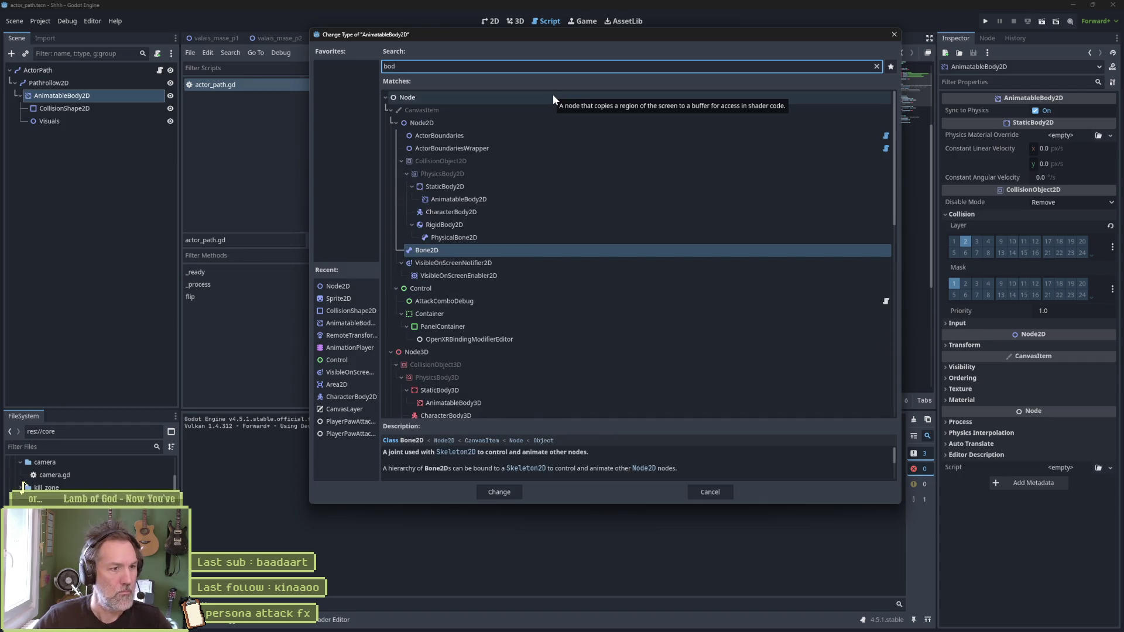
# Search 'physic' to read the PhysicsBody2D description, then clear the search and expand Node2D
pyautogui.click(473, 175)
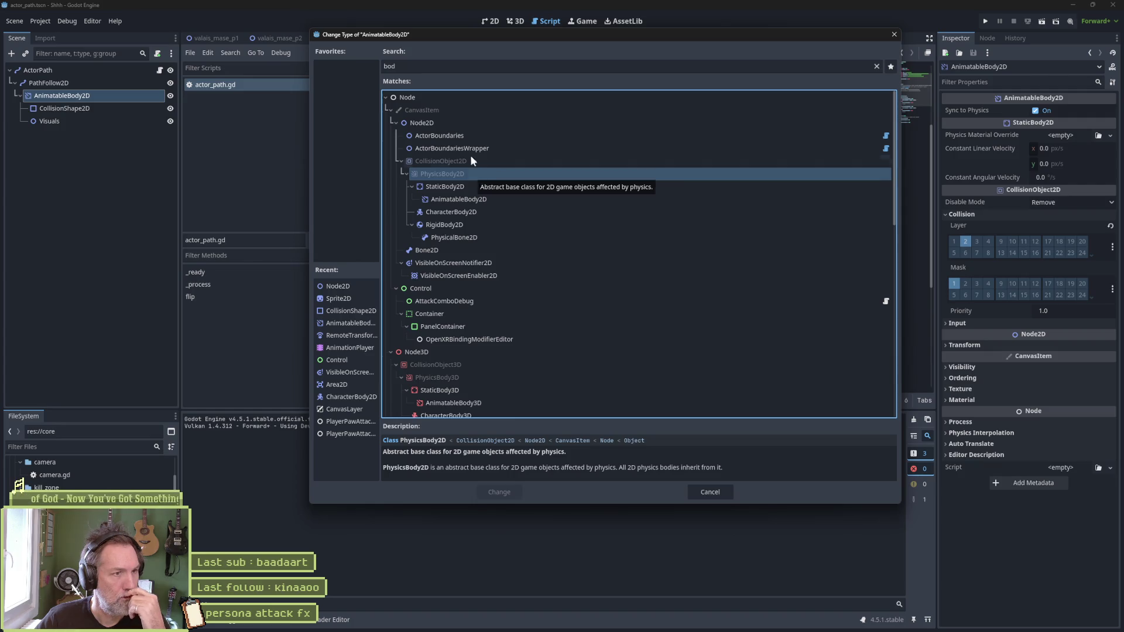
pyautogui.click(454, 67)
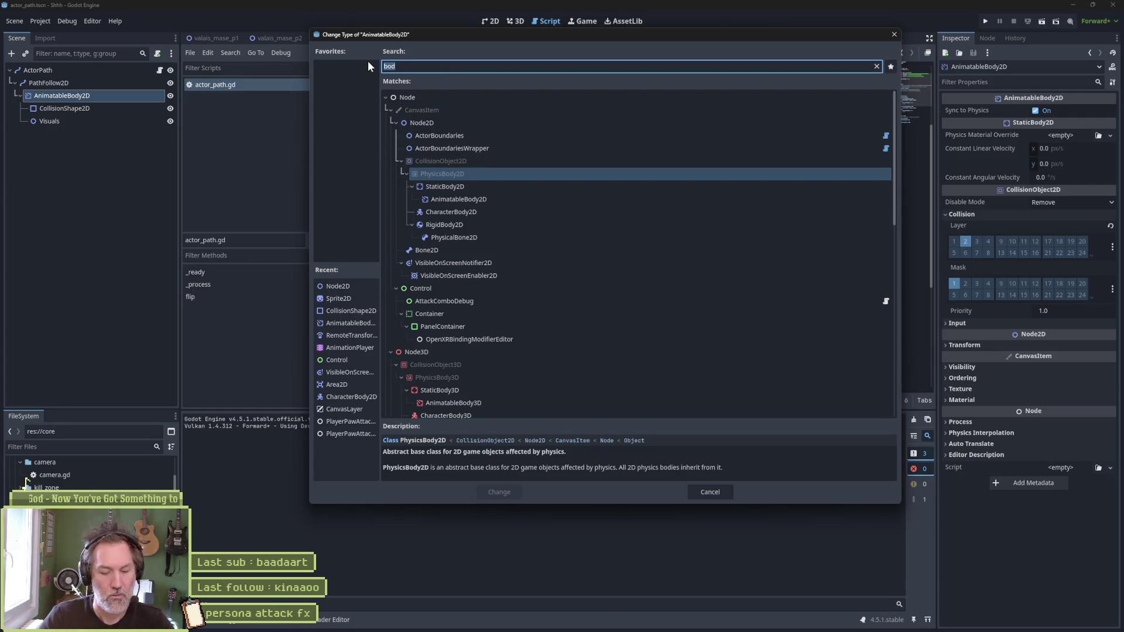
pyautogui.write('physic')
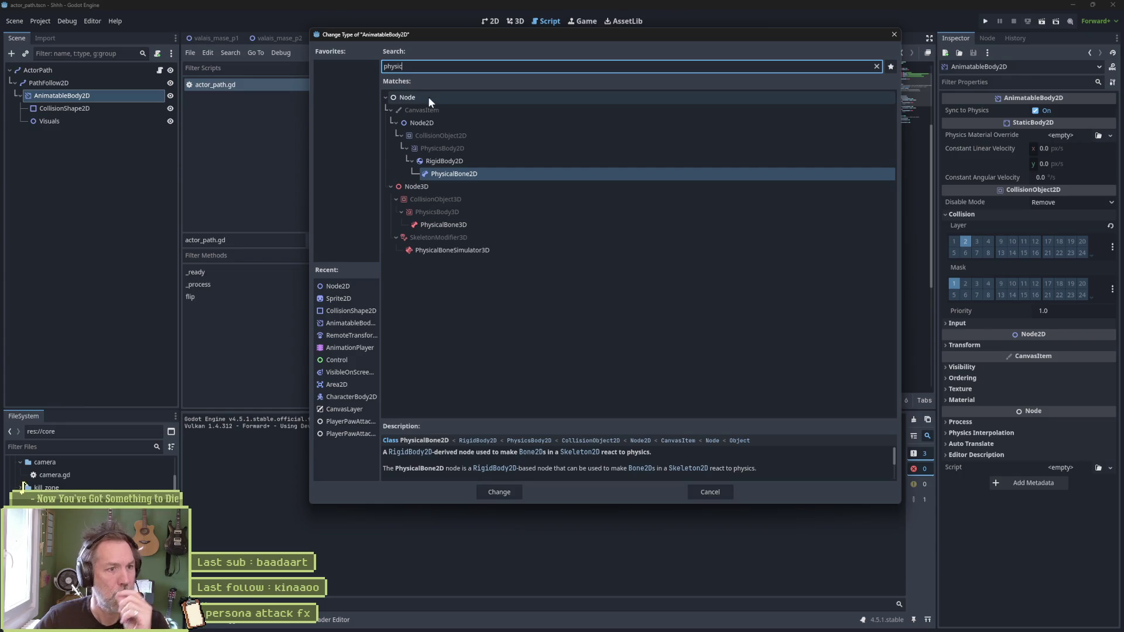
pyautogui.click(446, 149)
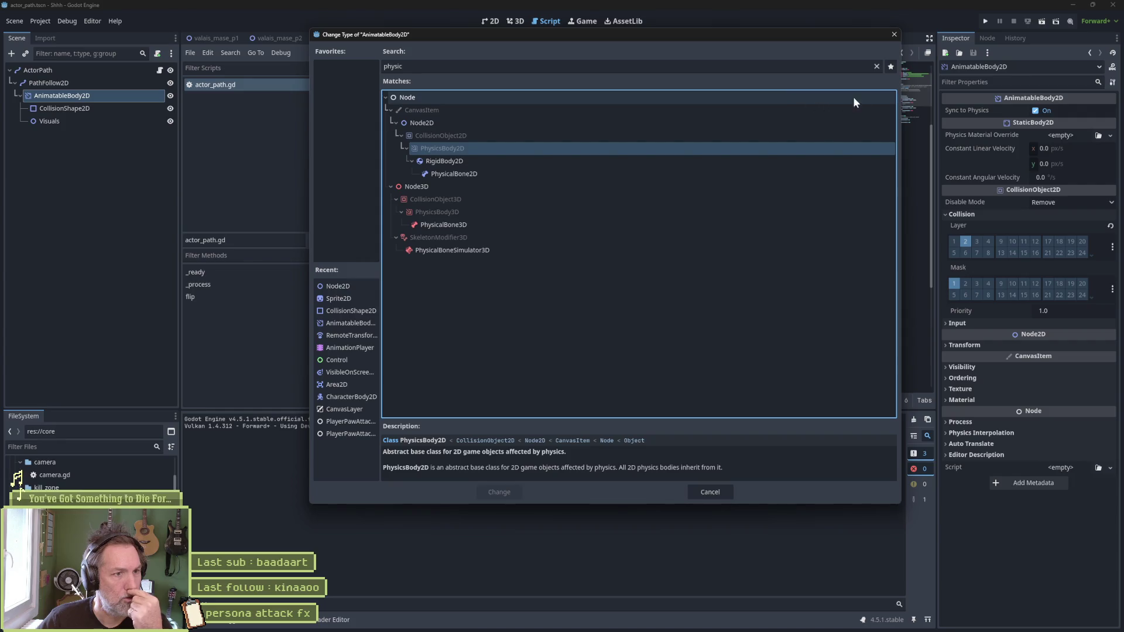
pyautogui.click(876, 66)
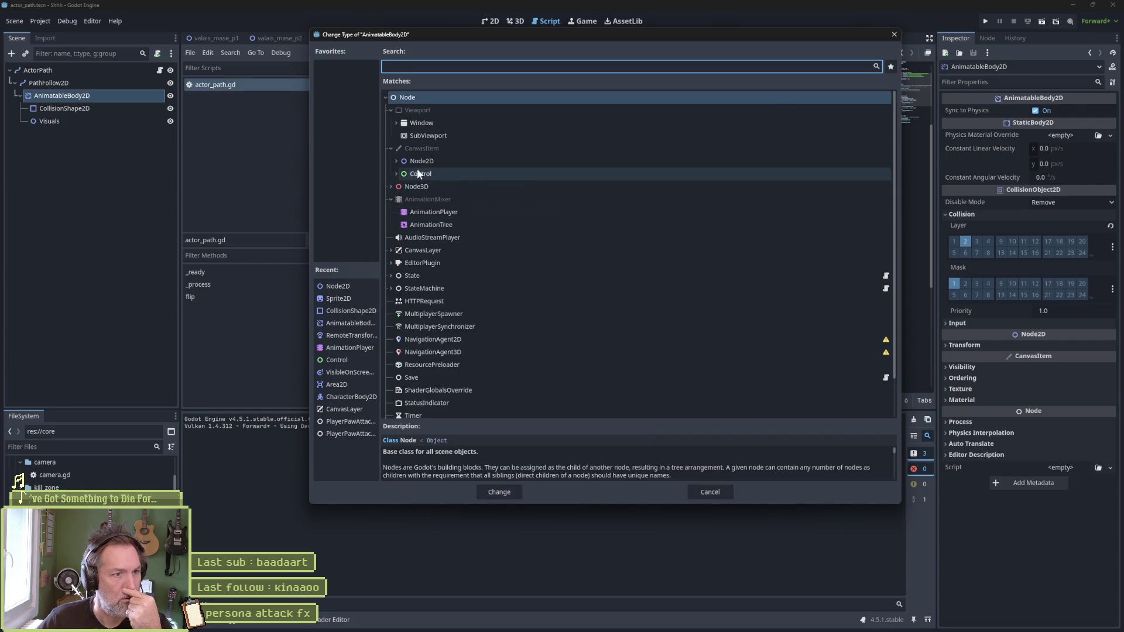
pyautogui.click(396, 161)
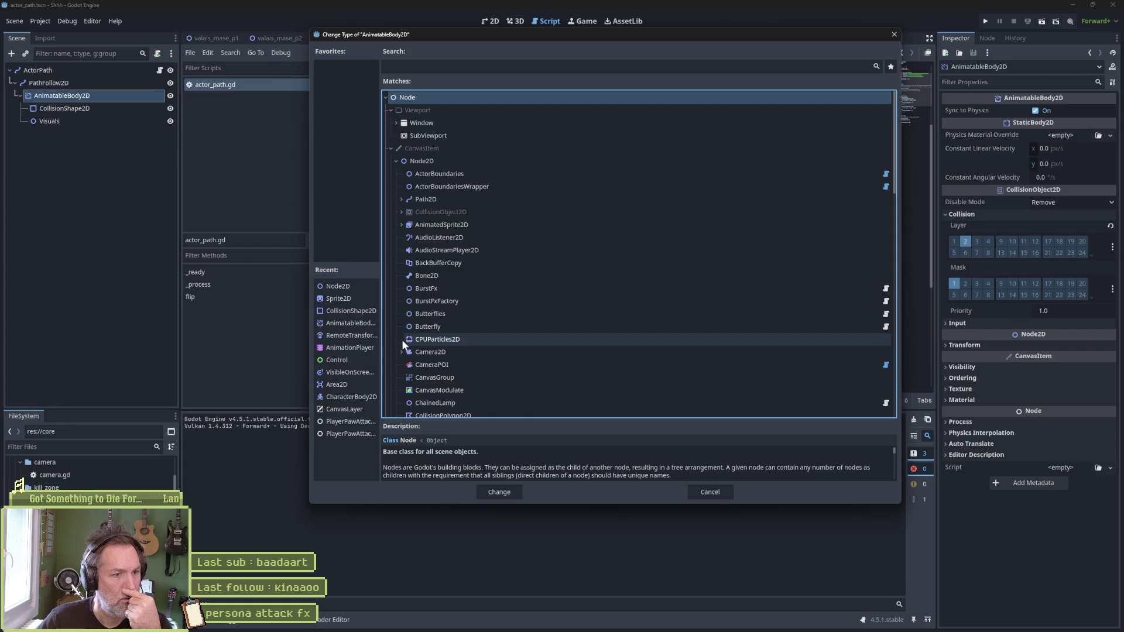
pyautogui.scroll(-3, 399, 364)
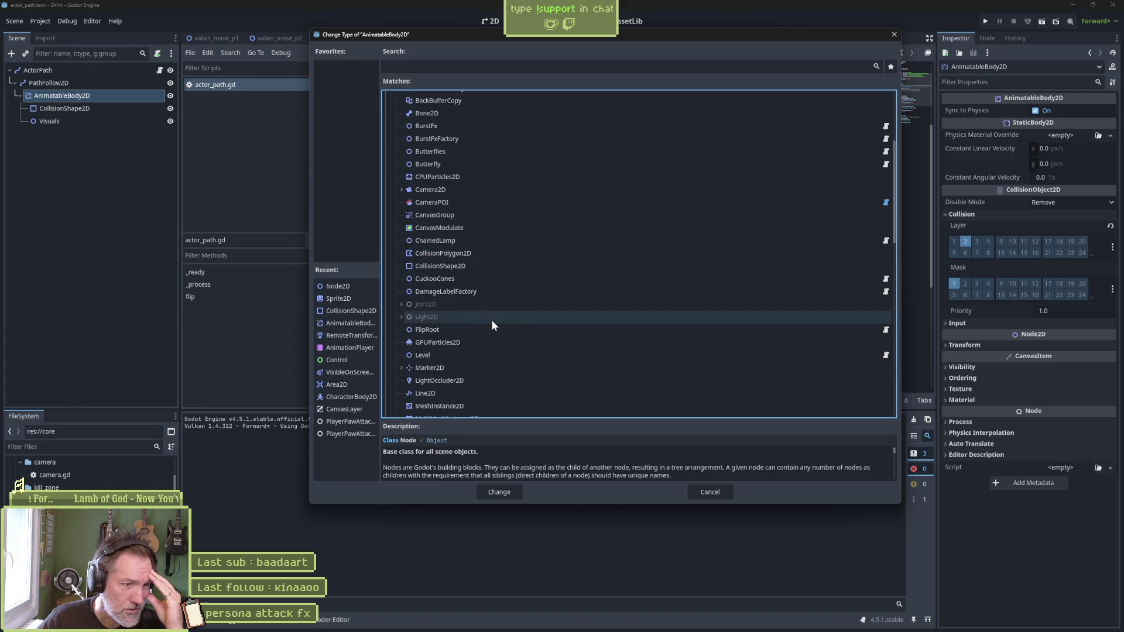
pyautogui.scroll(5, 490, 320)
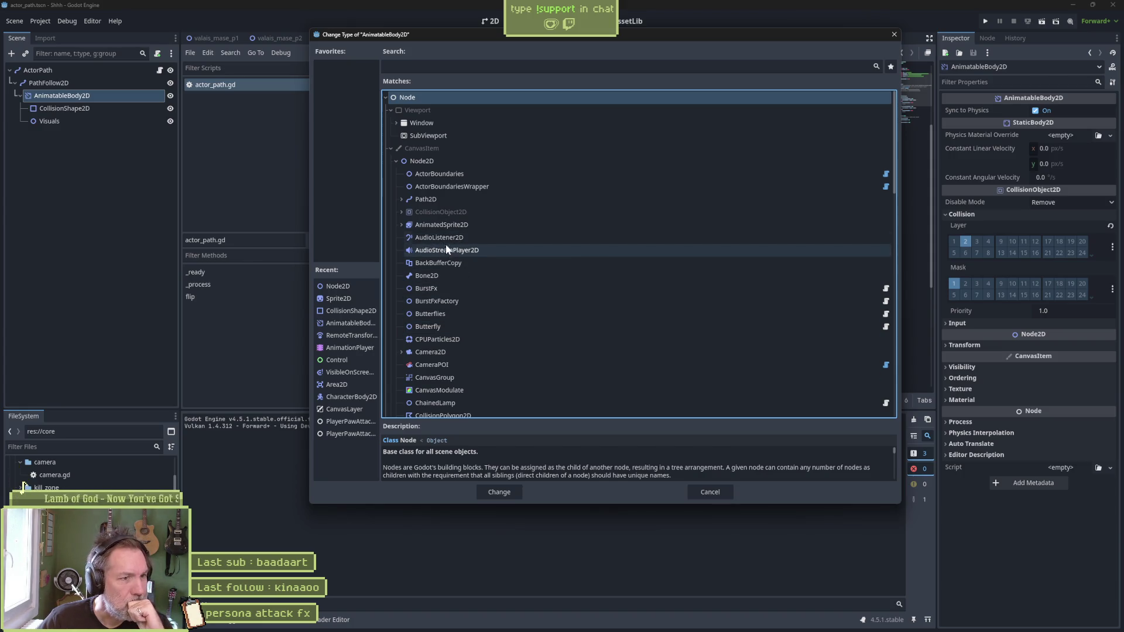
# Expand CollisionObject2D > PhysicsBody2D and change the node's type to CharacterBody2D
pyautogui.click(401, 212)
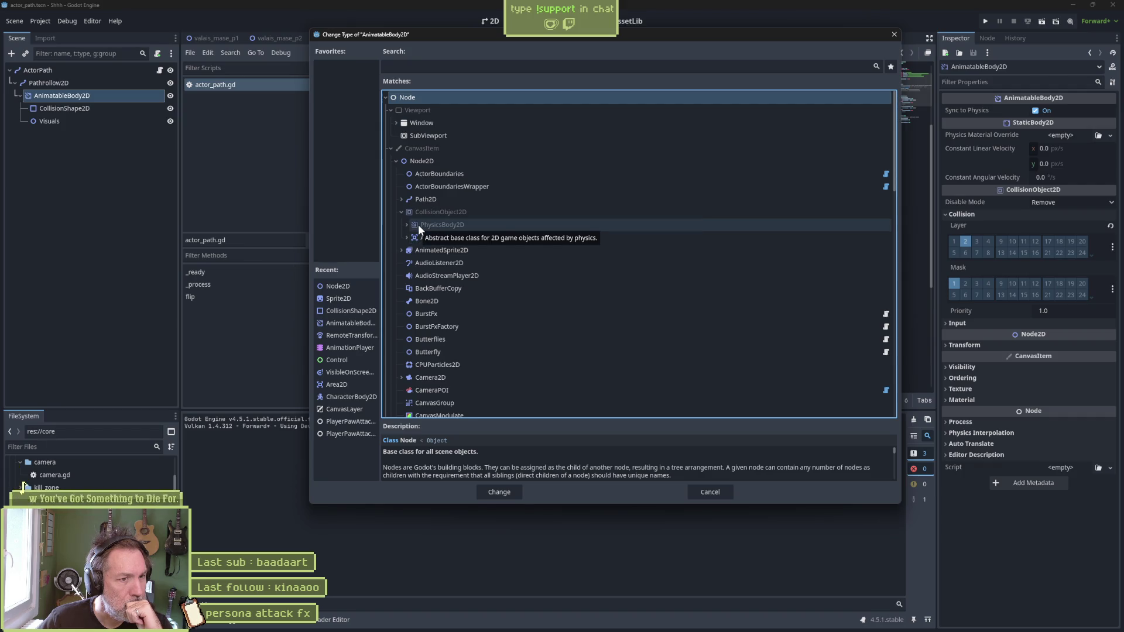
pyautogui.click(405, 224)
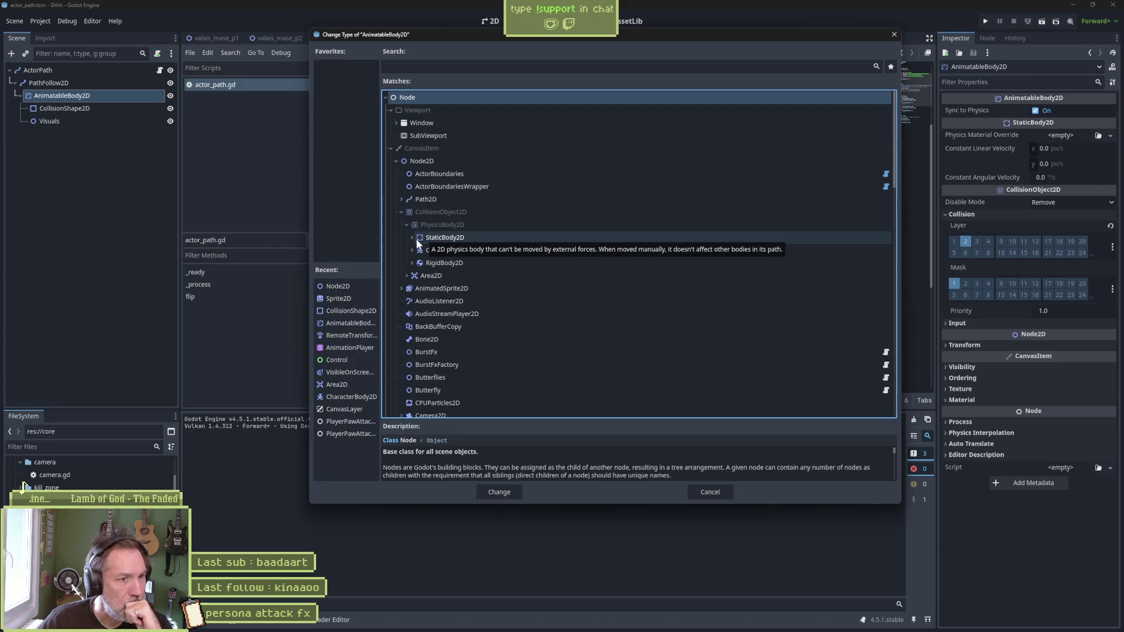
pyautogui.click(411, 237)
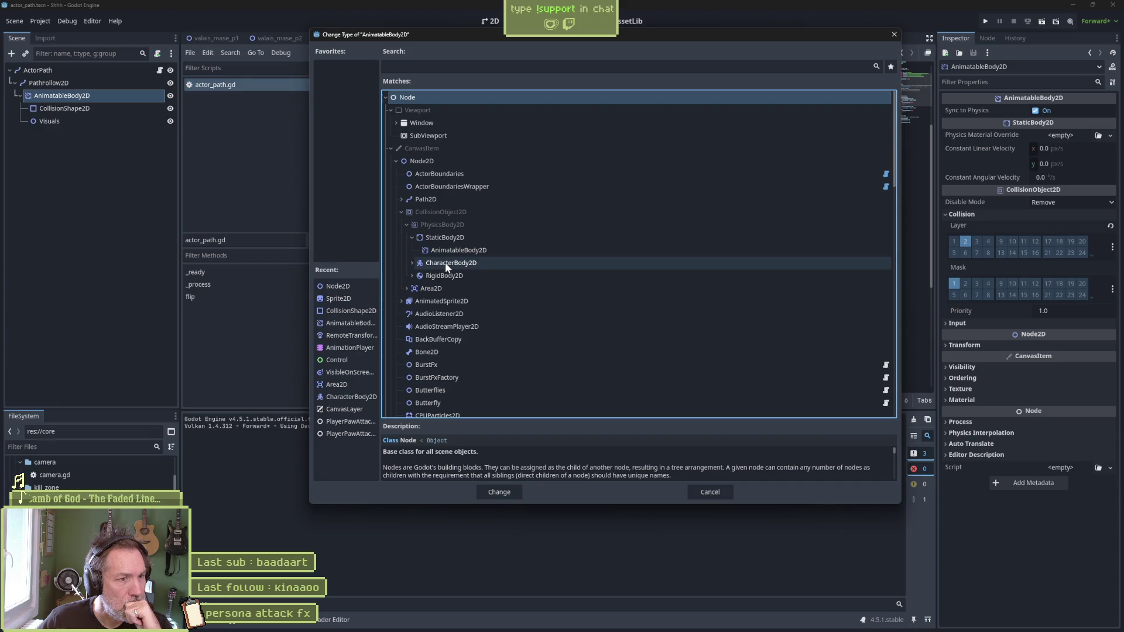
pyautogui.click(412, 275)
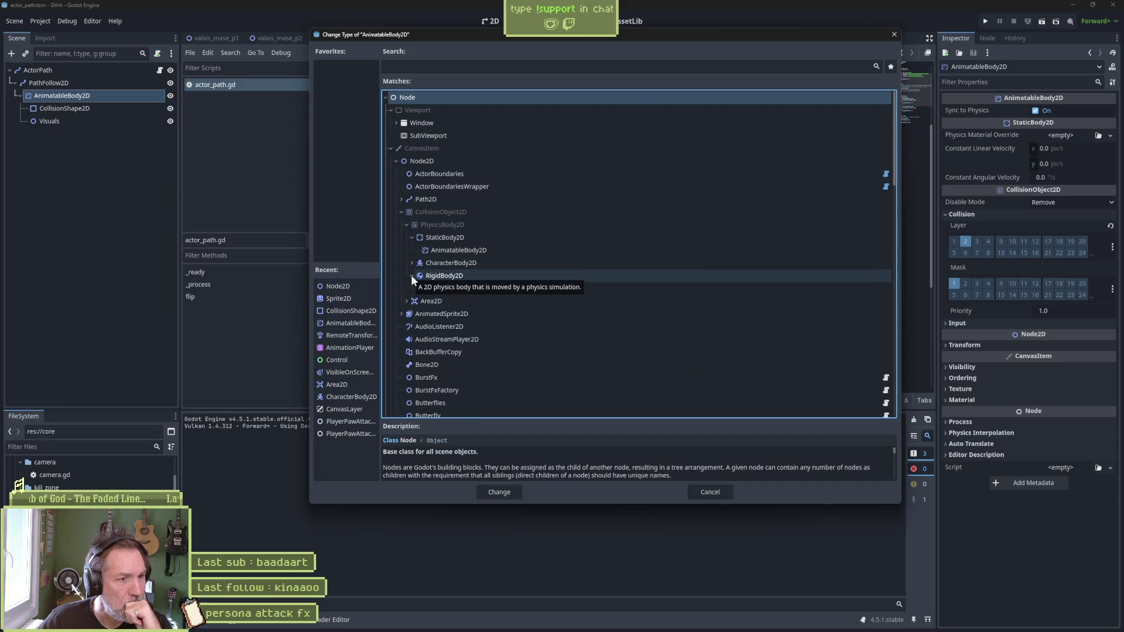
pyautogui.click(412, 263)
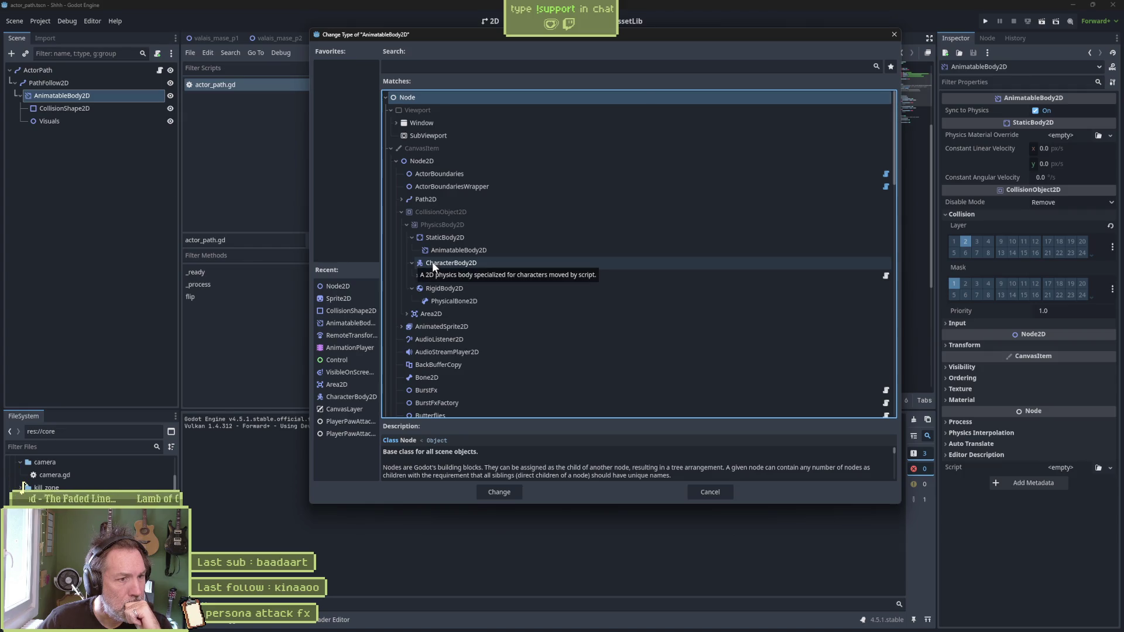
pyautogui.click(432, 263)
pyautogui.click(500, 491)
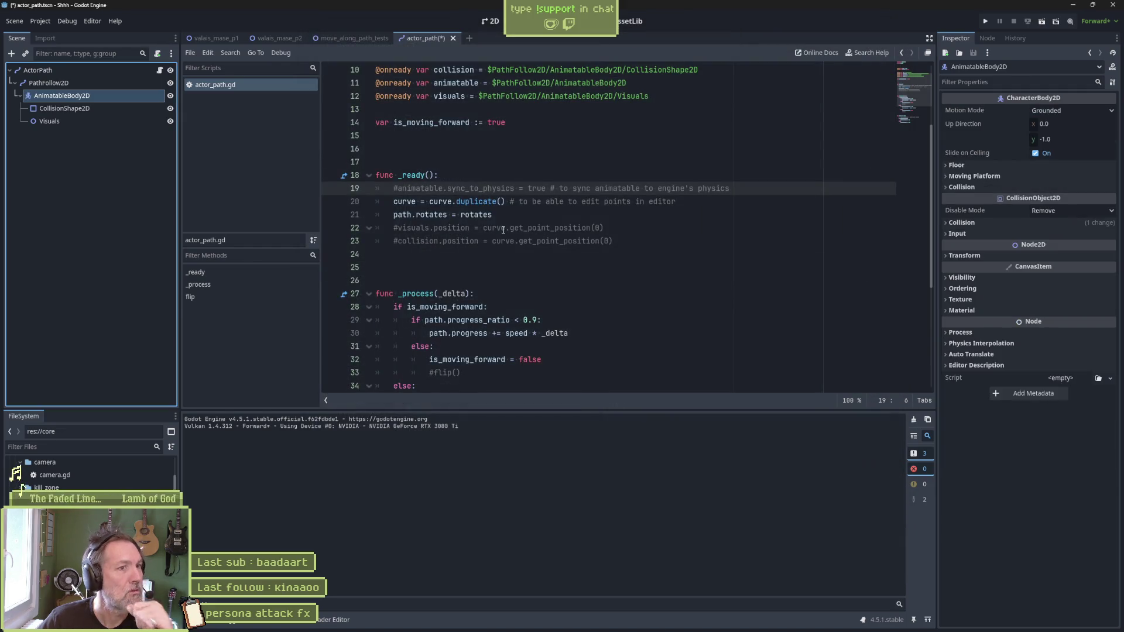
# Run move_along_path_tests, stop it to look over actor_path.gd, then run it again
pyautogui.click(357, 36)
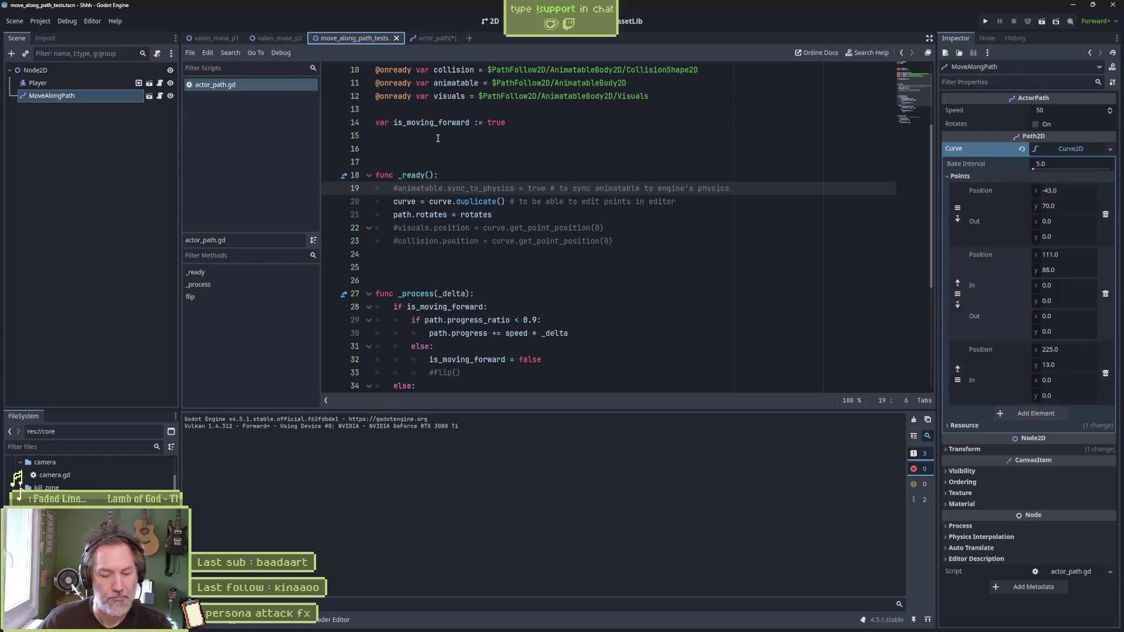
pyautogui.press('F6')
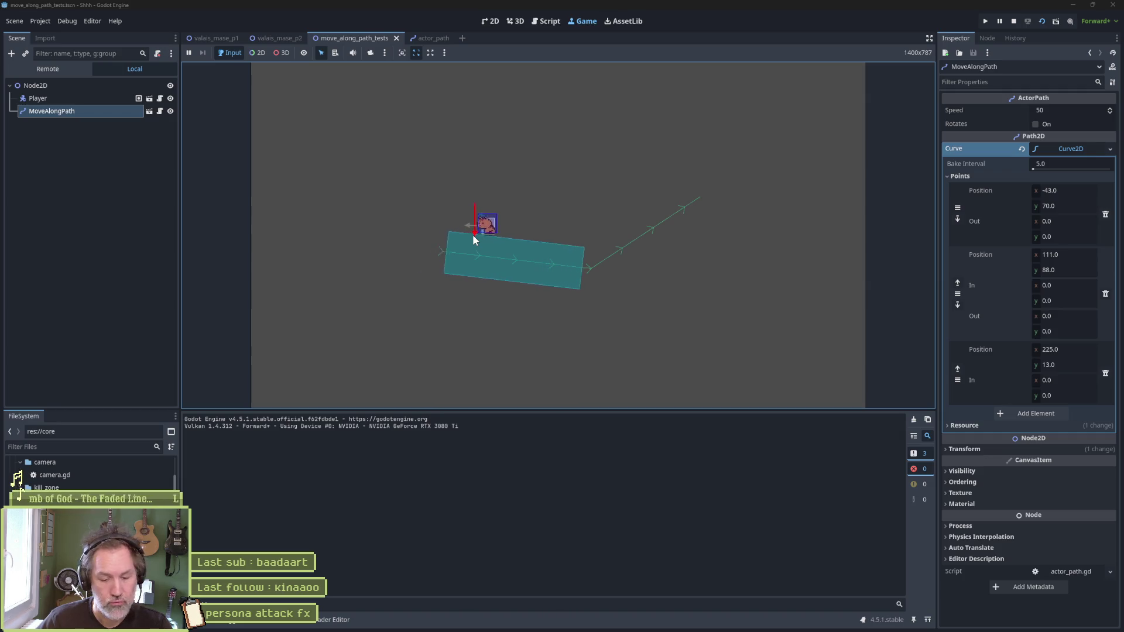
pyautogui.press('F8')
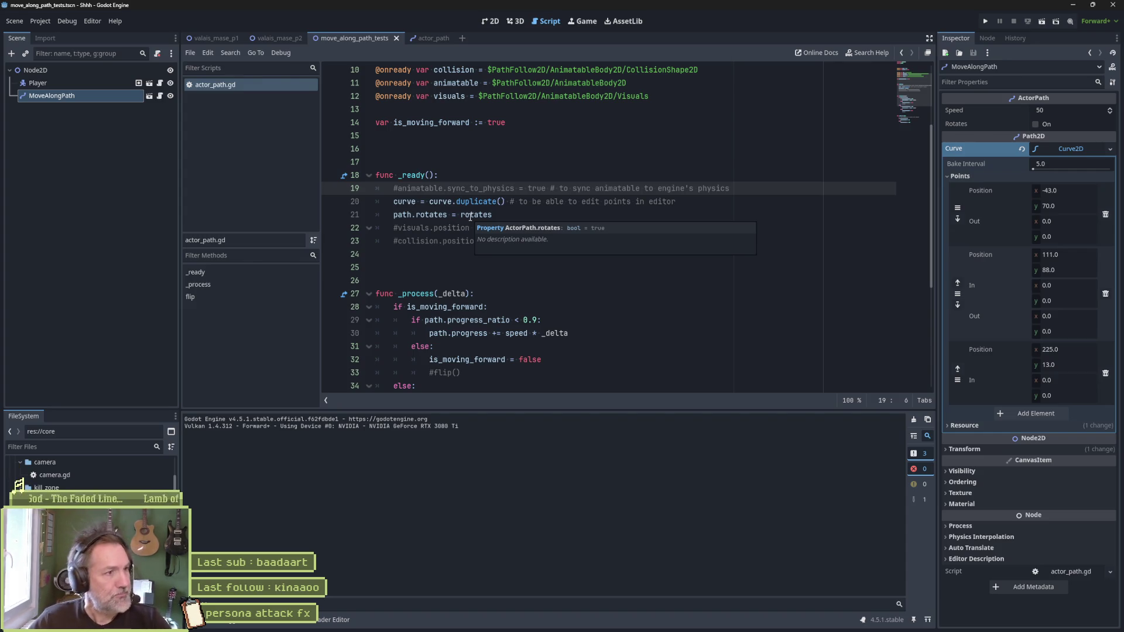
pyautogui.moveTo(466, 206)
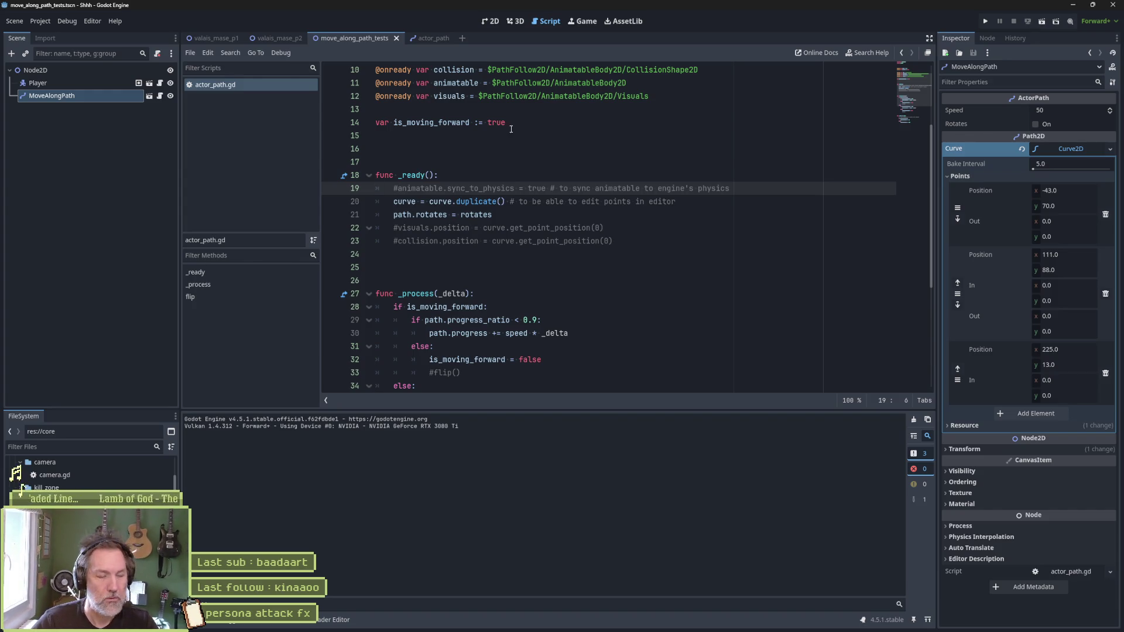
pyautogui.press('F6')
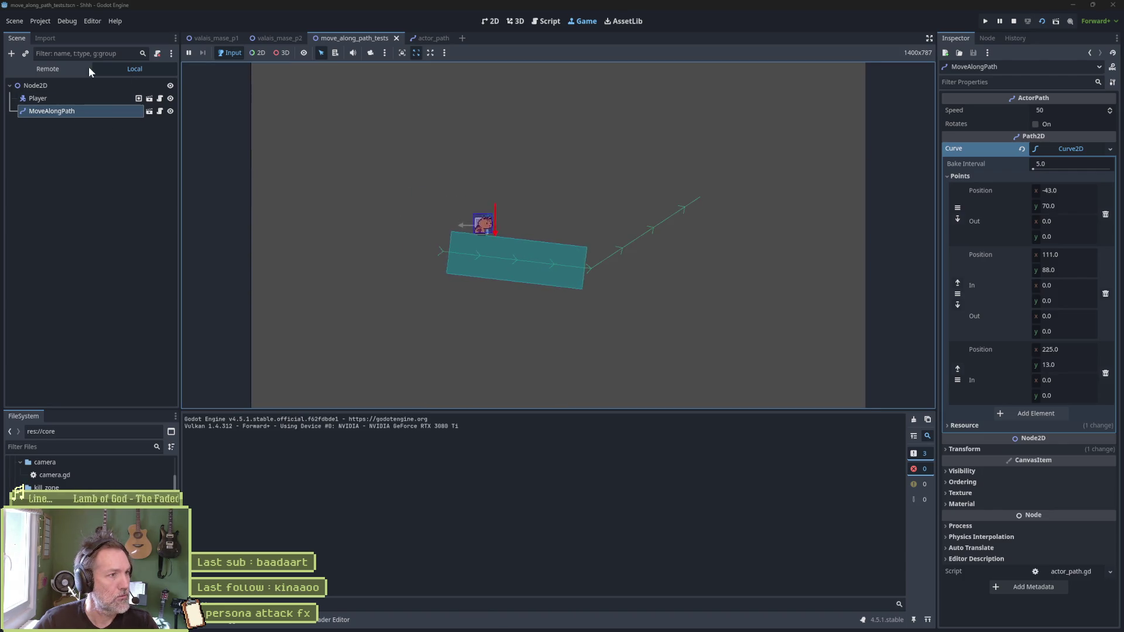
# In the running game's Remote tree, toggle MoveAlongPath's Rotates on, then back off
pyautogui.click(87, 68)
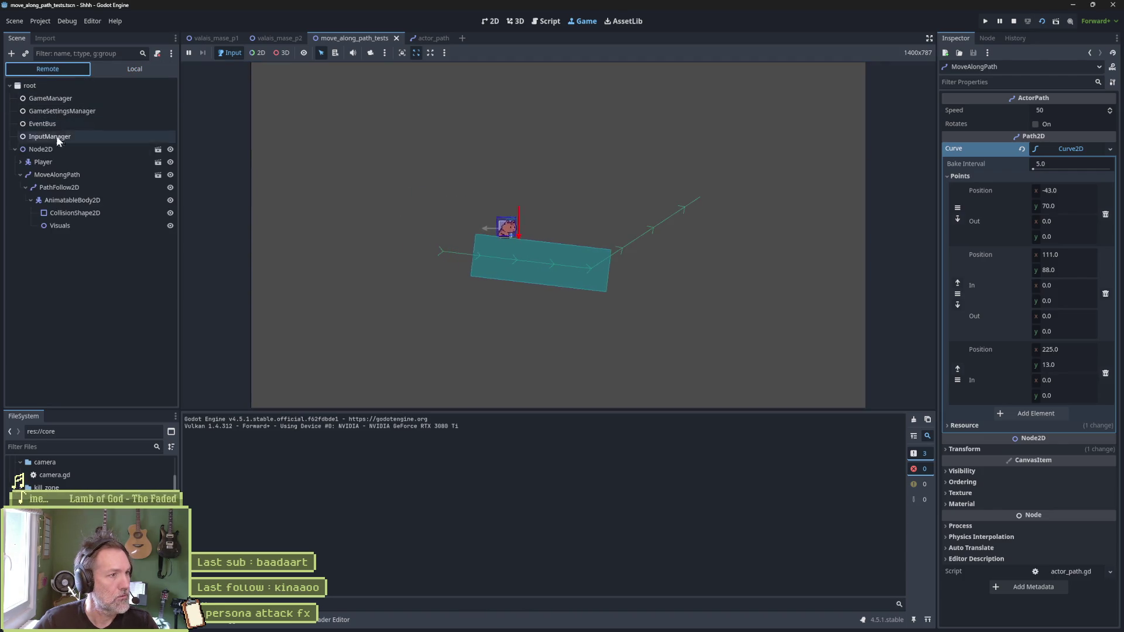
pyautogui.click(89, 176)
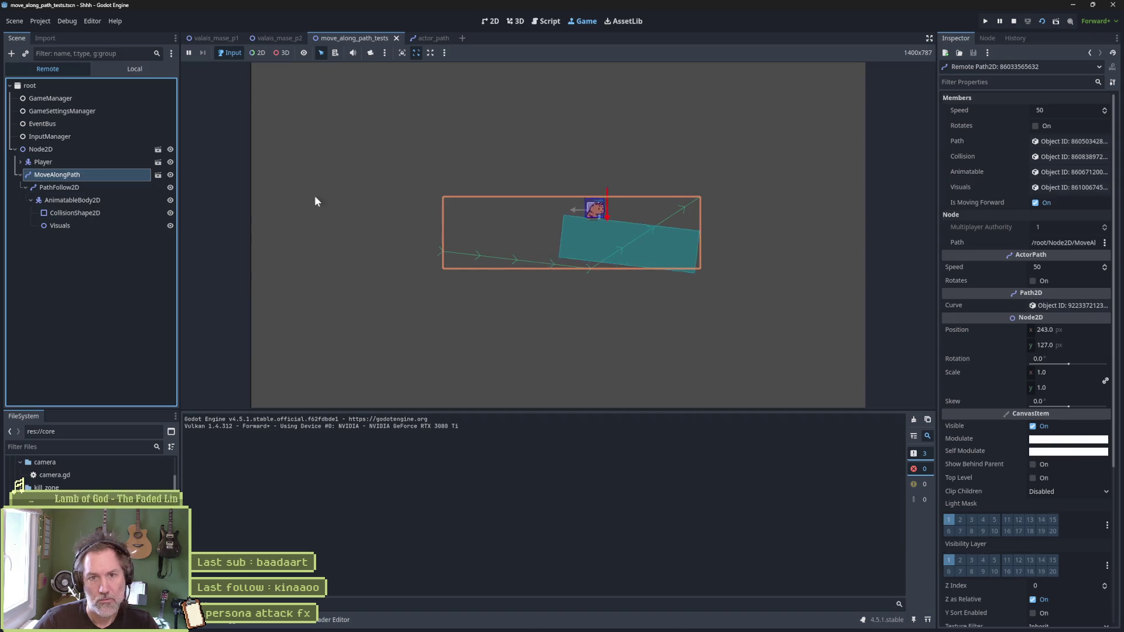
pyautogui.click(1035, 126)
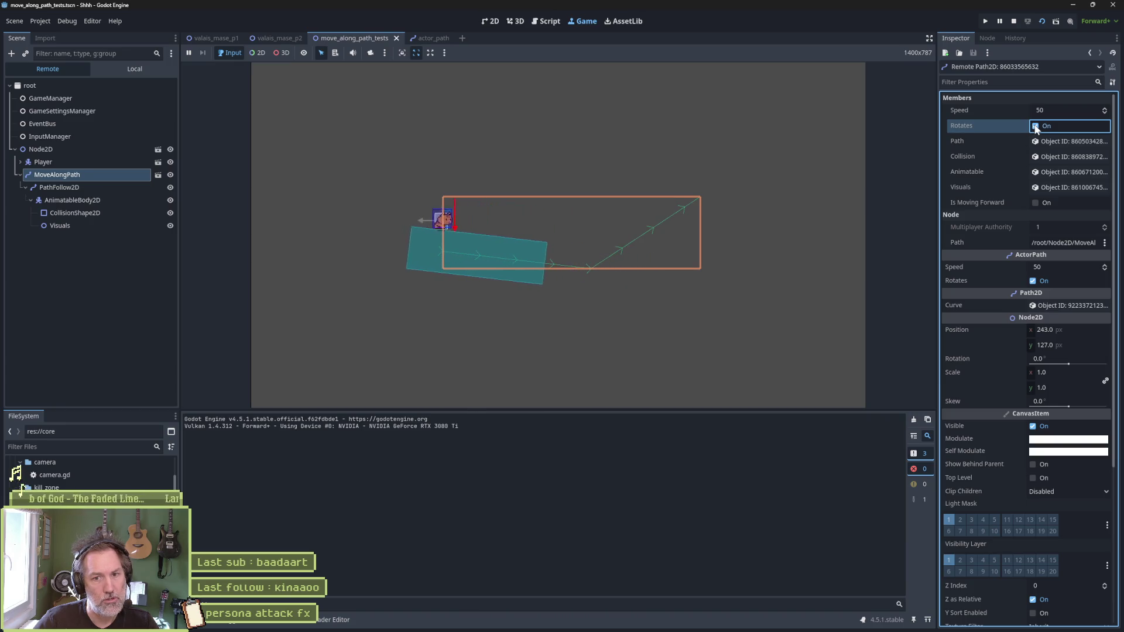
pyautogui.click(1035, 126)
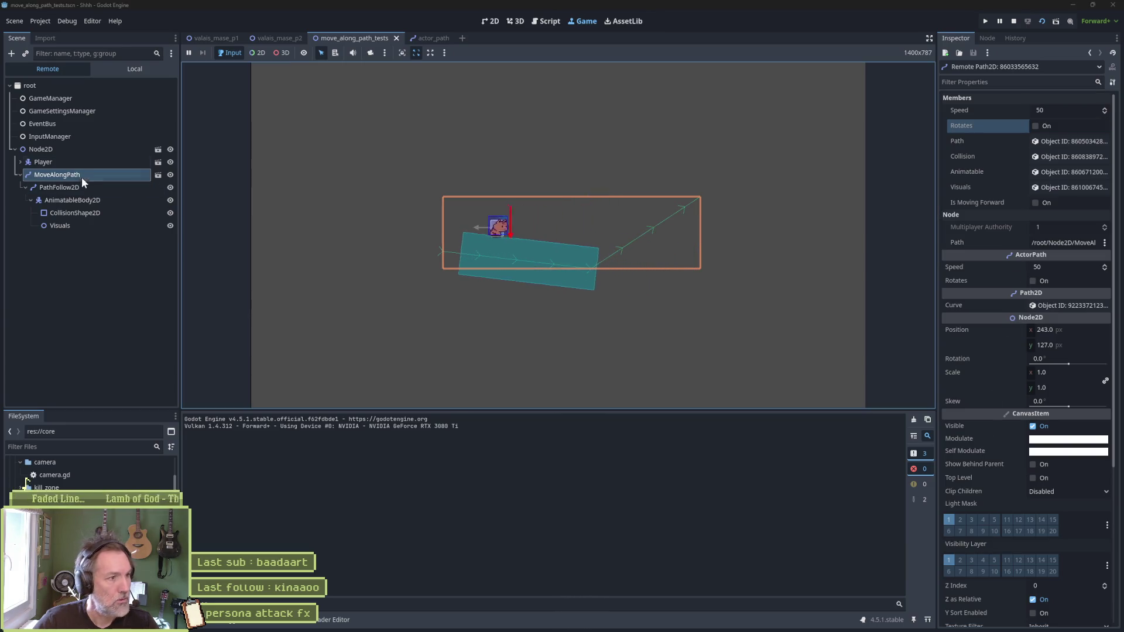
# Toggle the live PathFollow2D's Rotates on, then off so the platform stays flat
pyautogui.click(93, 187)
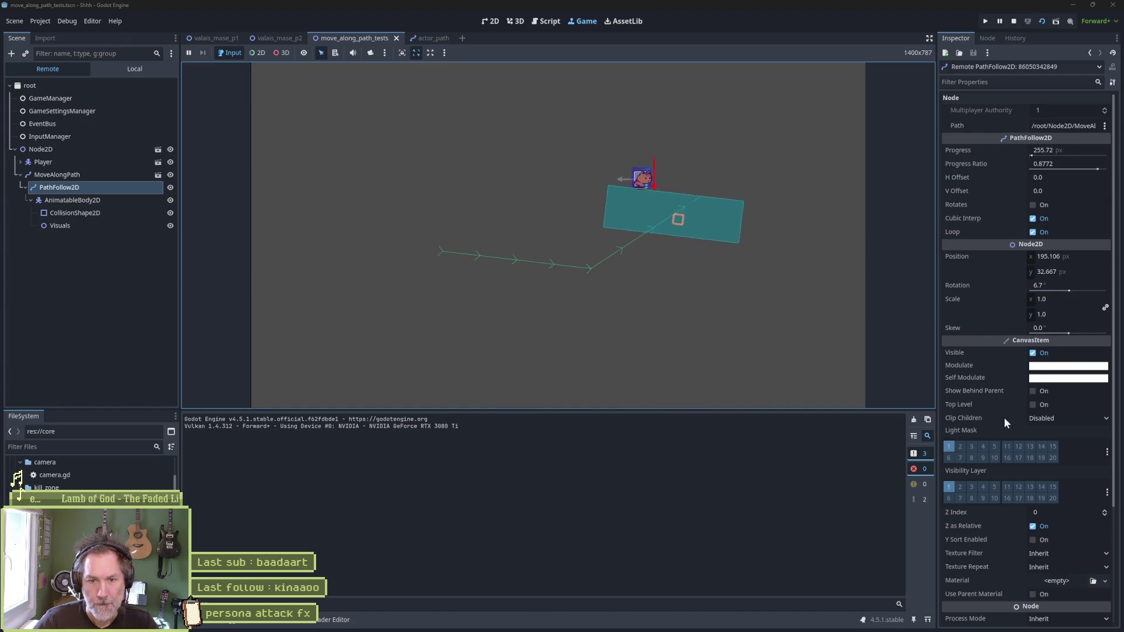
pyautogui.click(1032, 206)
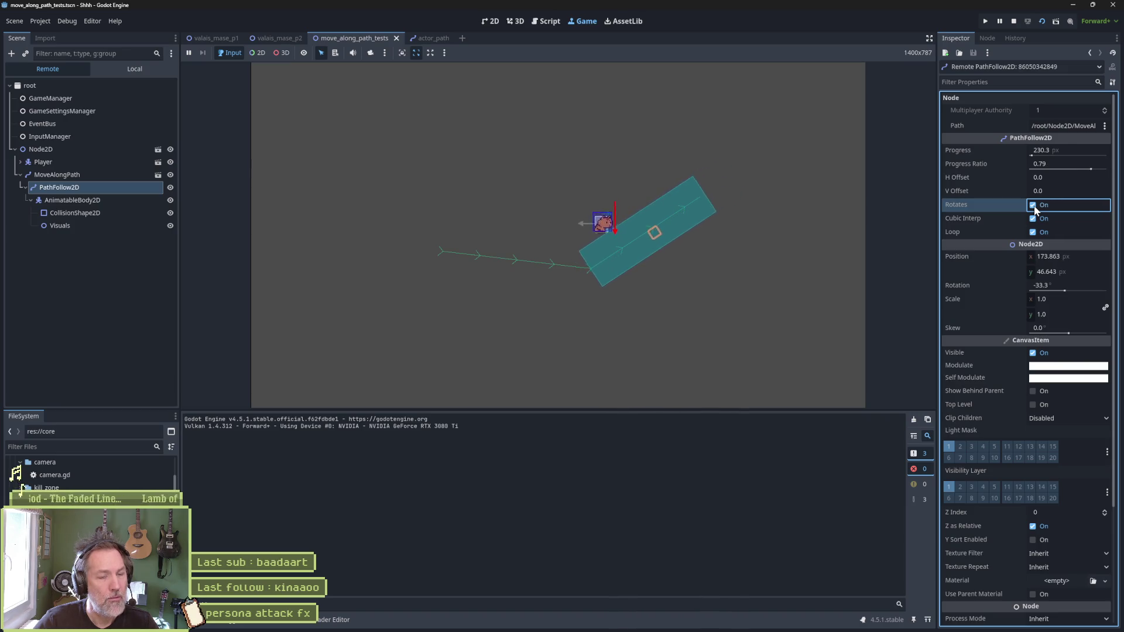
pyautogui.click(1032, 206)
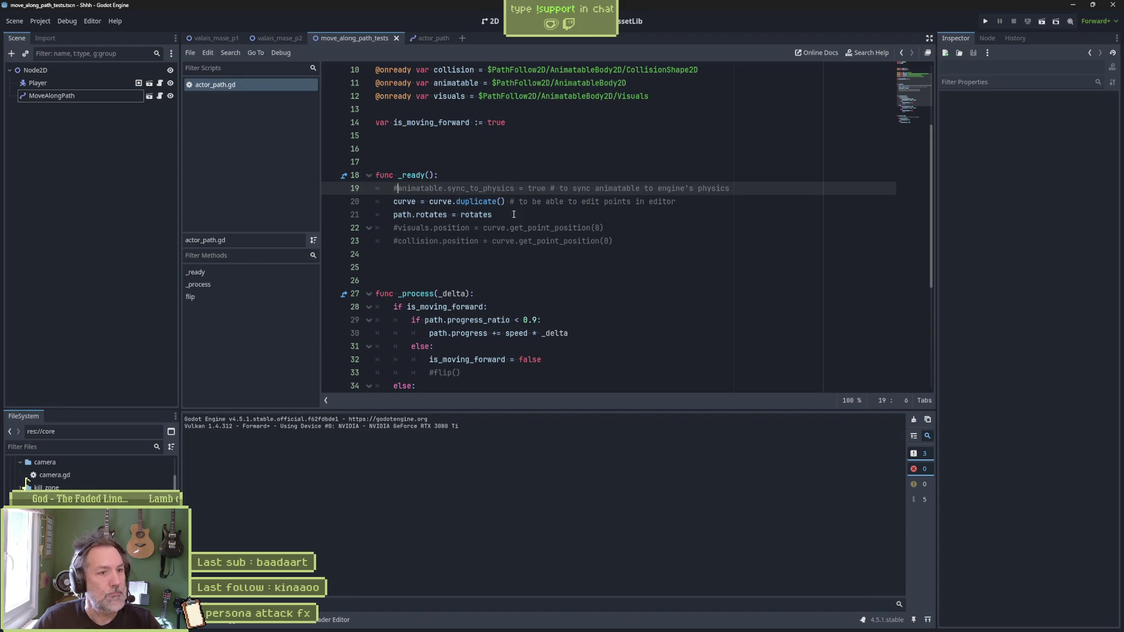
# Review the path.rotates line and the PathFollow2D settings in the actor_path scene
pyautogui.moveTo(493, 215)
pyautogui.mouseDown()
pyautogui.moveTo(387, 201)
pyautogui.moveTo(388, 213)
pyautogui.mouseUp()
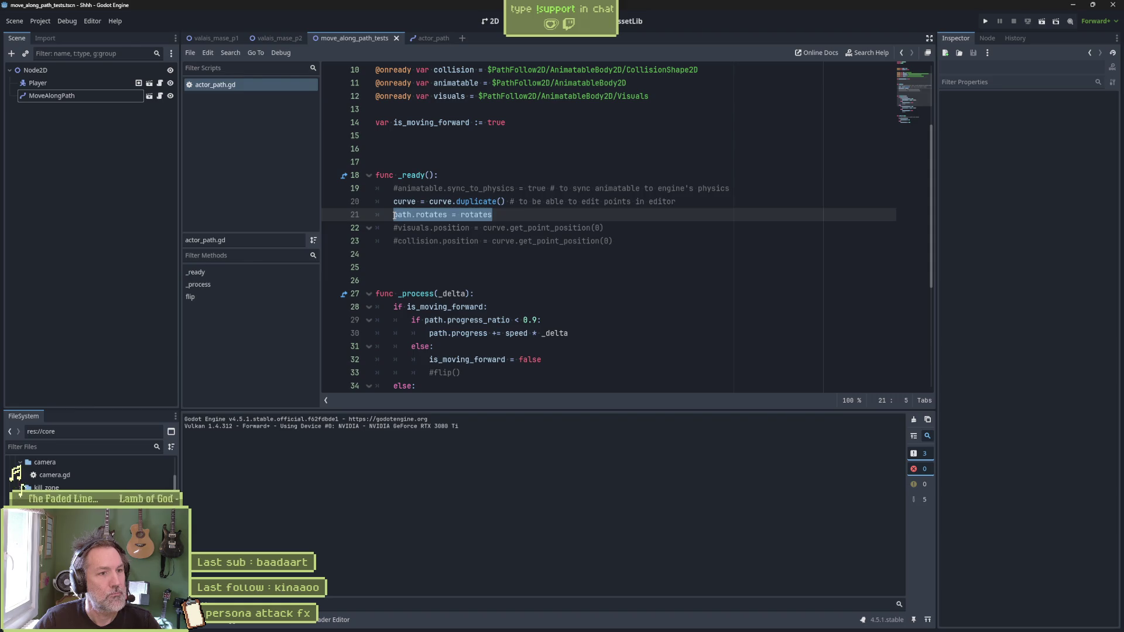
pyautogui.click(415, 36)
pyautogui.click(92, 83)
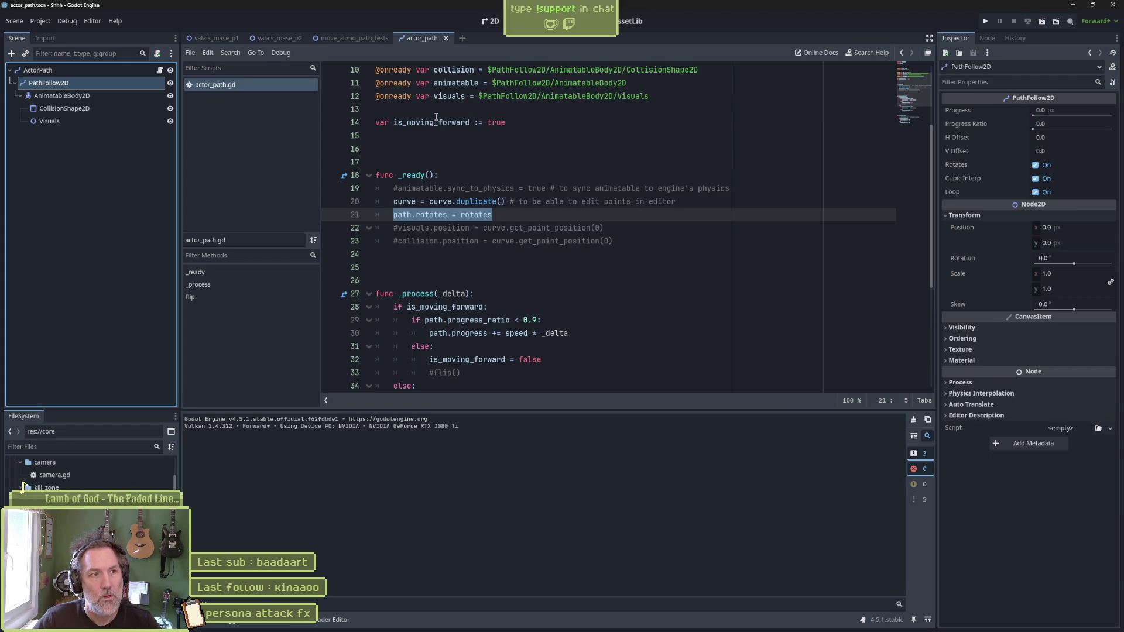
pyautogui.click(347, 39)
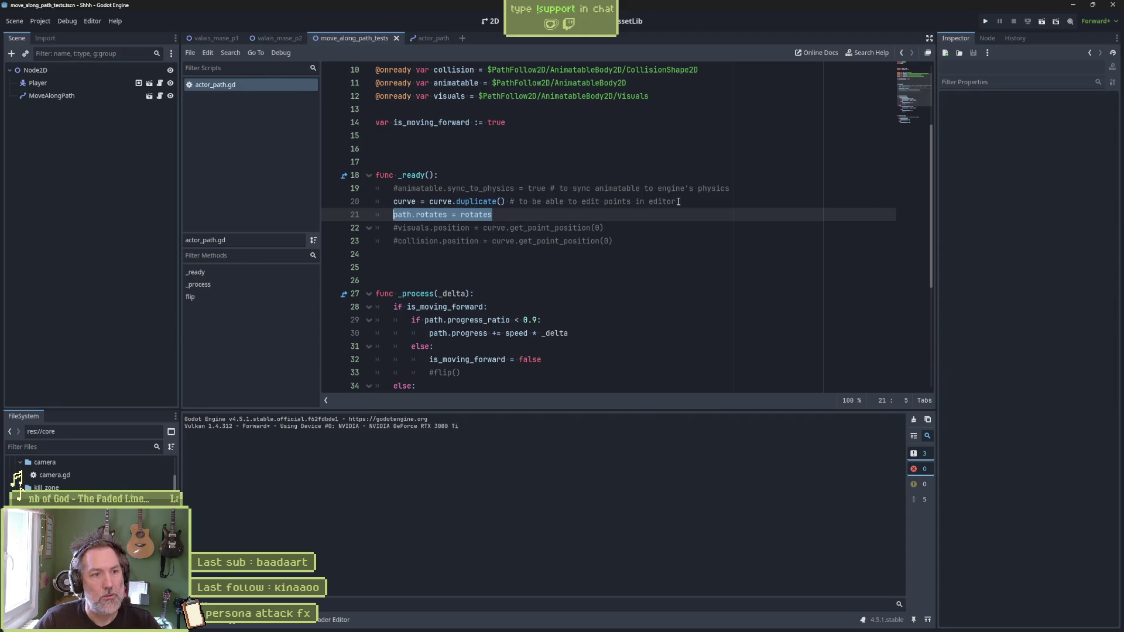
pyautogui.click(732, 201)
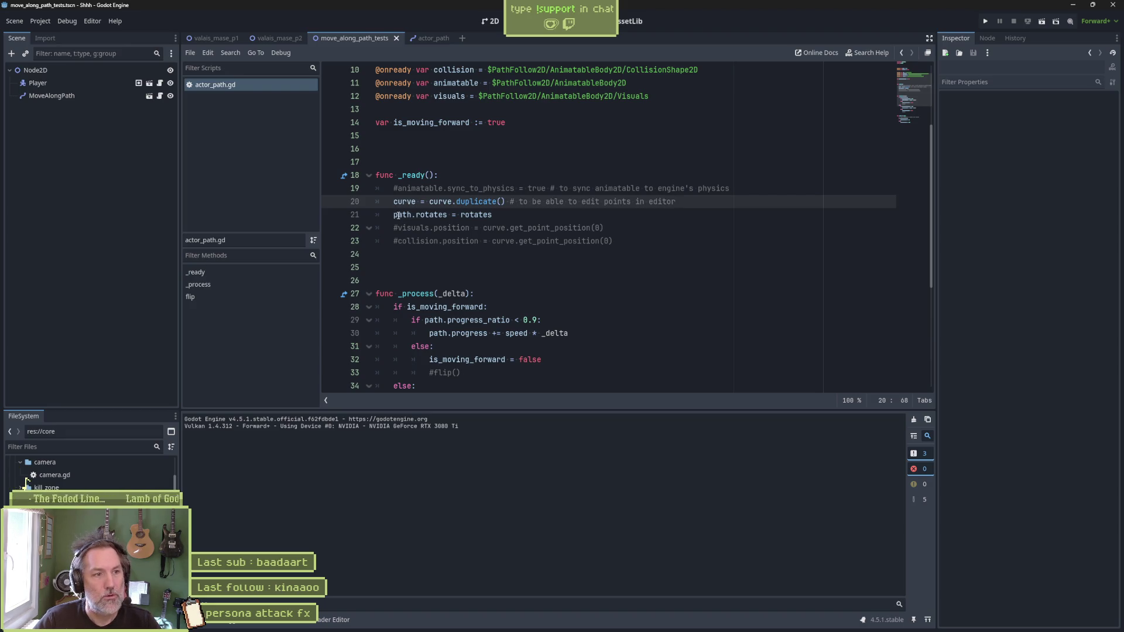
pyautogui.moveTo(398, 215); pyautogui.dragTo(517, 215)
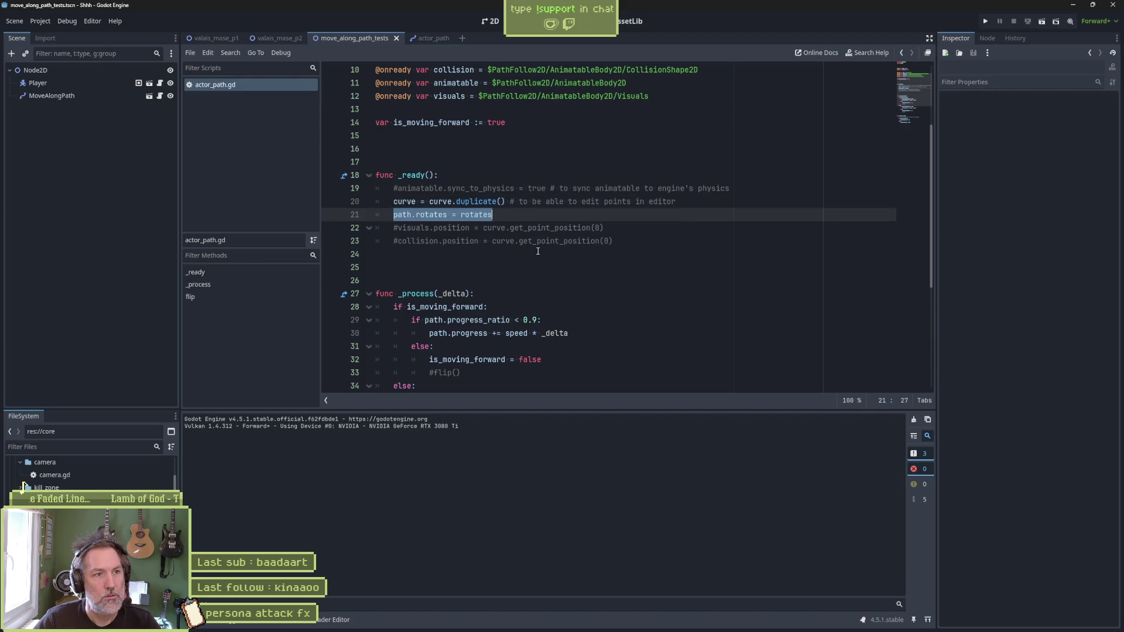
pyautogui.scroll(2, 557, 269)
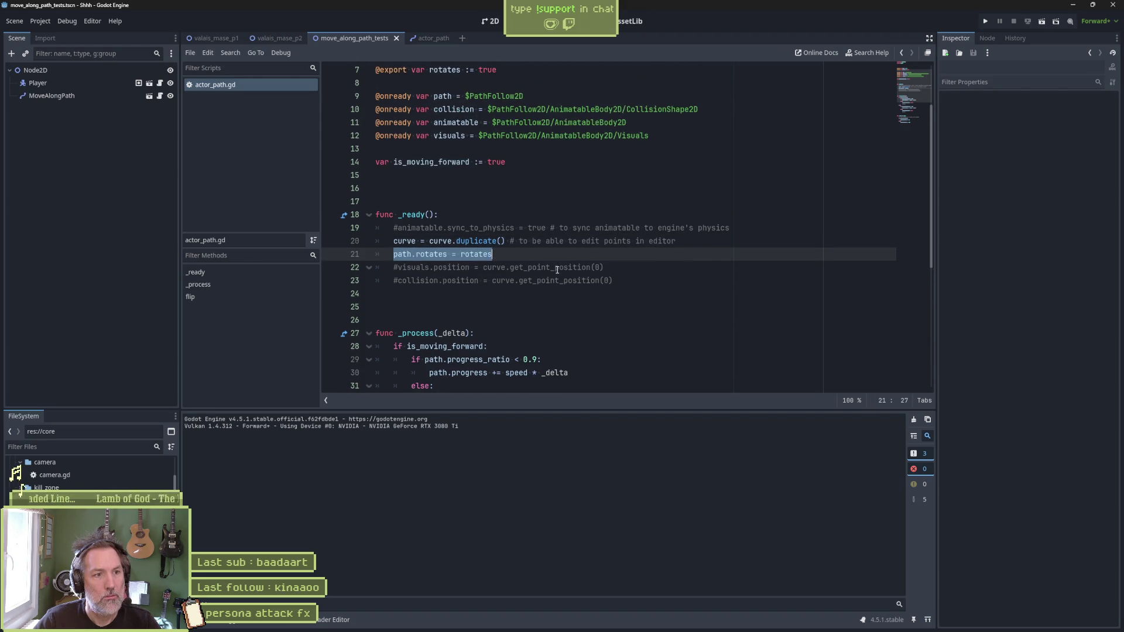
# Delete the commented sync_to_physics line, uncomment the visuals and collision position lines, and save actor_path.gd
pyautogui.click(557, 268)
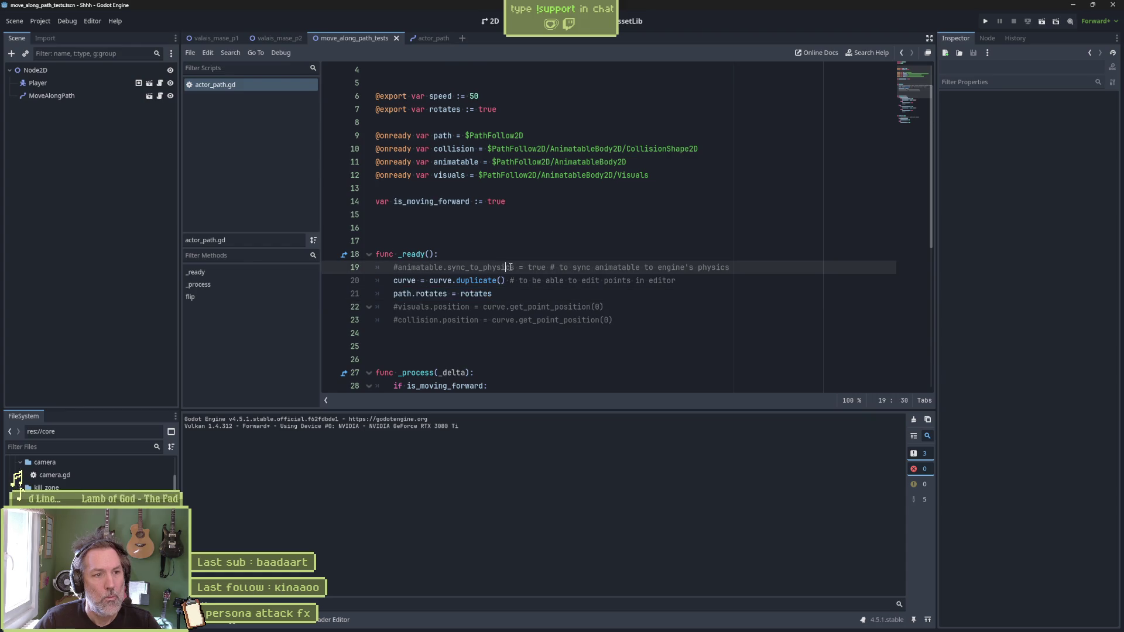
pyautogui.hotkey('ctrl', 'shift', 'k')
pyautogui.click(511, 293)
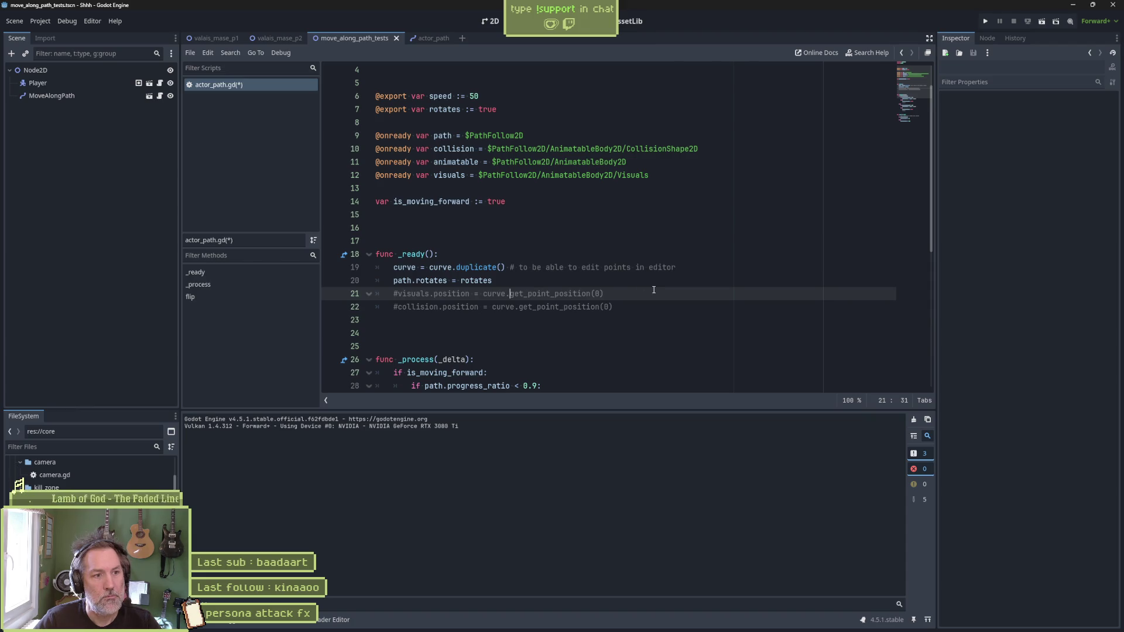
pyautogui.moveTo(441, 295); pyautogui.dragTo(434, 305)
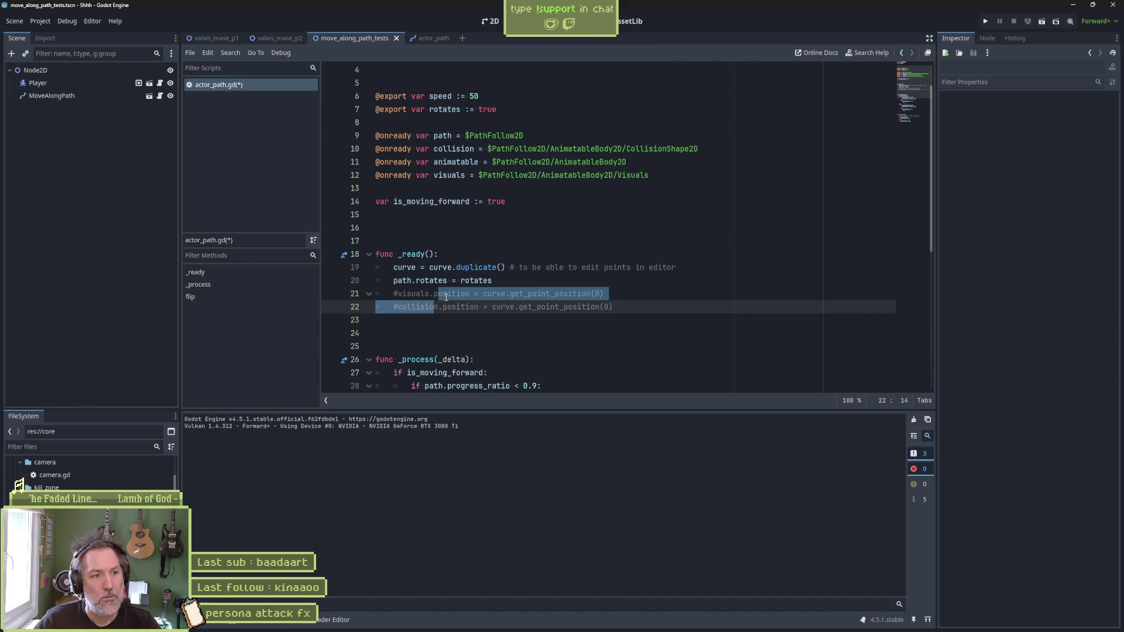
pyautogui.hotkey('ctrl', 'k')
pyautogui.hotkey('ctrl', 's')
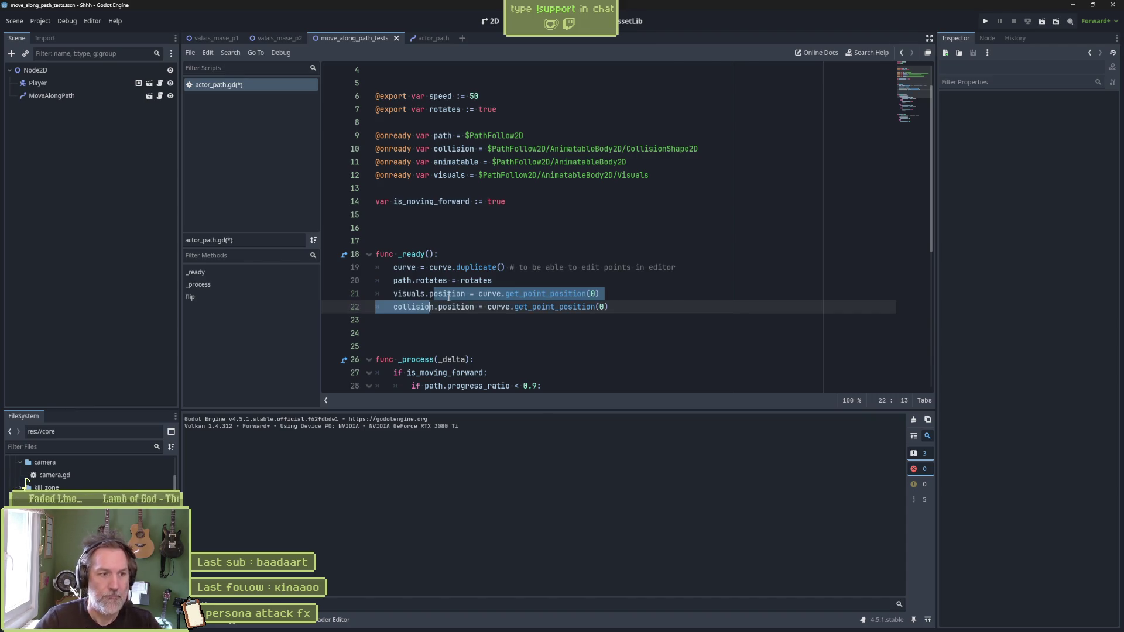
pyautogui.click(423, 38)
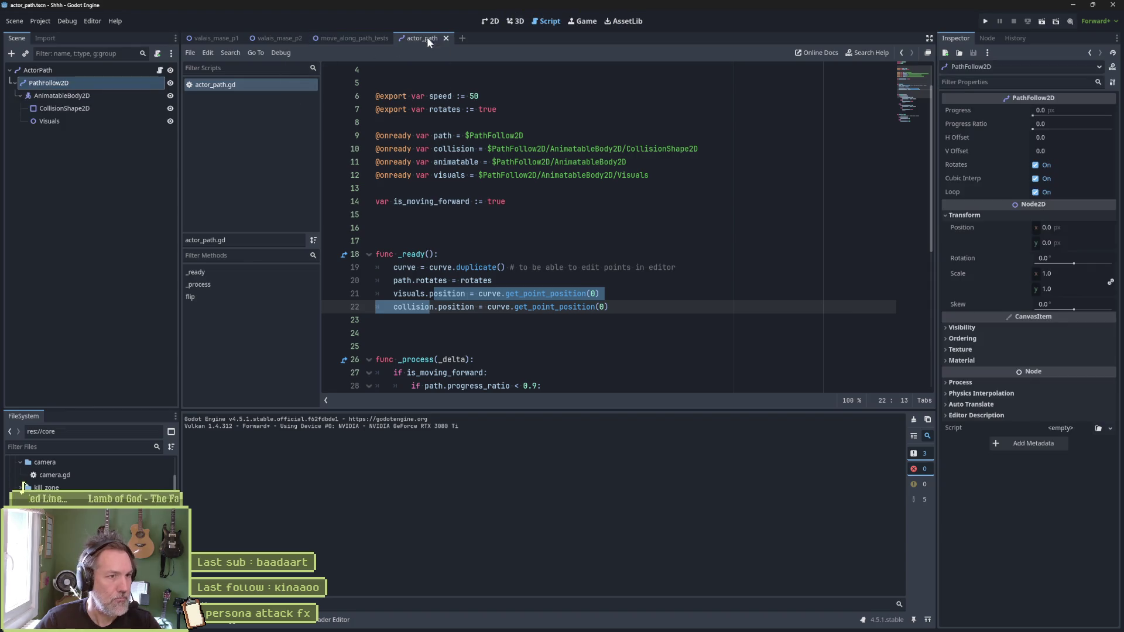
# Move the CollisionShape2D and Visuals down-right in actor_path, then test-run move_along_path_tests
pyautogui.hotkey('ctrl', 'F1')
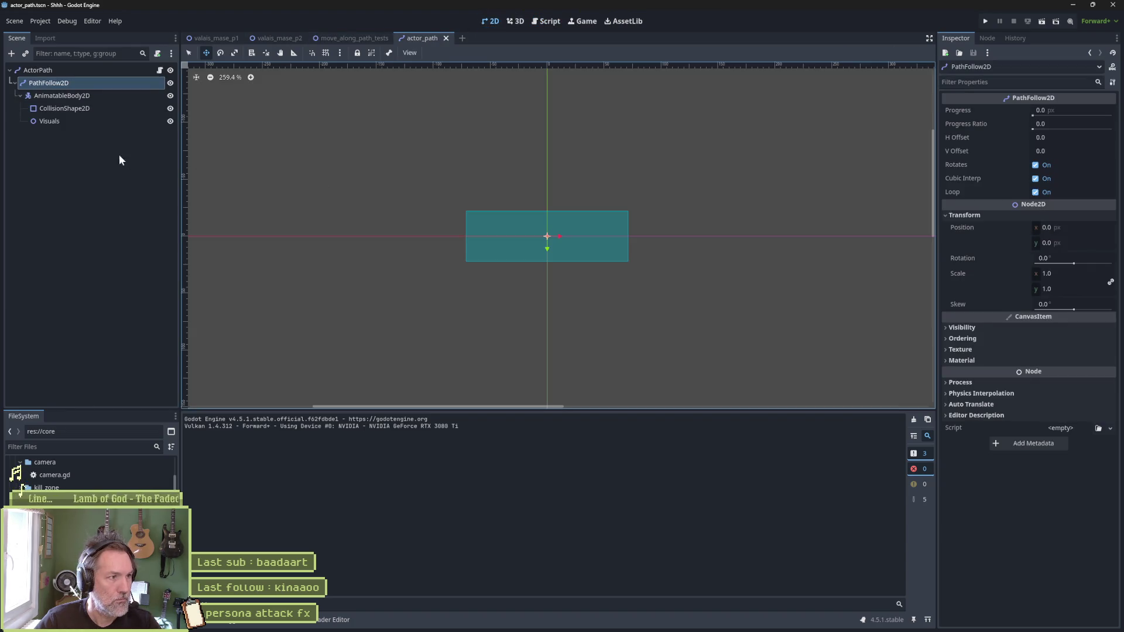
pyautogui.click(91, 108)
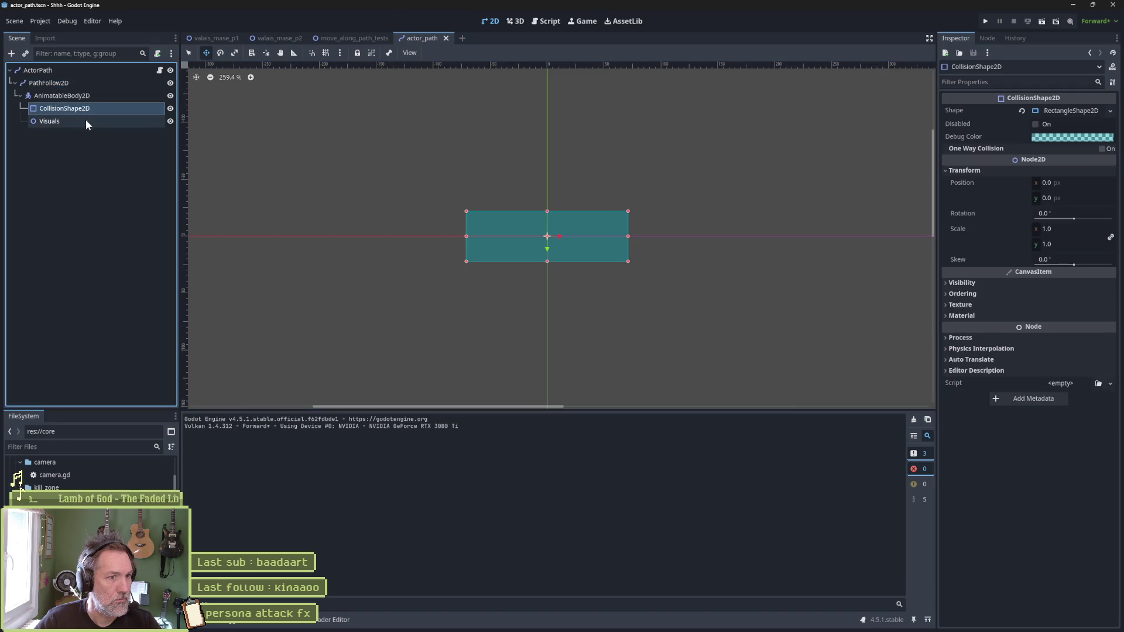
pyautogui.keyDown('shift'); pyautogui.click(83, 121); pyautogui.keyUp('shift')
pyautogui.moveTo(417, 269); pyautogui.dragTo(512, 341)
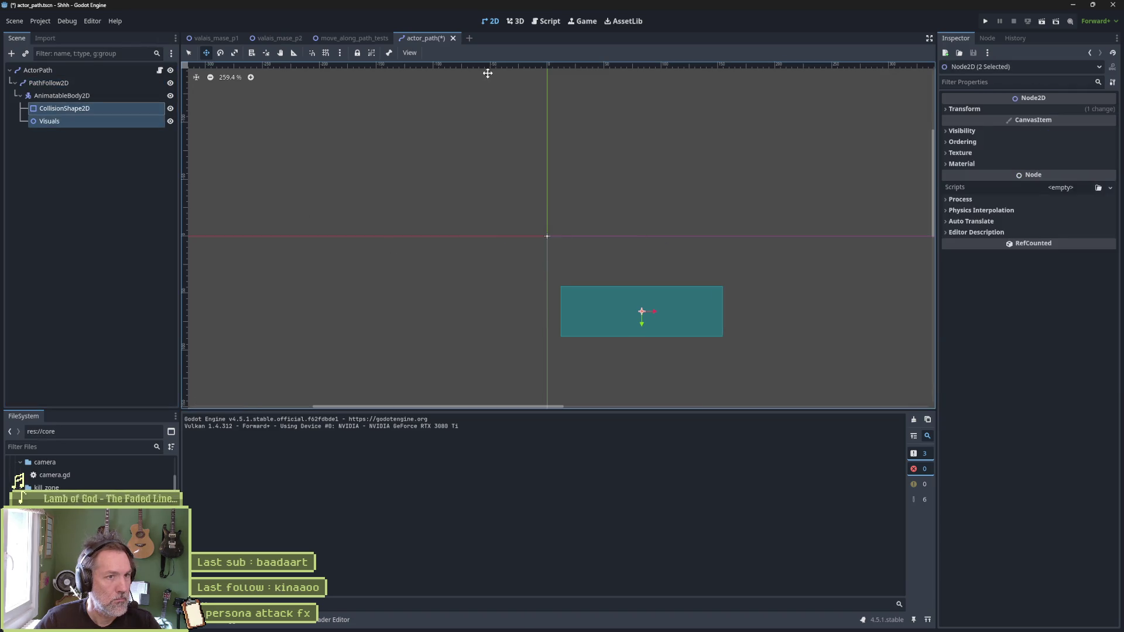
pyautogui.click(351, 38)
pyautogui.press('F6')
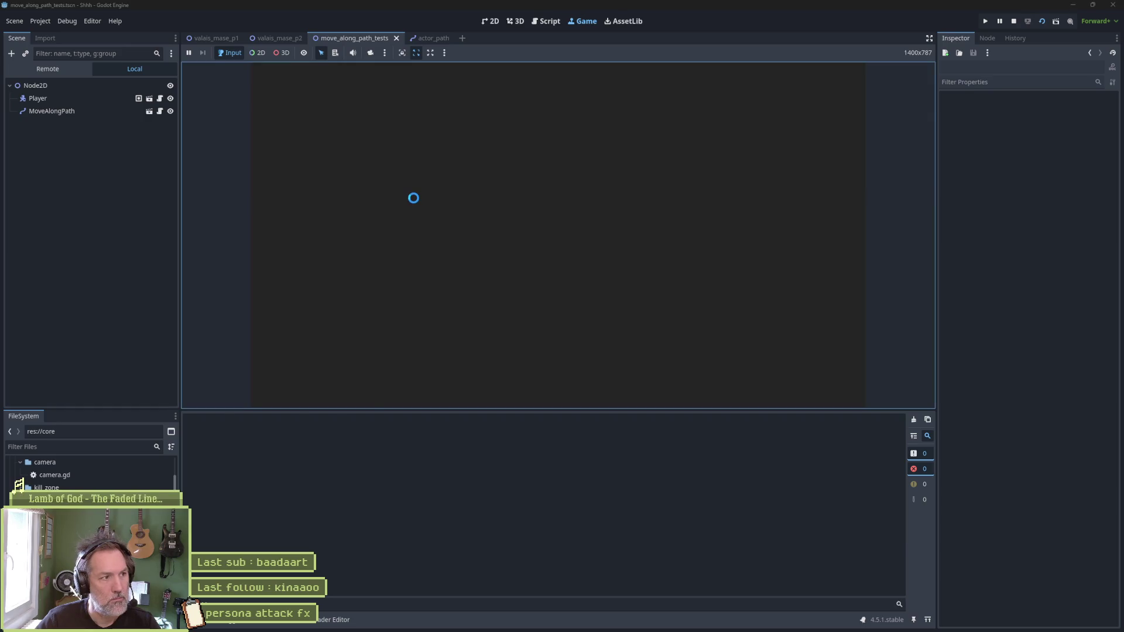
pyautogui.press('F8')
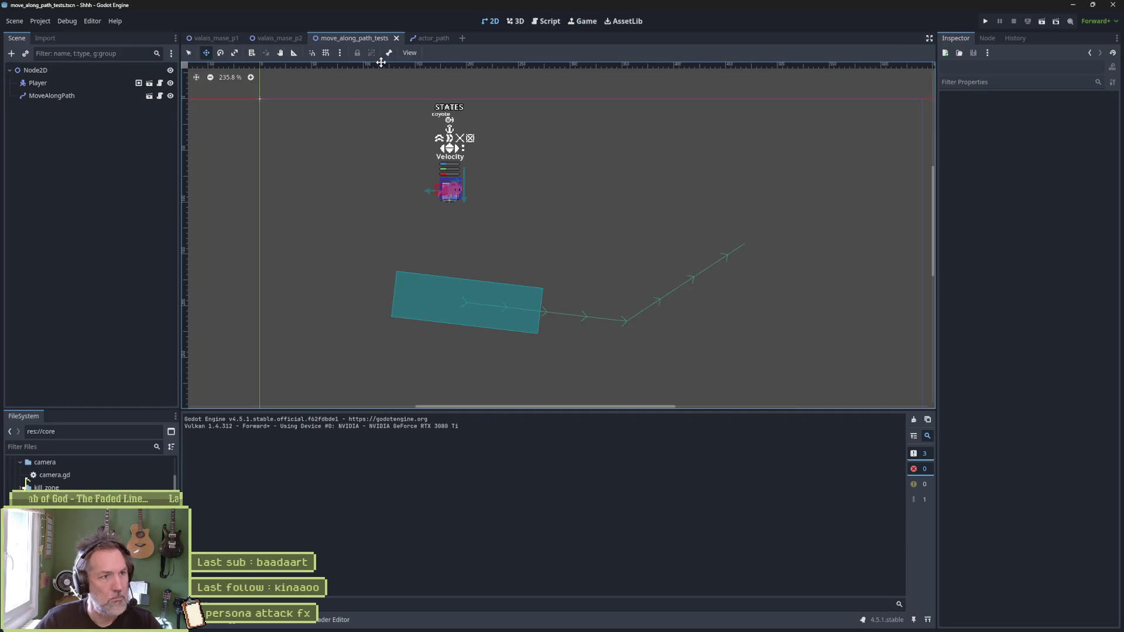
# Change position to global_position on the visuals and collision lines 21–22 and save
pyautogui.click(544, 22)
pyautogui.doubleClick(434, 293)
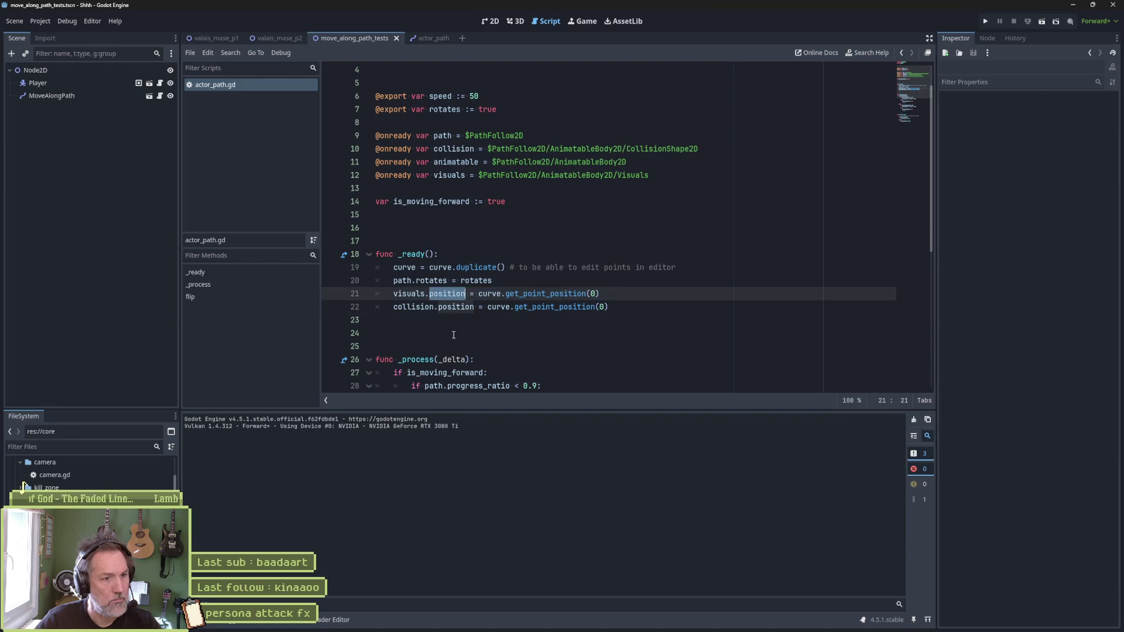
pyautogui.write('glo')
pyautogui.press('Return')
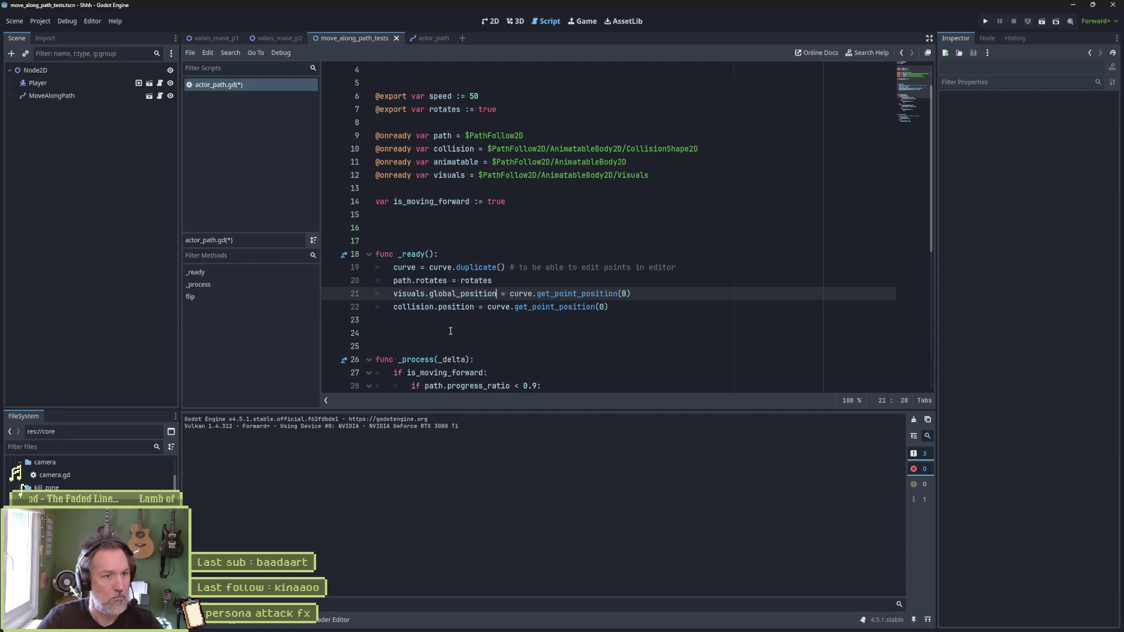
pyautogui.scroll(1, 450, 332)
pyautogui.doubleClick(463, 332)
pyautogui.hotkey('ctrl', 'c')
pyautogui.doubleClick(456, 346)
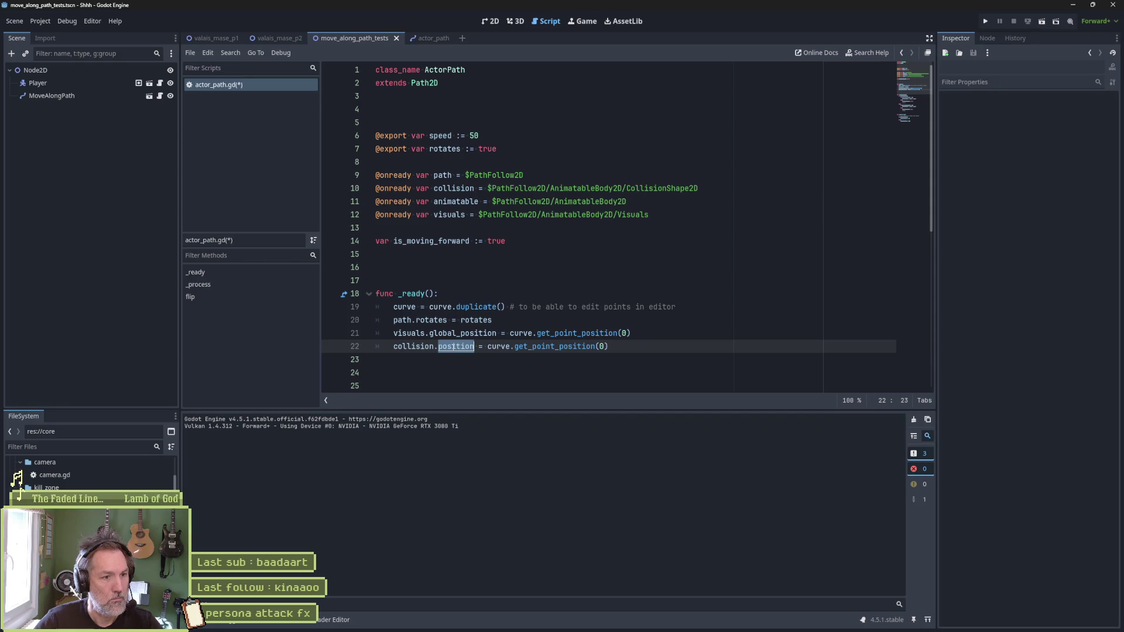
pyautogui.hotkey('ctrl', 'v')
pyautogui.hotkey('ctrl', 's')
# Test-run the global_position change, then undo it back to position
pyautogui.press('F6')
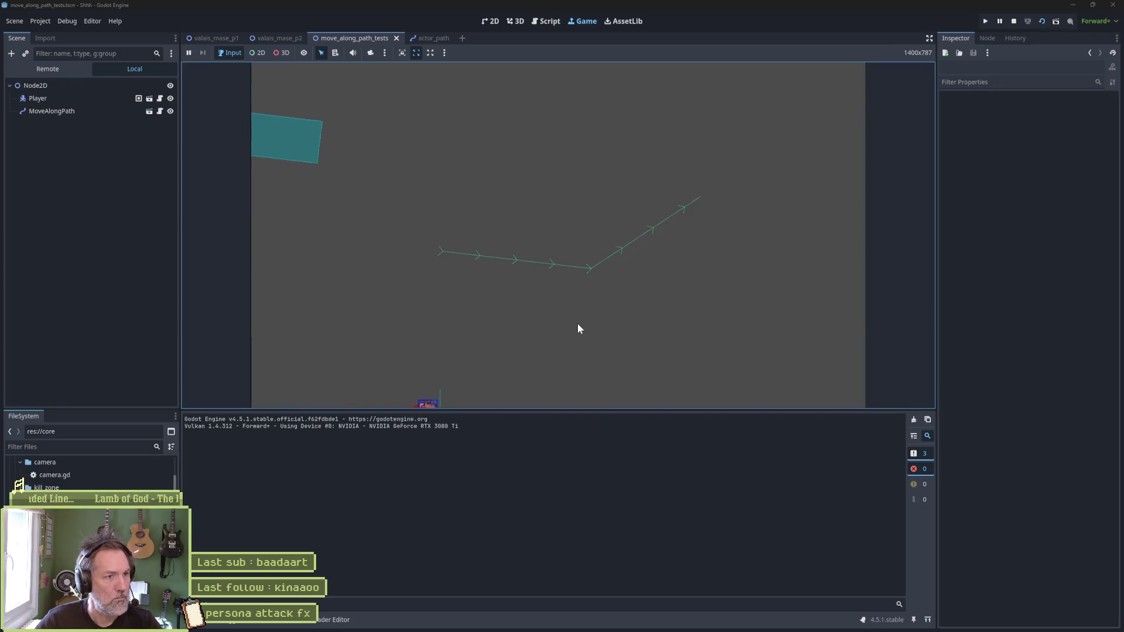
pyautogui.press('F8')
pyautogui.hotkey('ctrl', 'z')
pyautogui.hotkey('ctrl', 'z')
pyautogui.hotkey('ctrl', 'z')
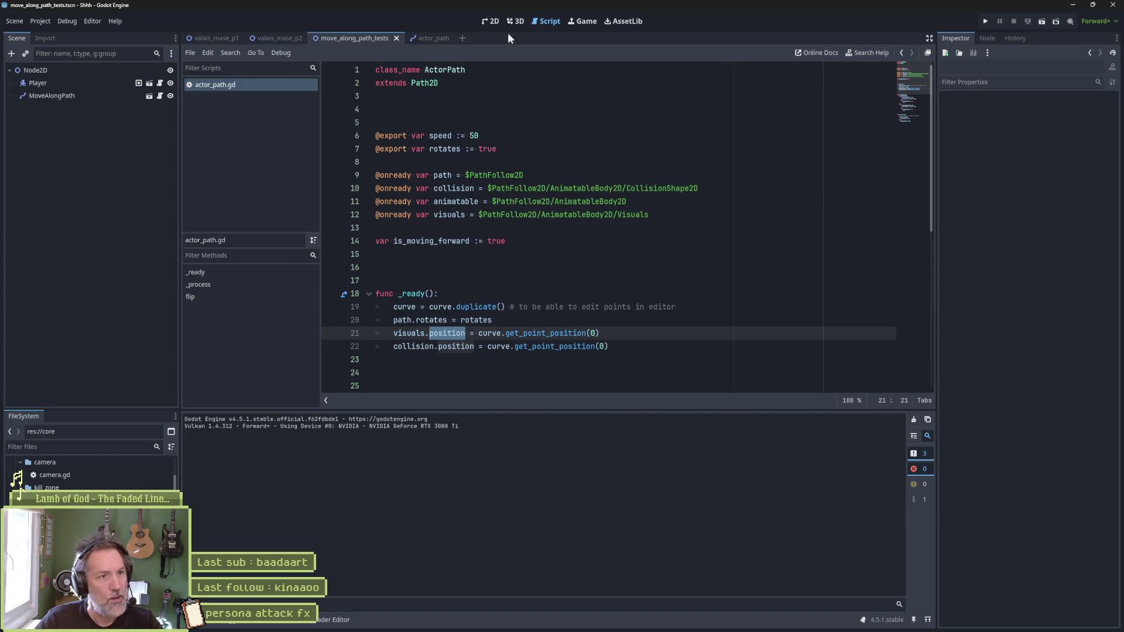
pyautogui.click(490, 21)
pyautogui.click(416, 38)
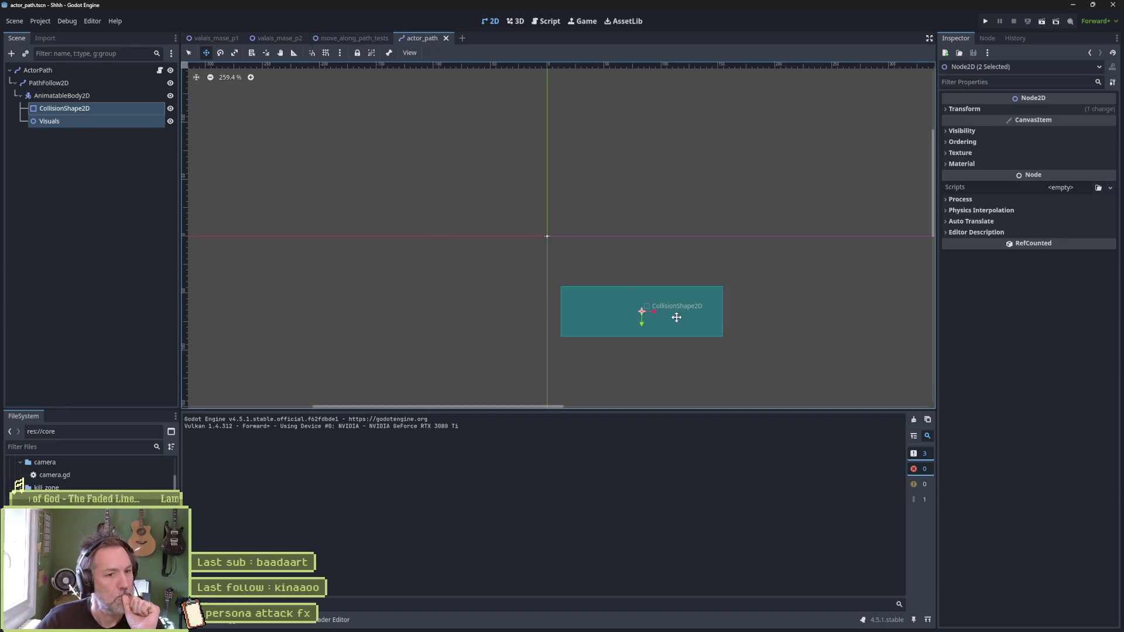
# Revert the collision shape and Visuals position to 0,0 and save the actor_path scene
pyautogui.click(971, 109)
pyautogui.click(1024, 121)
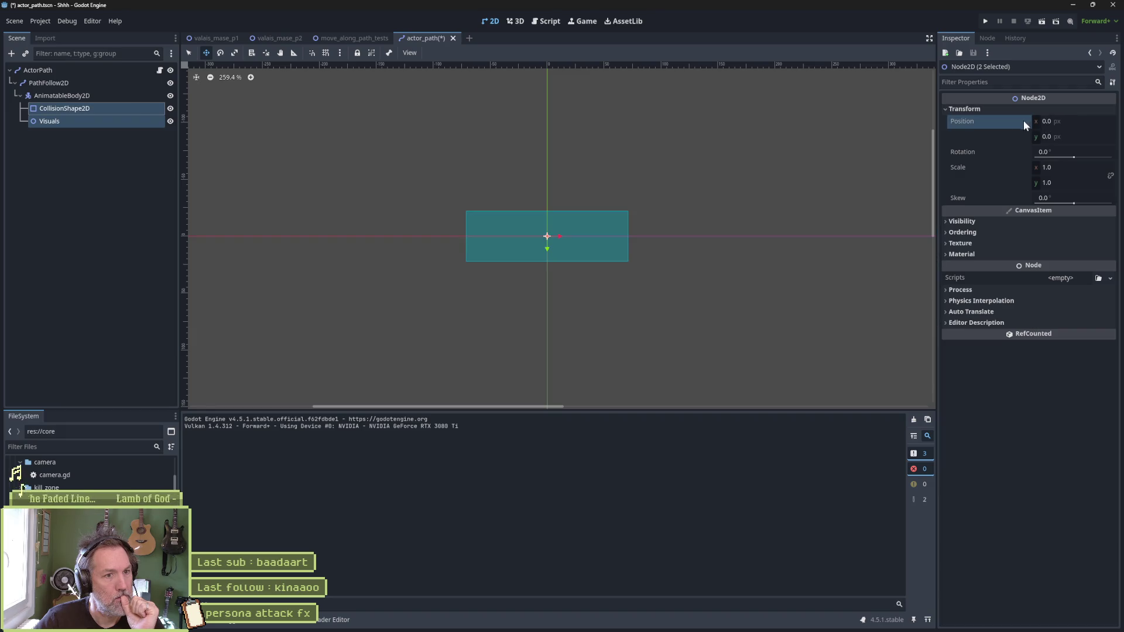
pyautogui.click(110, 127)
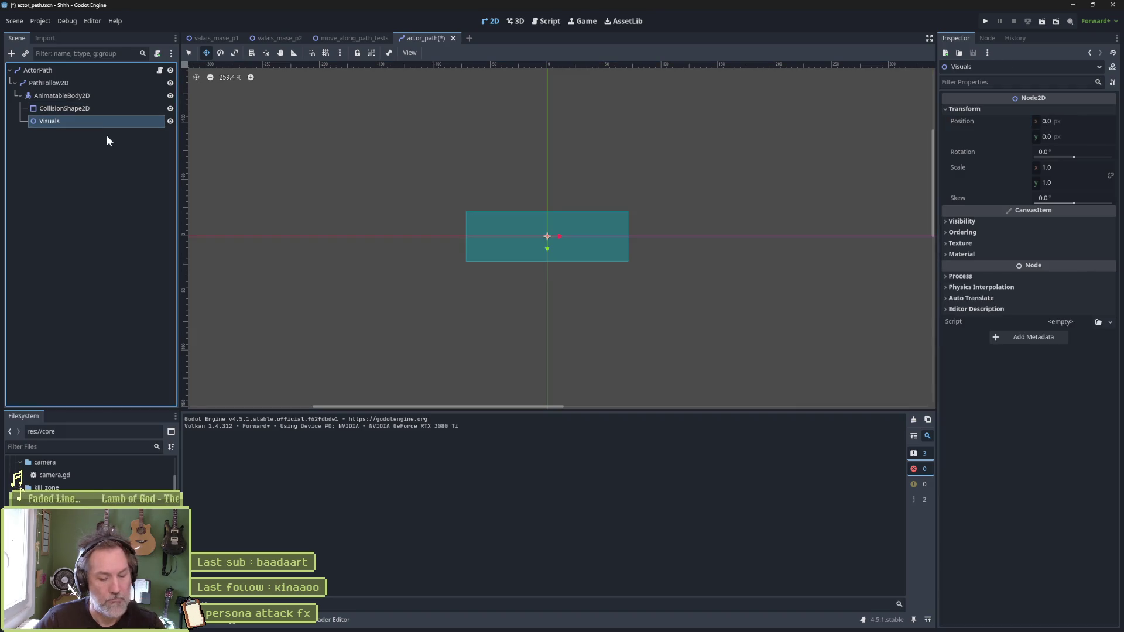
pyautogui.hotkey('ctrl', 's')
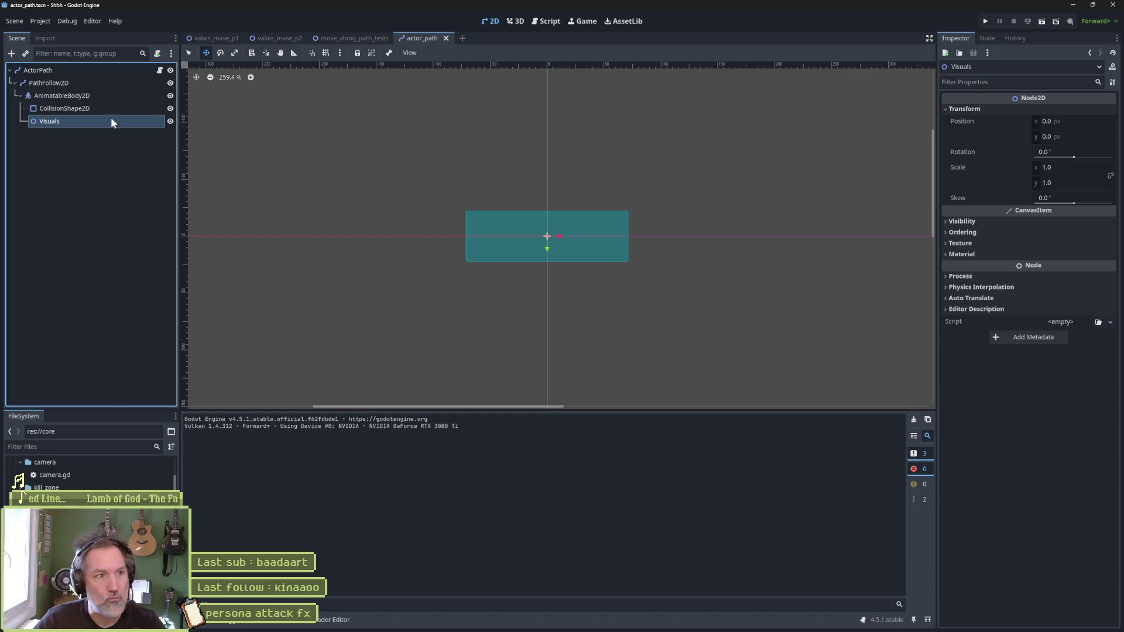
# Run the game with F5 to test, stopping it after the error
pyautogui.click(546, 21)
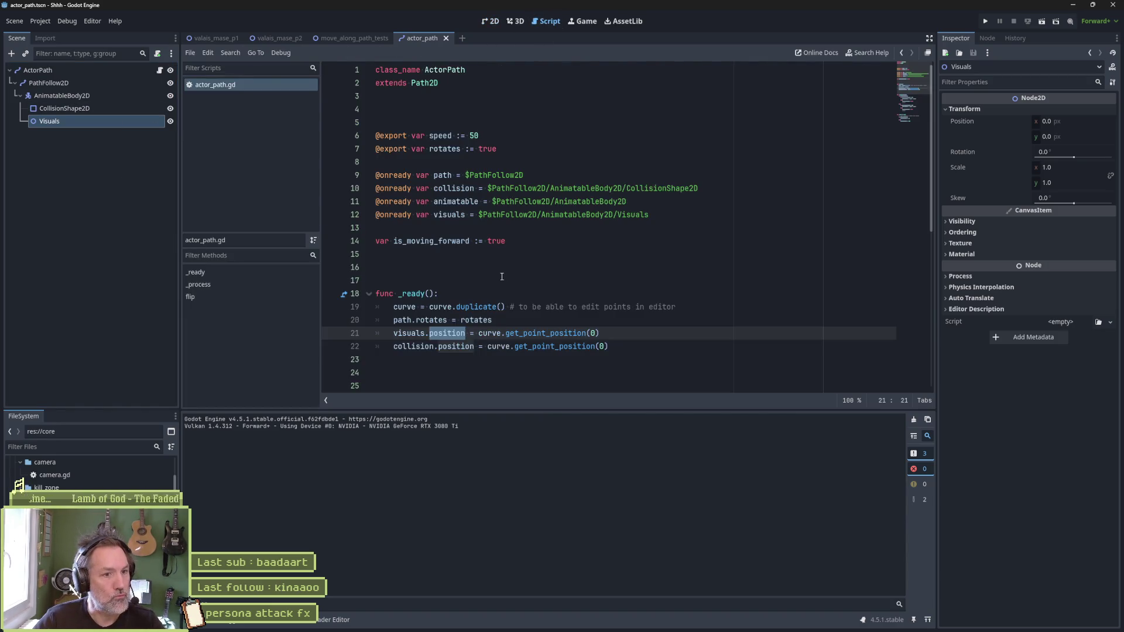
pyautogui.moveTo(513, 345); pyautogui.dragTo(516, 333)
pyautogui.press('F5')
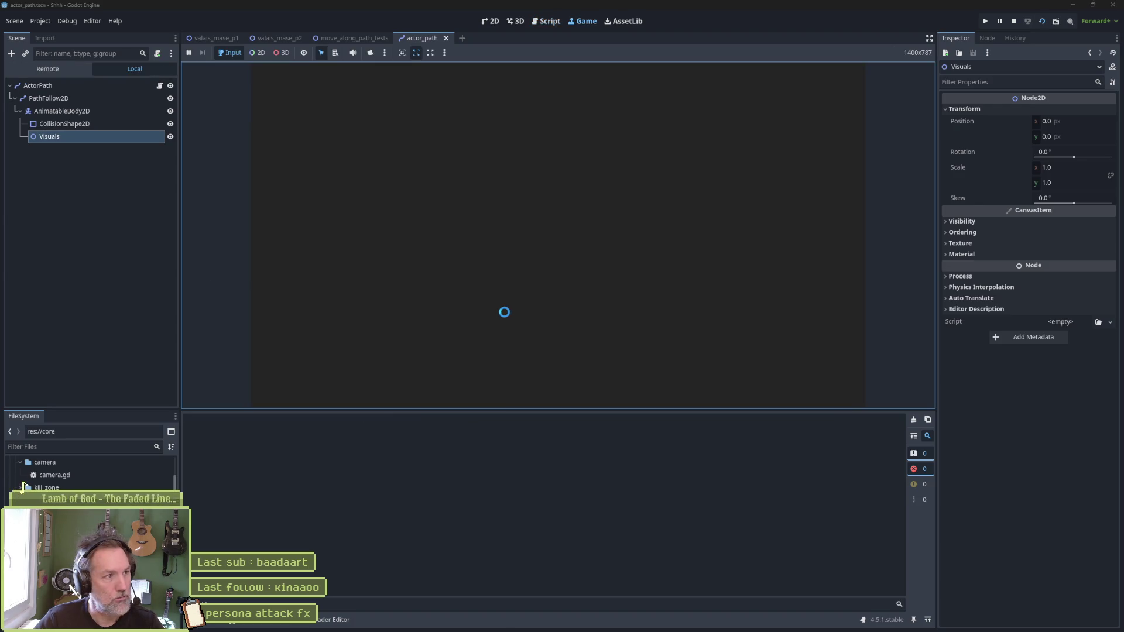
pyautogui.press('F8')
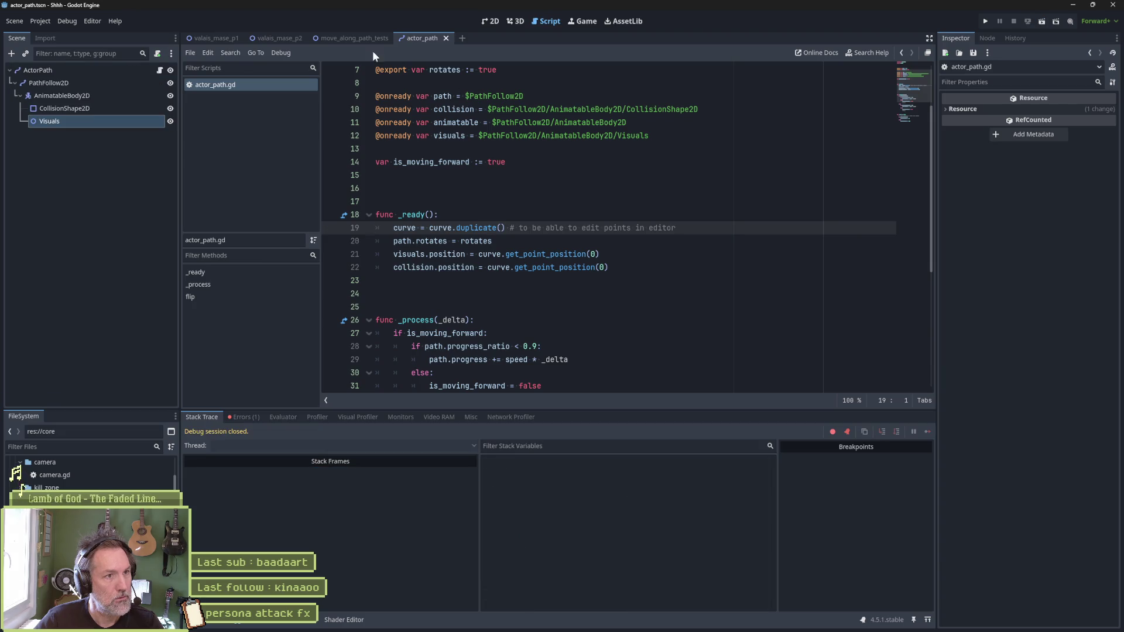
# Look over the actor_path nodes (PathFollow2D, ActorPath, Visuals) and return to move_along_path_tests
pyautogui.click(355, 38)
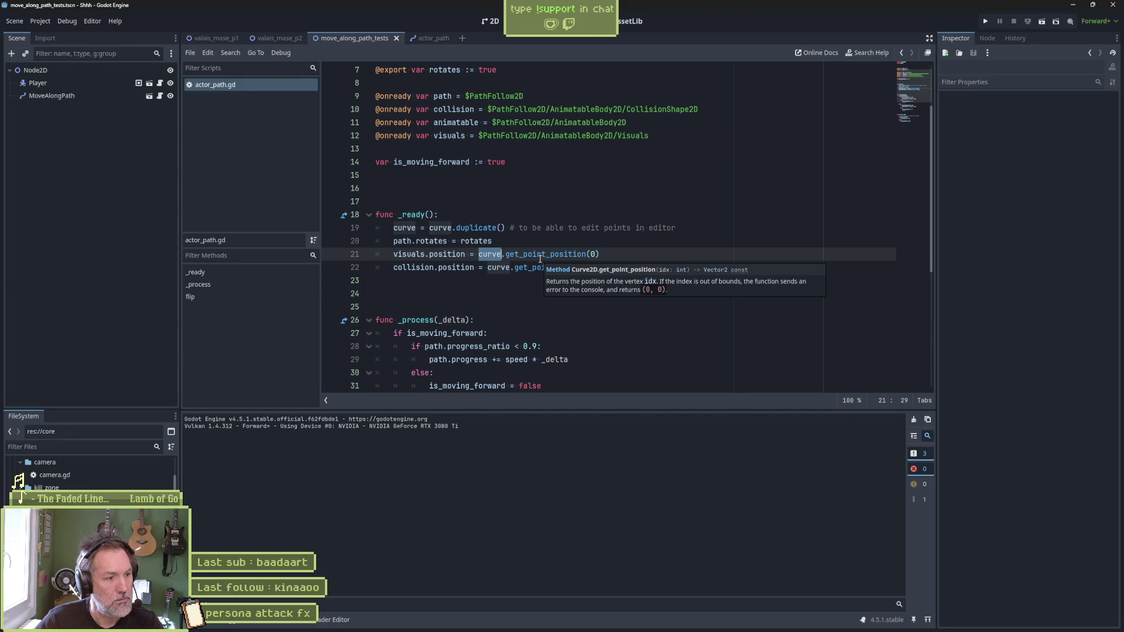
pyautogui.moveTo(540, 257)
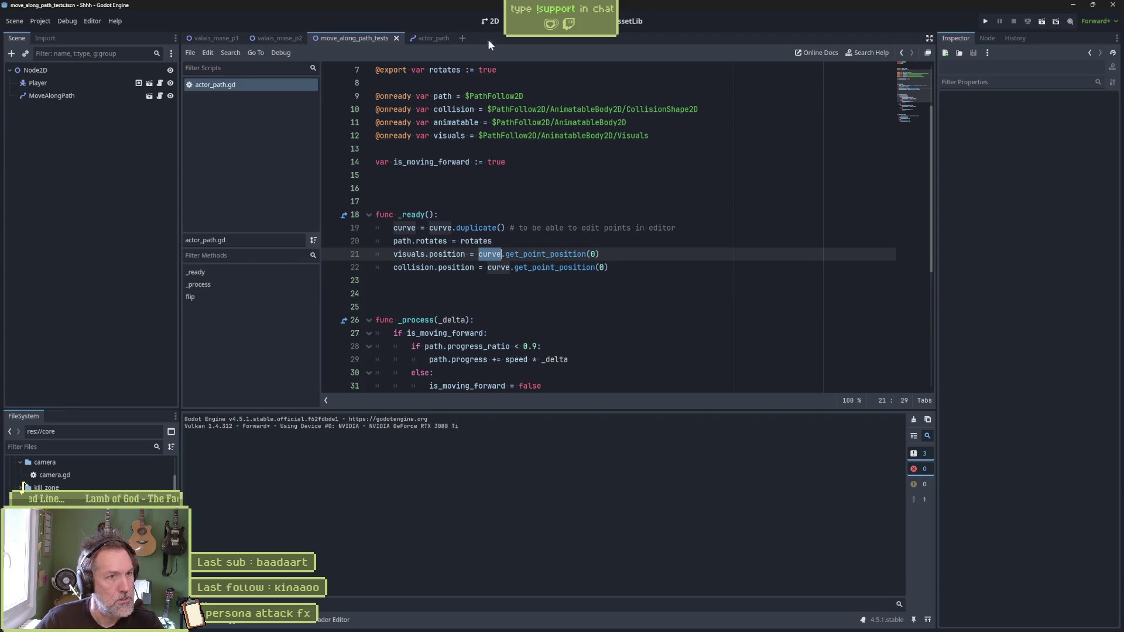
pyautogui.click(492, 21)
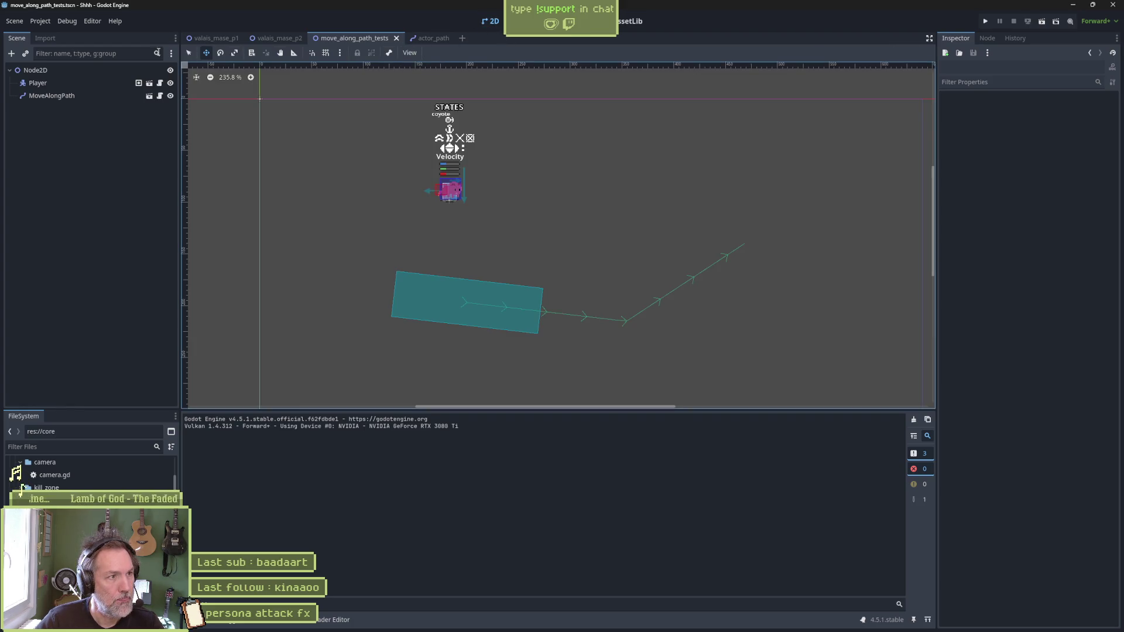
pyautogui.click(433, 38)
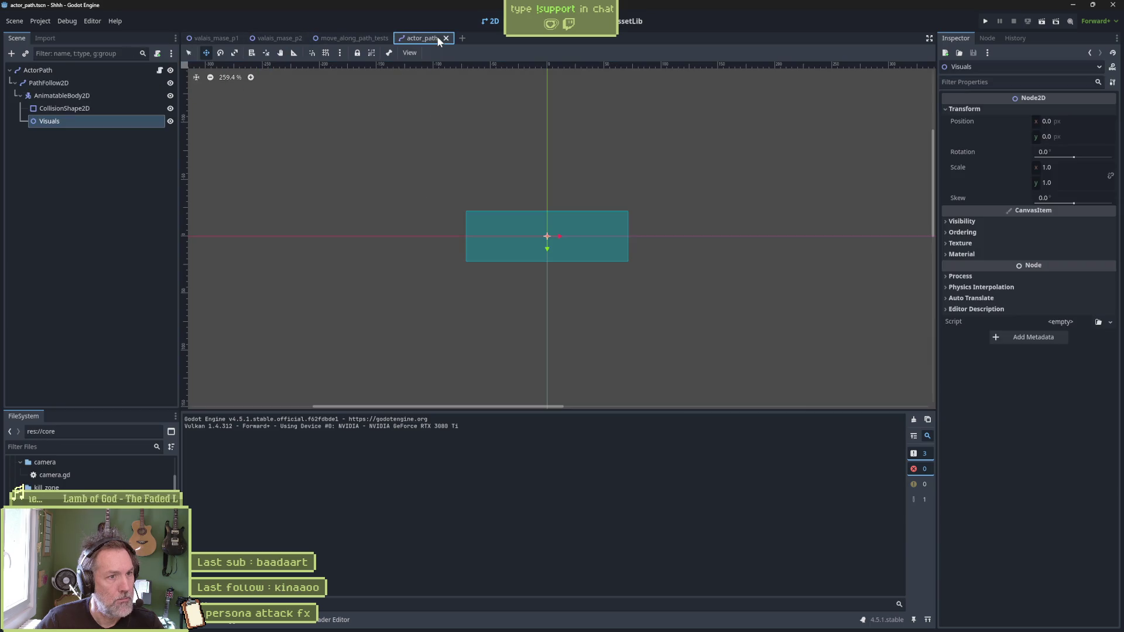
pyautogui.click(93, 85)
pyautogui.click(100, 71)
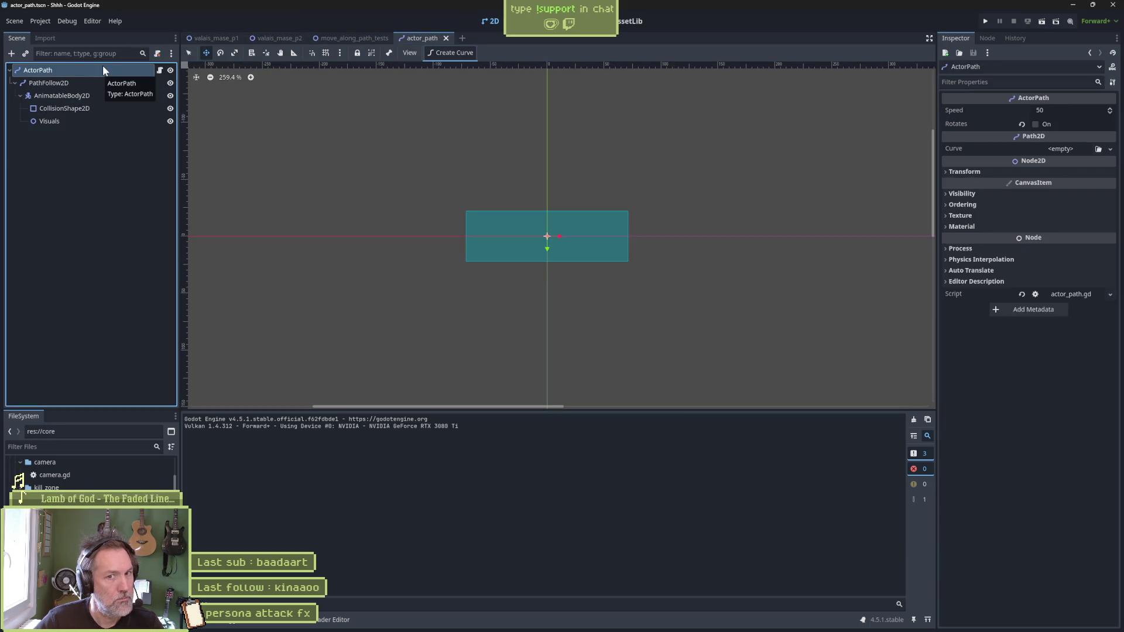
pyautogui.press('Down')
pyautogui.press('Down')
pyautogui.press('Down')
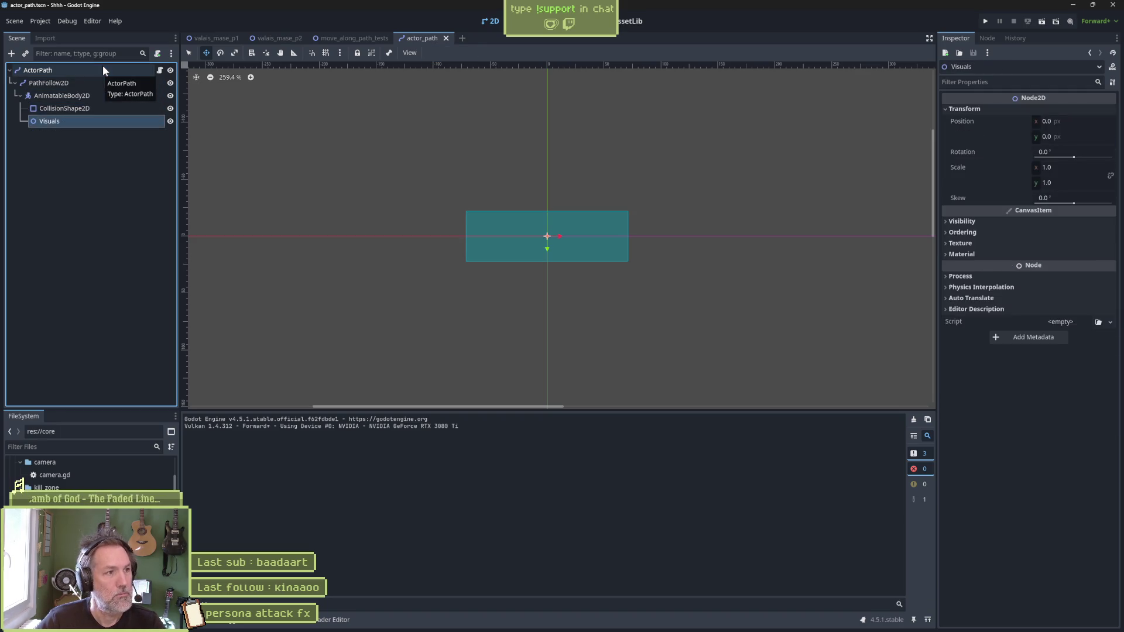
pyautogui.click(378, 40)
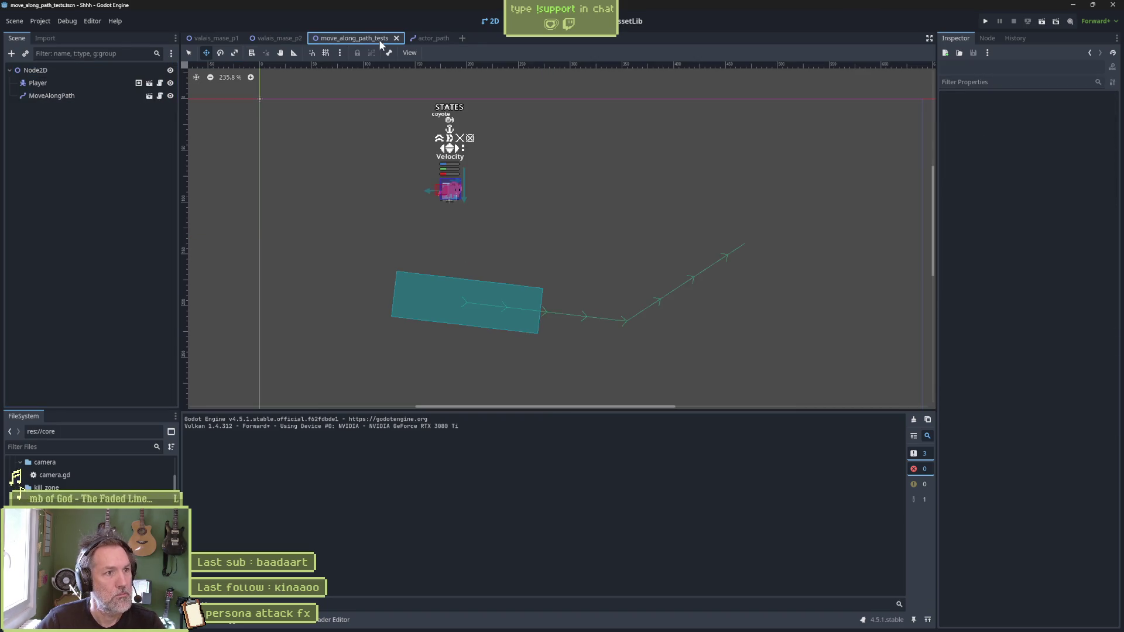
# Select MoveAlongPath to review its Curve2D points, then return to the actor_path scene
pyautogui.click(90, 94)
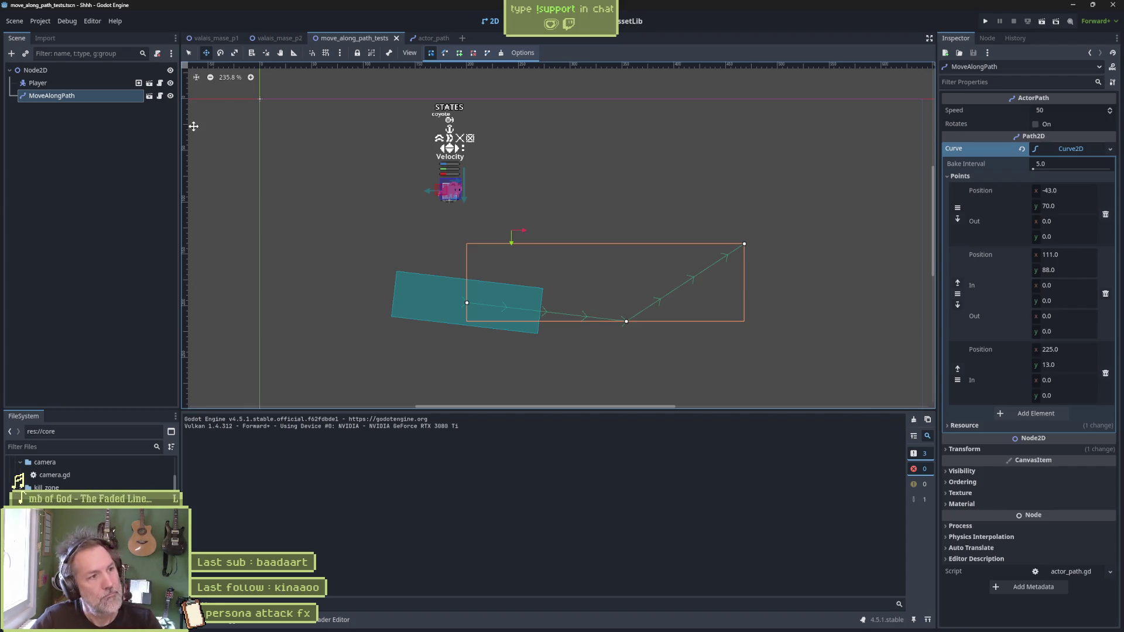
pyautogui.click(420, 38)
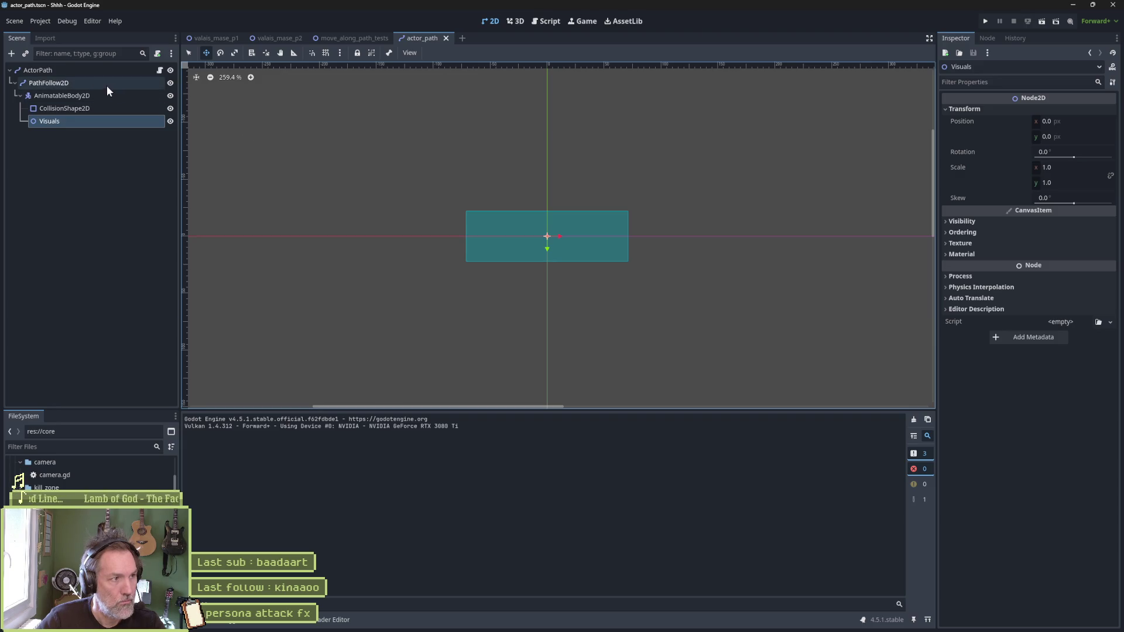
# Select the ActorPath root and briefly check its Transform properties
pyautogui.click(98, 70)
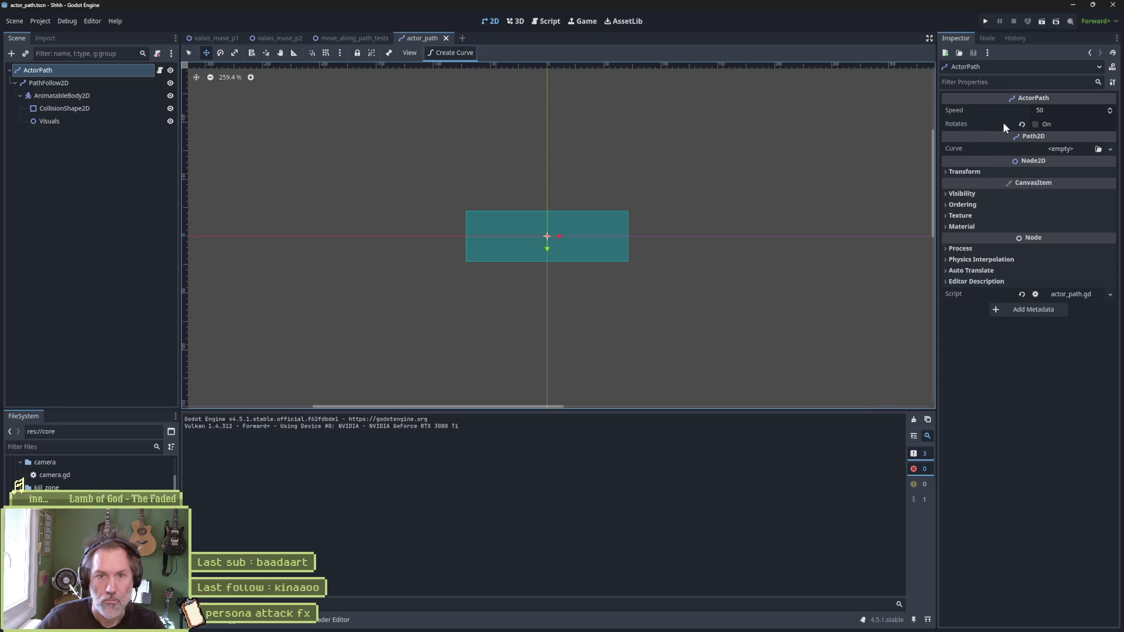
pyautogui.click(963, 171)
pyautogui.click(963, 171)
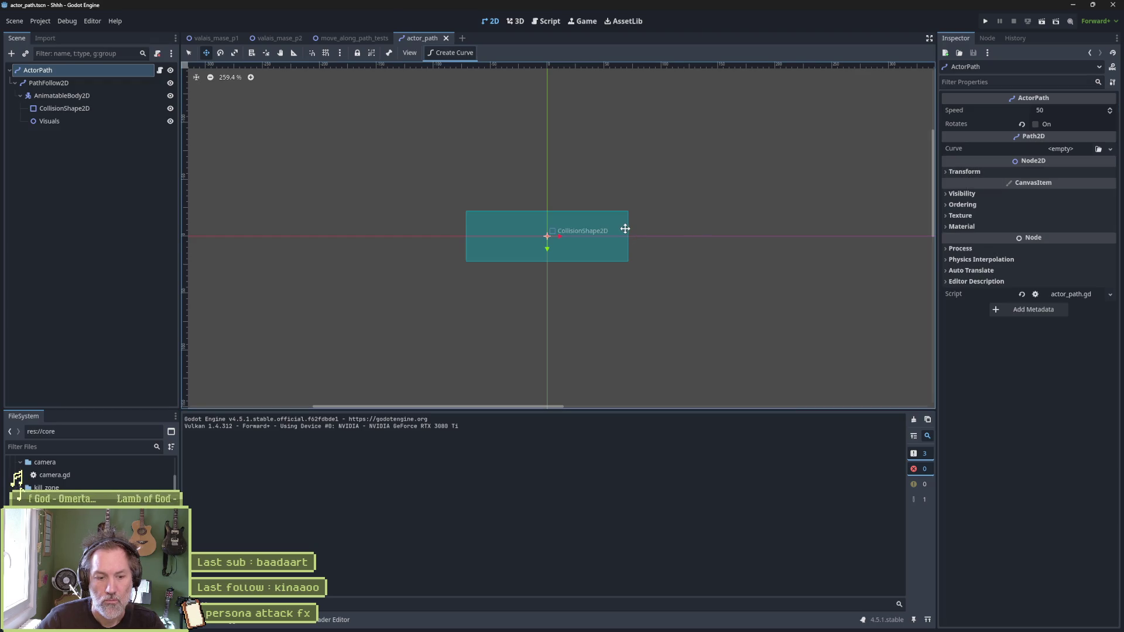
# Delete the extra blank line 23 before _process() in actor_path.gd
pyautogui.click(557, 23)
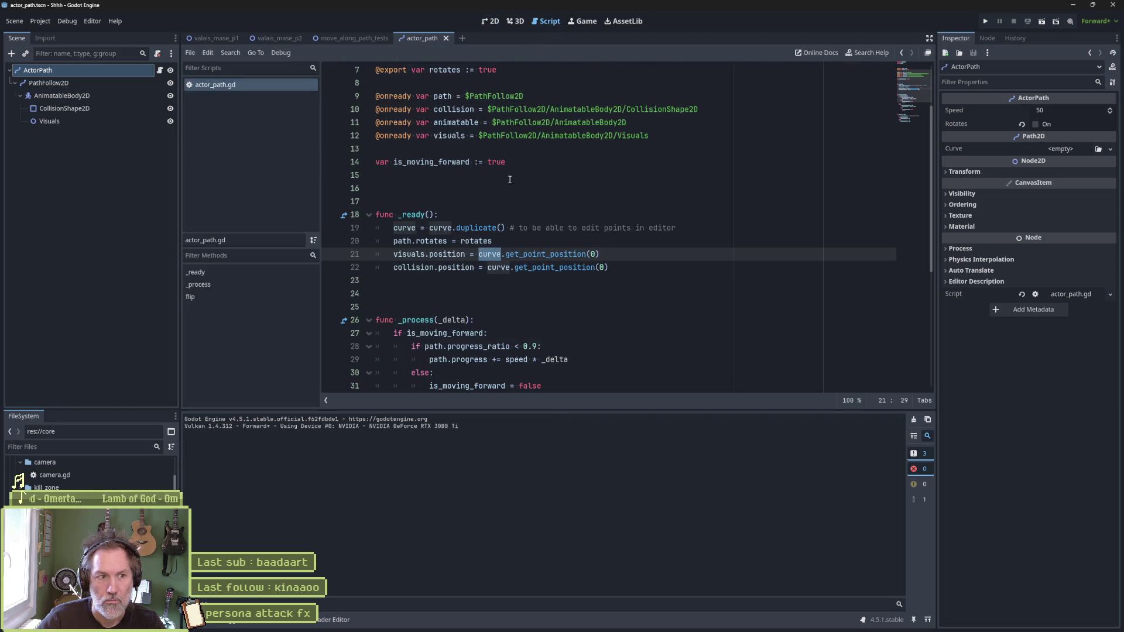
pyautogui.click(430, 241)
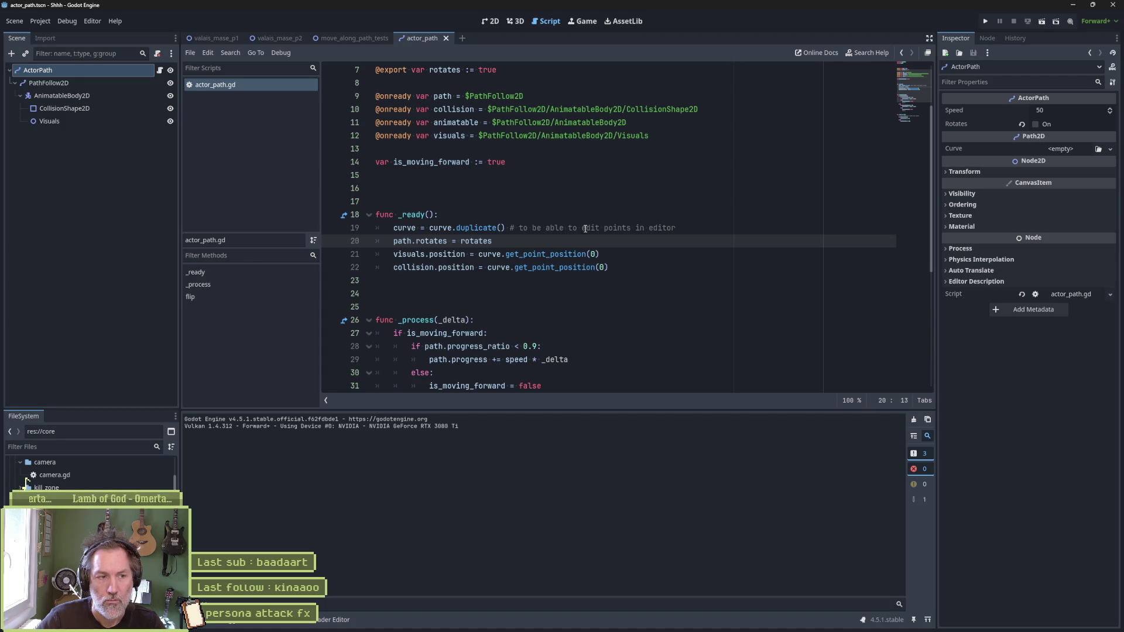
pyautogui.click(501, 281)
pyautogui.press('Delete')
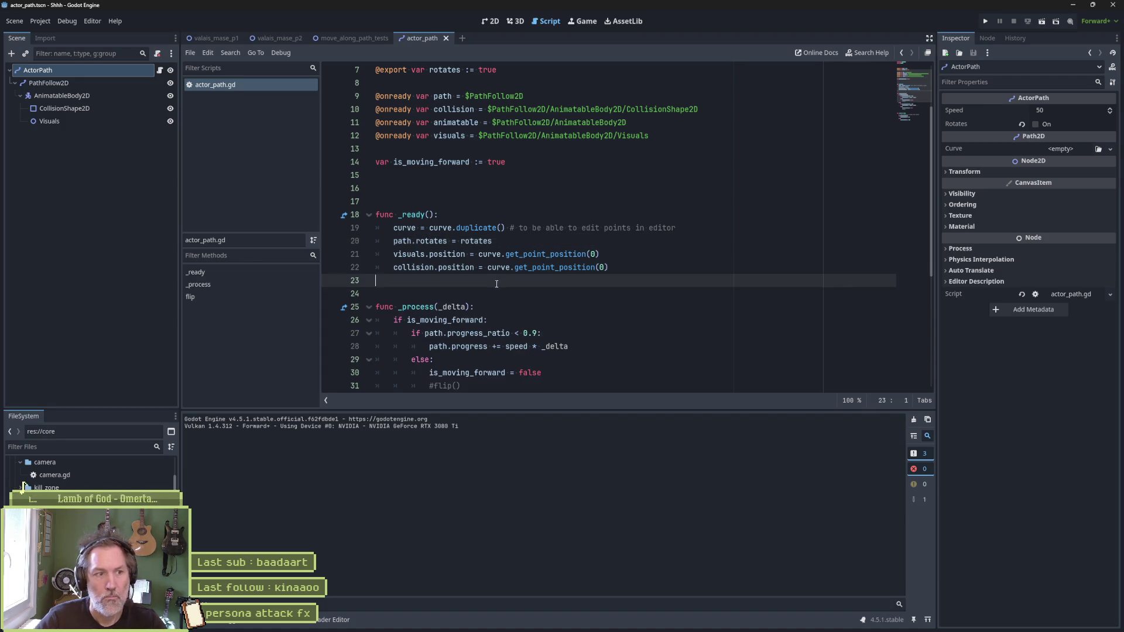
pyautogui.scroll(-3, 491, 281)
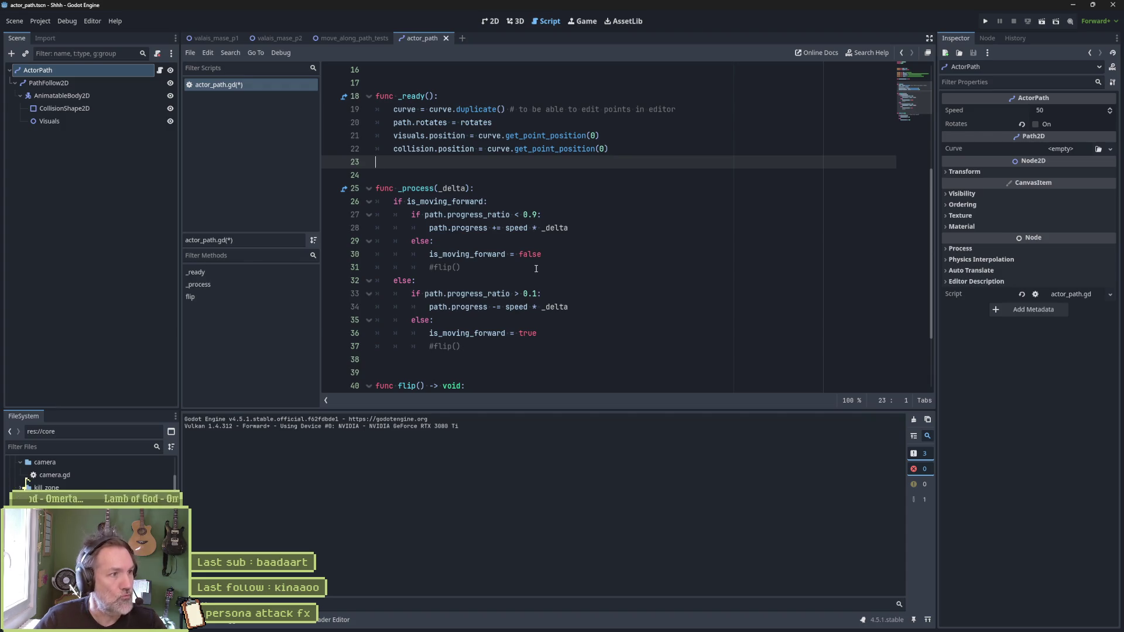
pyautogui.scroll(-2, 535, 268)
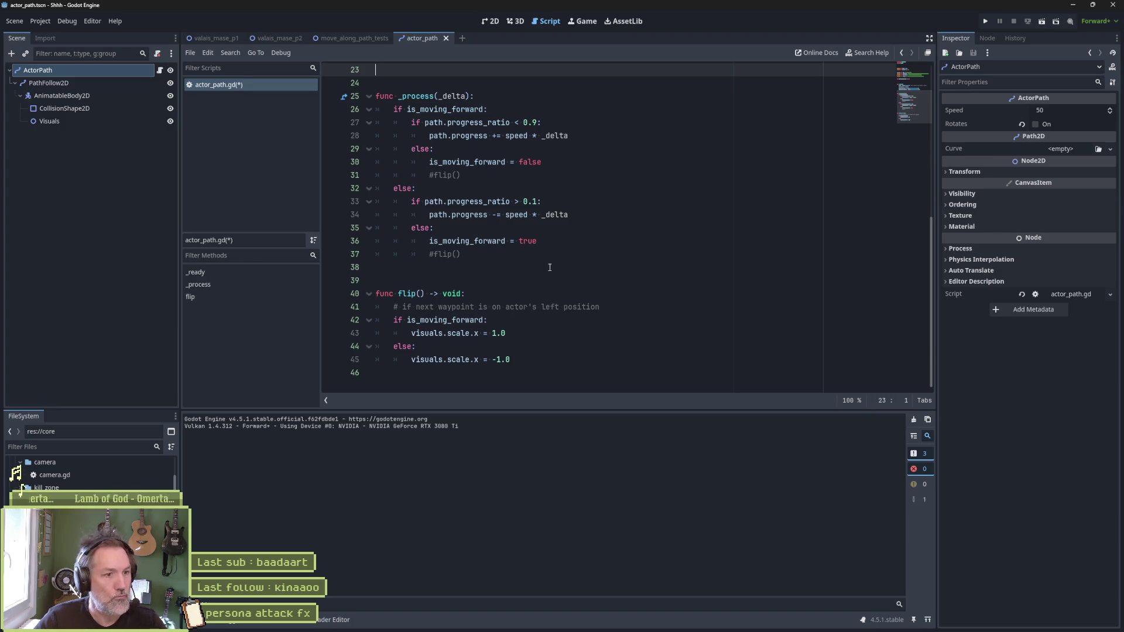
pyautogui.scroll(2, 593, 295)
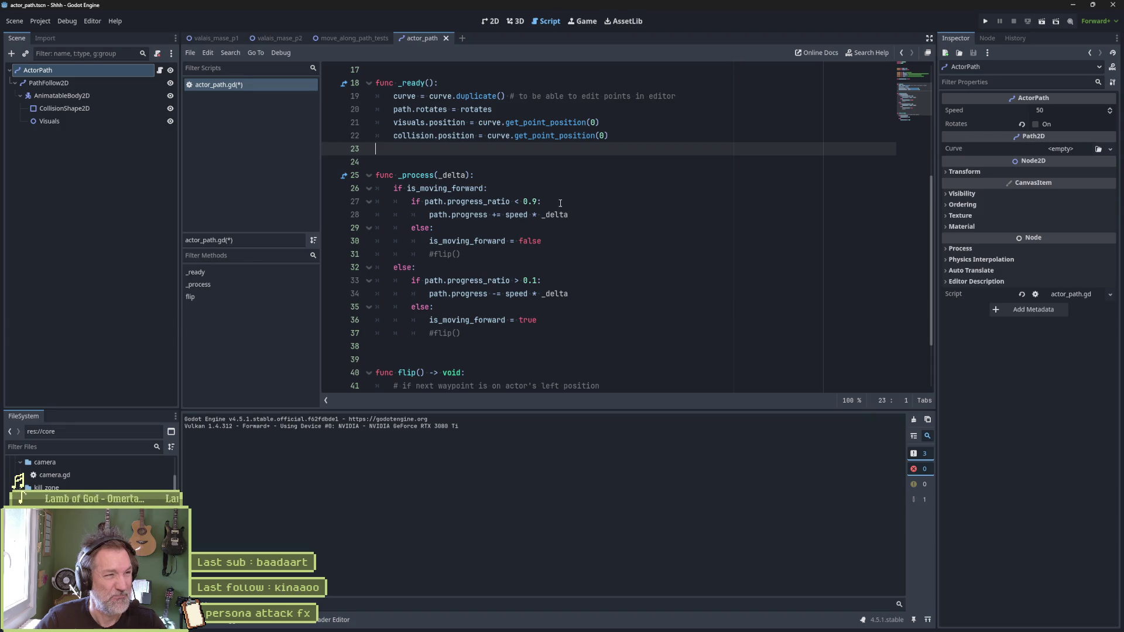
pyautogui.click(65, 120)
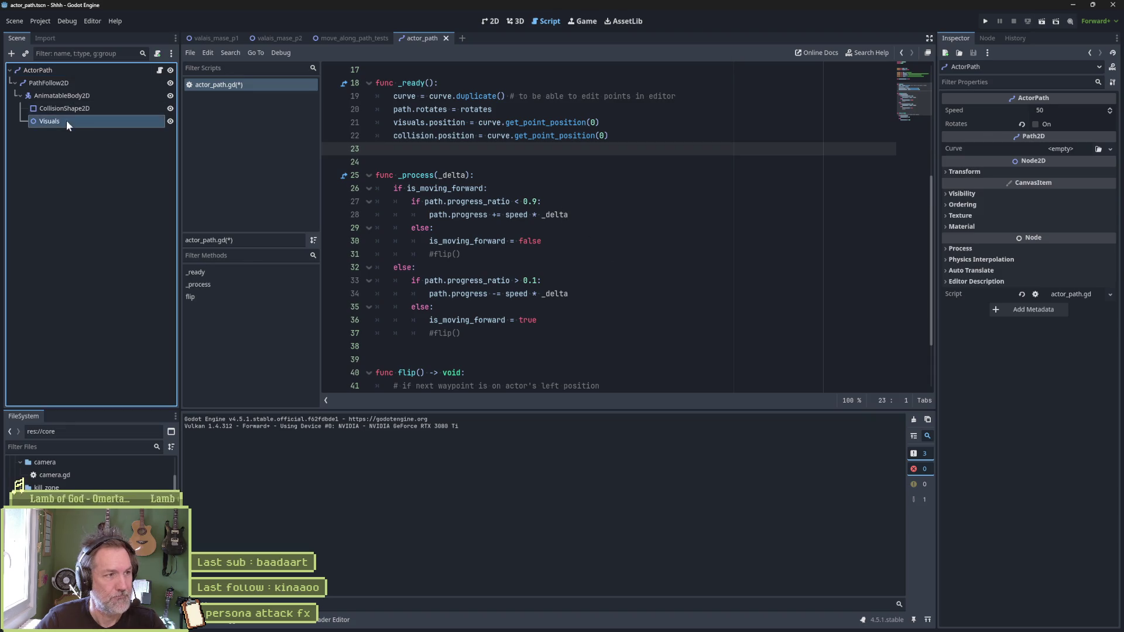
# Add a Sprite2D under Visuals and Quick Load the platform tileset as its texture
pyautogui.hotkey('ctrl', 'a')
pyautogui.write('sp')
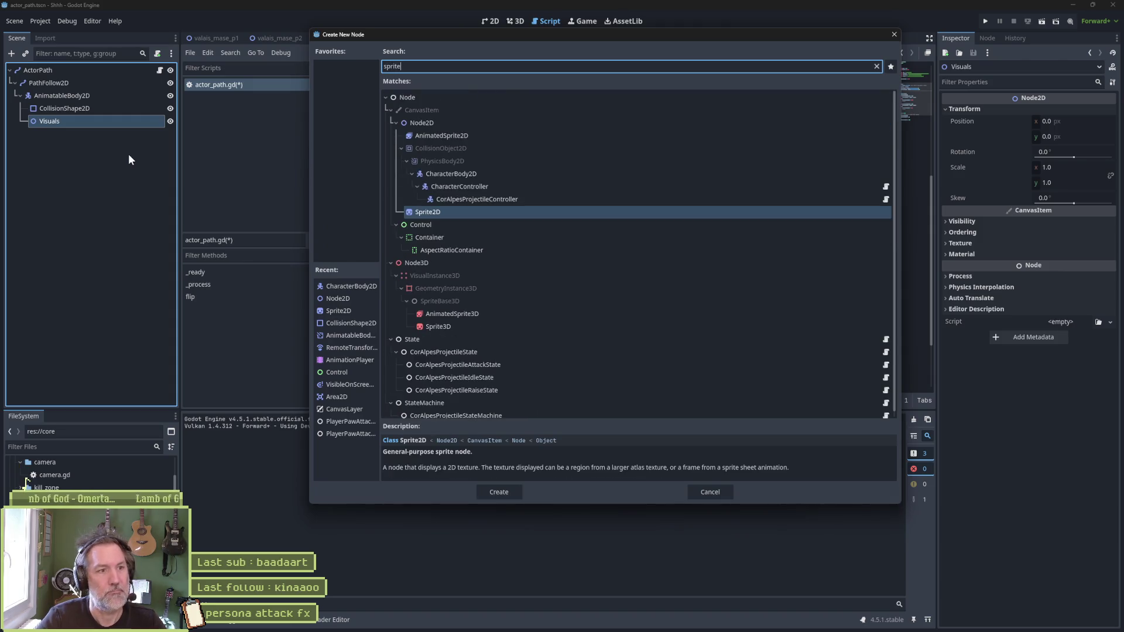
pyautogui.press('Return')
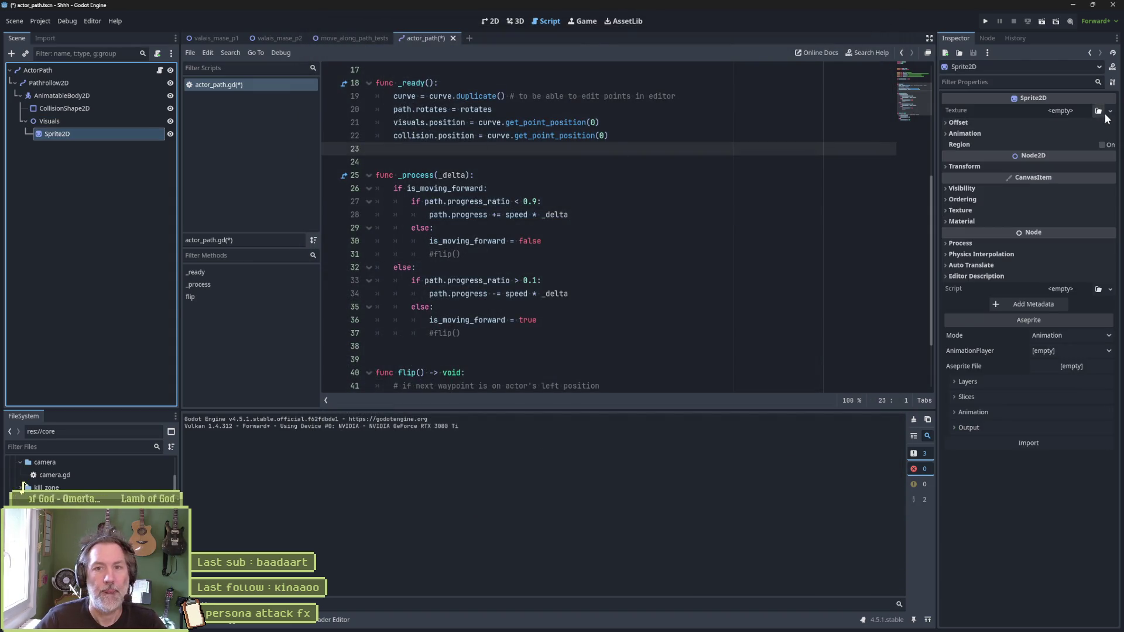
pyautogui.click(1109, 110)
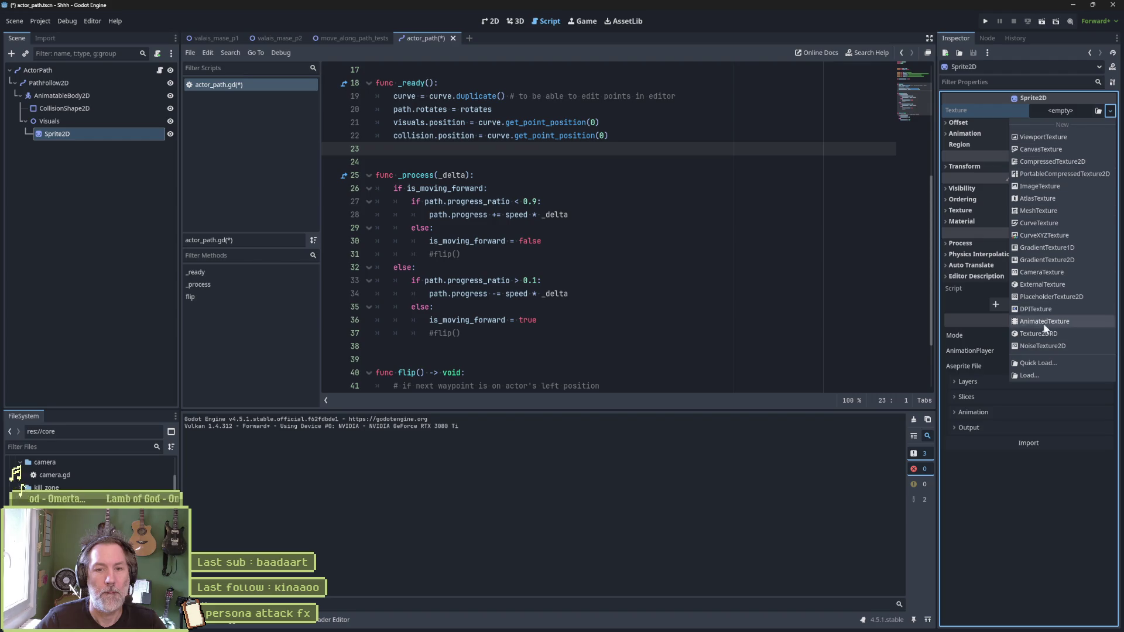
pyautogui.click(1042, 362)
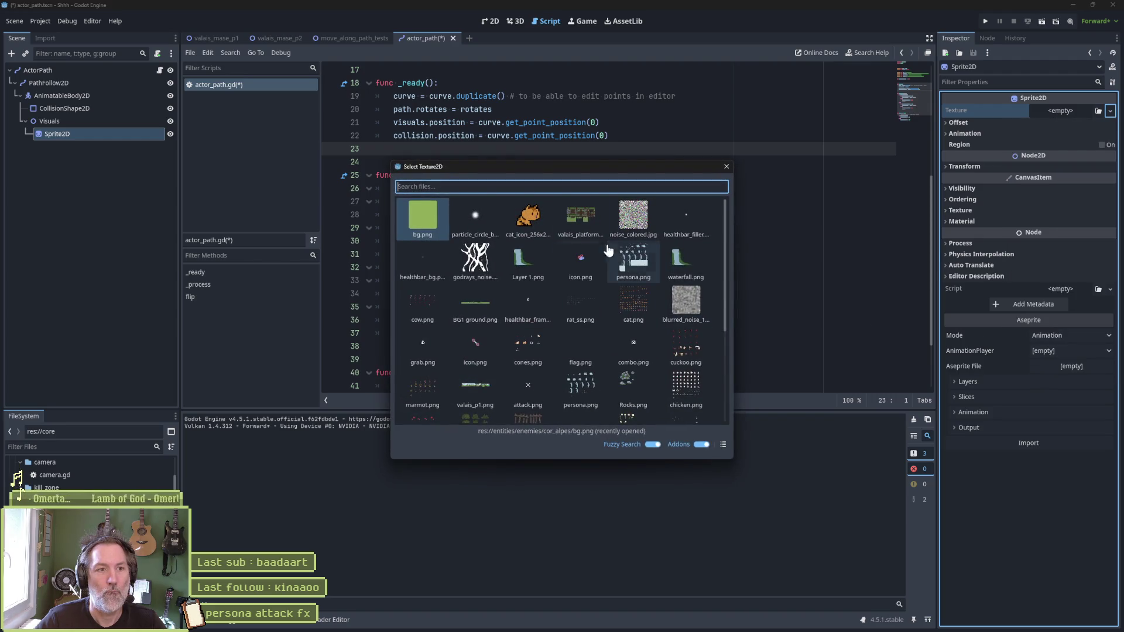
pyautogui.doubleClick(580, 215)
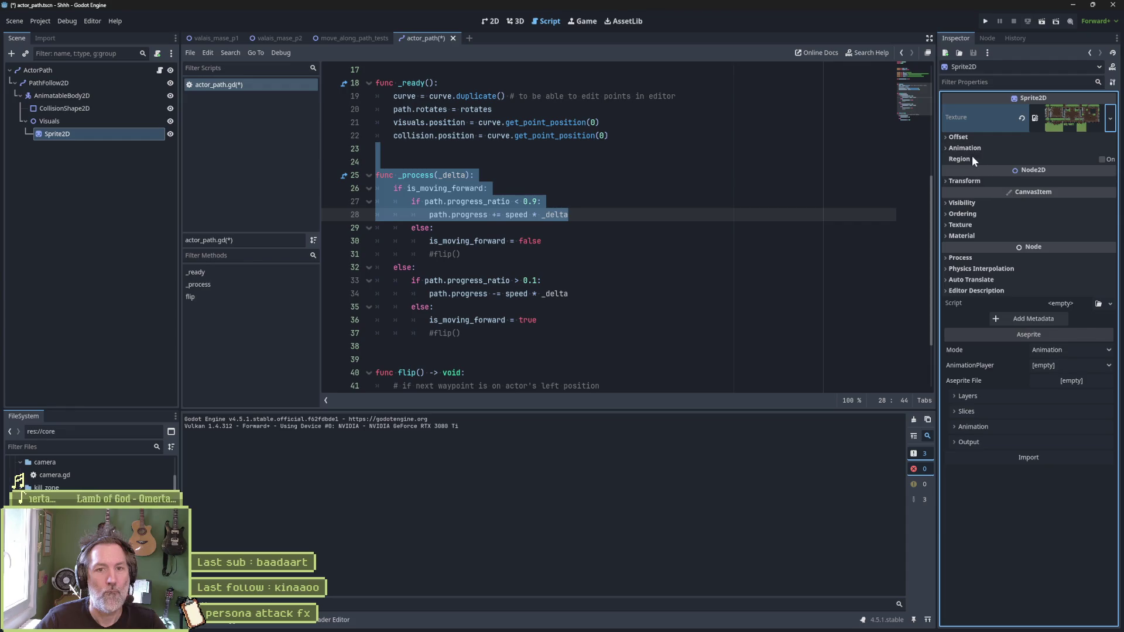
# Enable Region and crop the sprite to the 48×48 grass-island tile
pyautogui.click(1102, 159)
pyautogui.click(1034, 214)
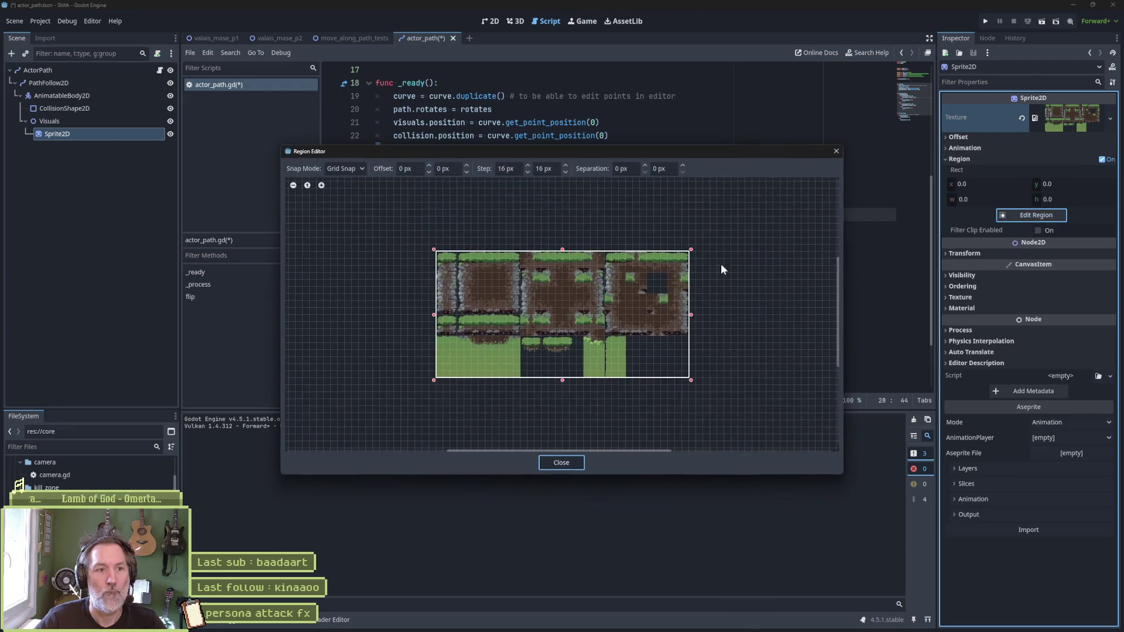
pyautogui.scroll(3, 565, 352)
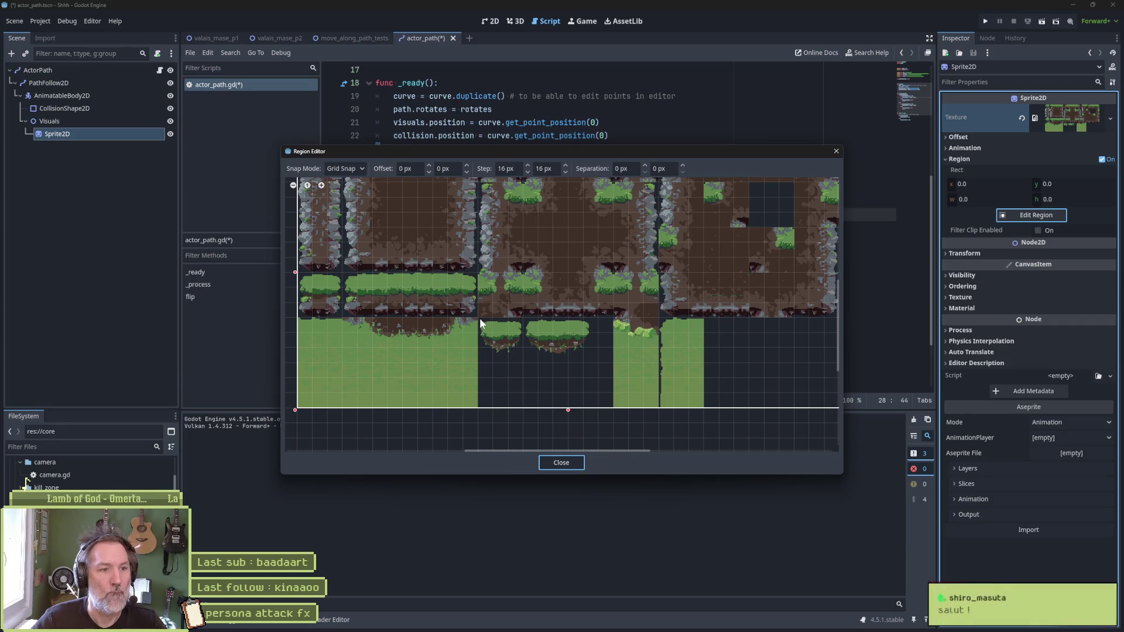
pyautogui.moveTo(479, 318)
pyautogui.mouseDown()
pyautogui.moveTo(526, 350)
pyautogui.moveTo(525, 361)
pyautogui.mouseUp()
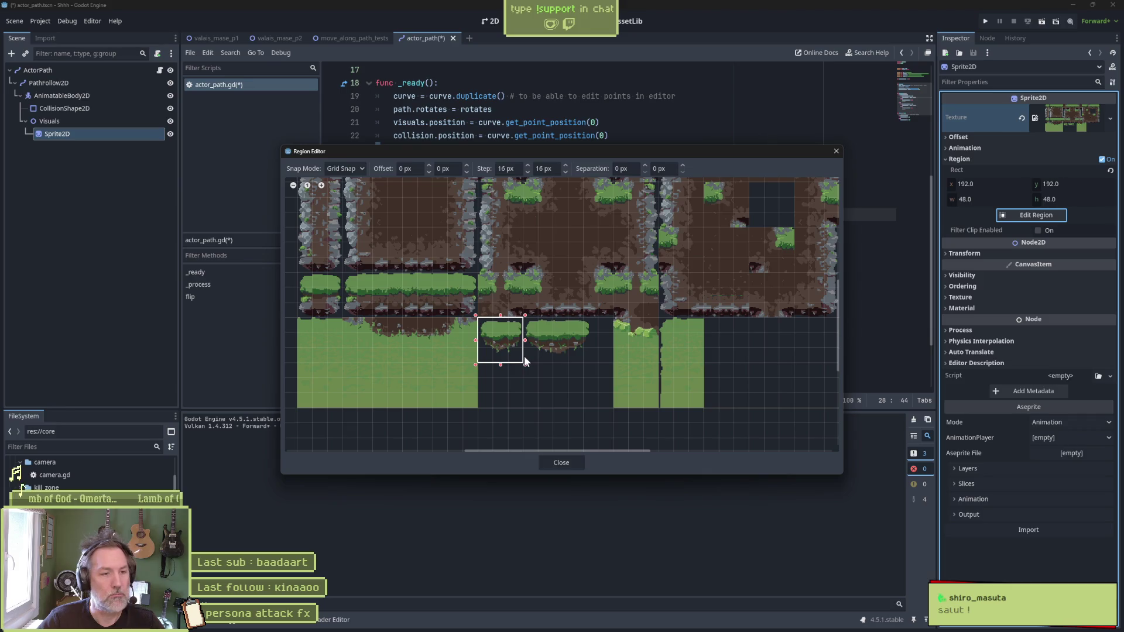
pyautogui.click(561, 460)
pyautogui.click(490, 21)
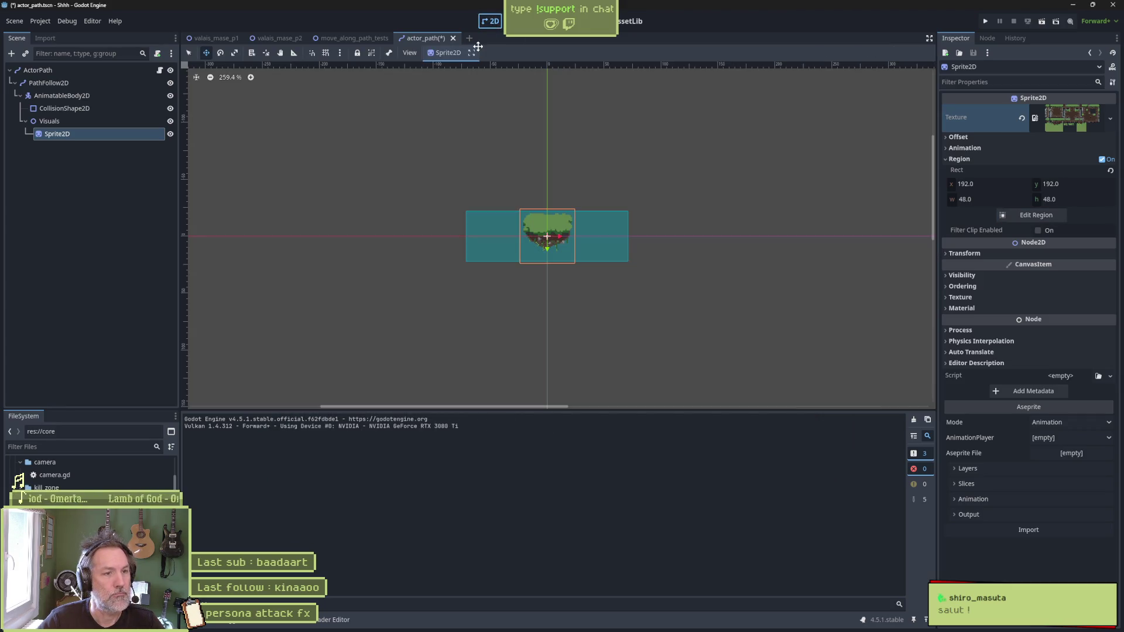
# Run move_along_path_tests with F6 to watch the grass-island platform ride the path, then stop
pyautogui.click(101, 109)
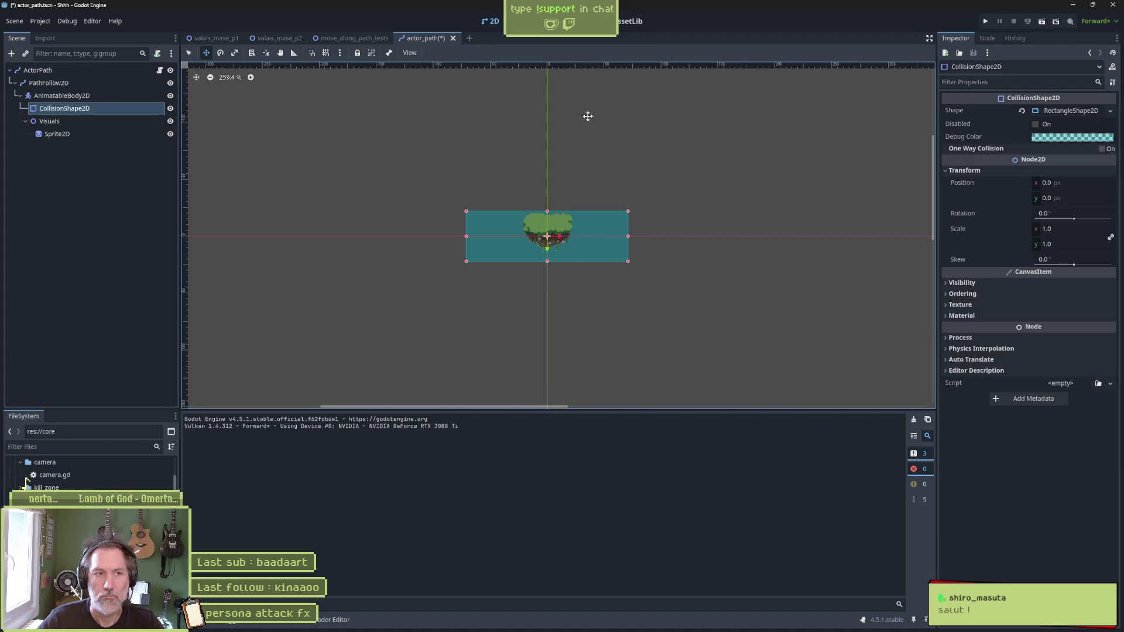
pyautogui.click(354, 38)
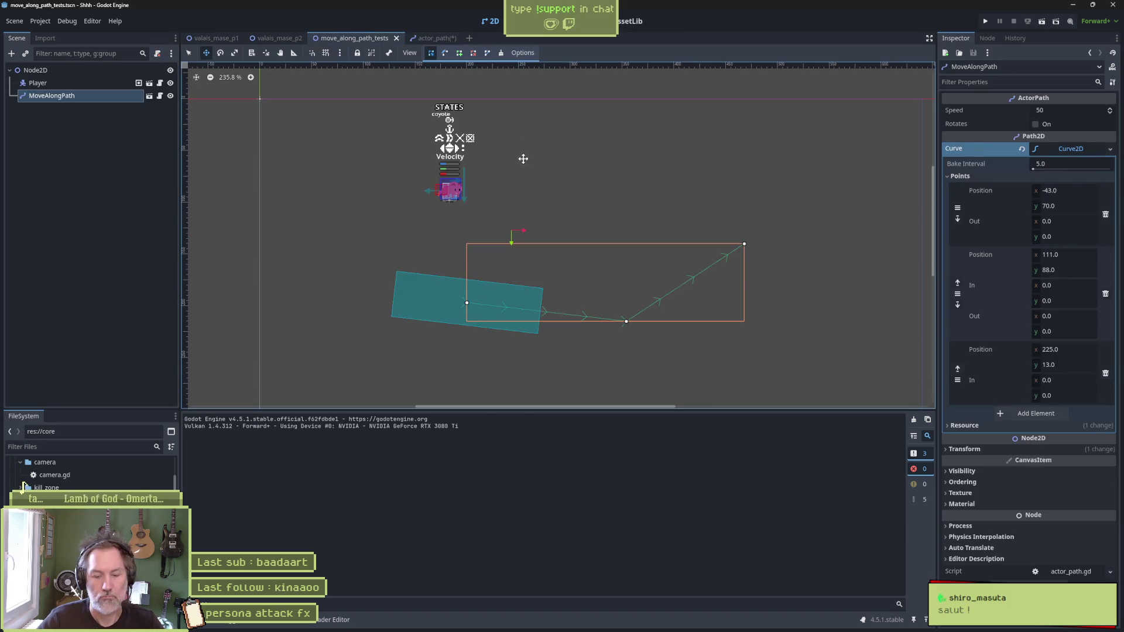
pyautogui.press('F6')
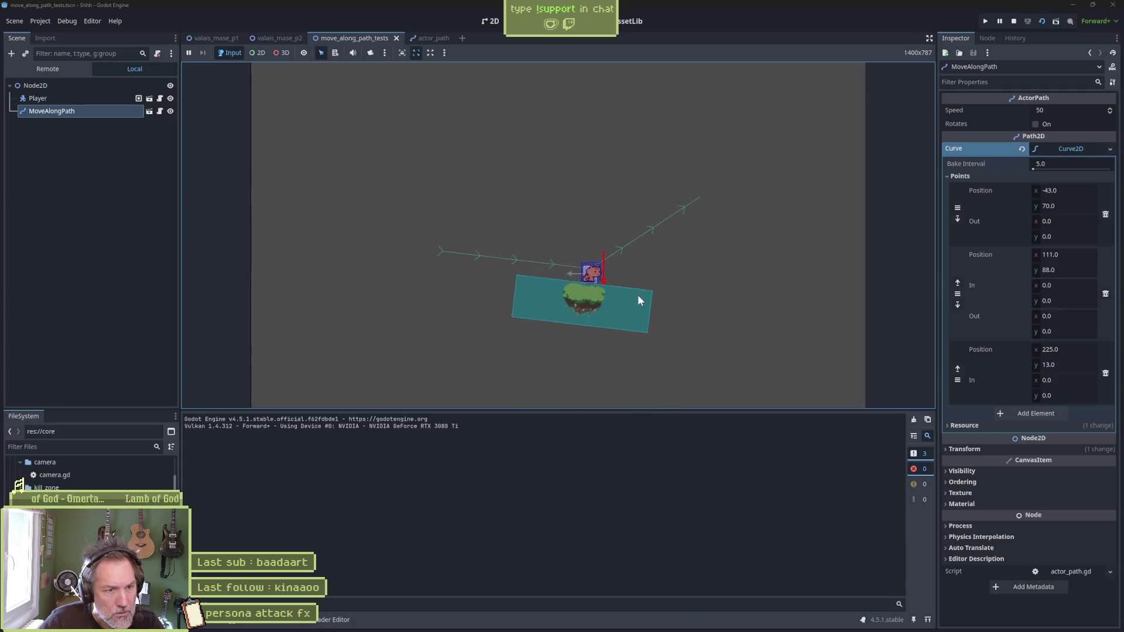
pyautogui.press('F8')
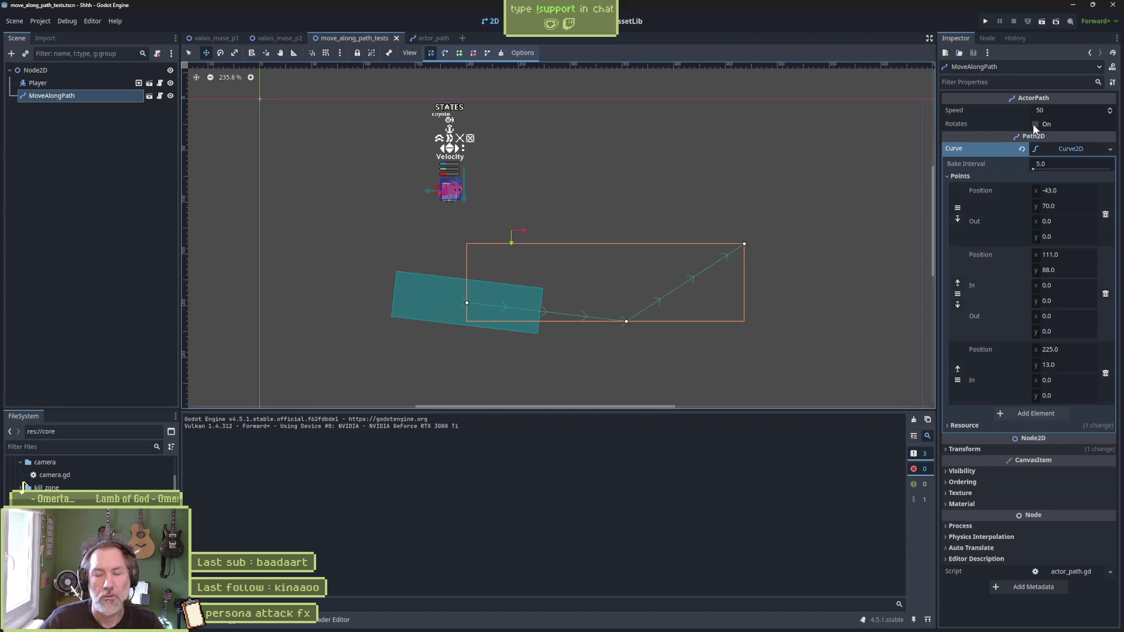
pyautogui.hotkey('ctrl', 'F3')
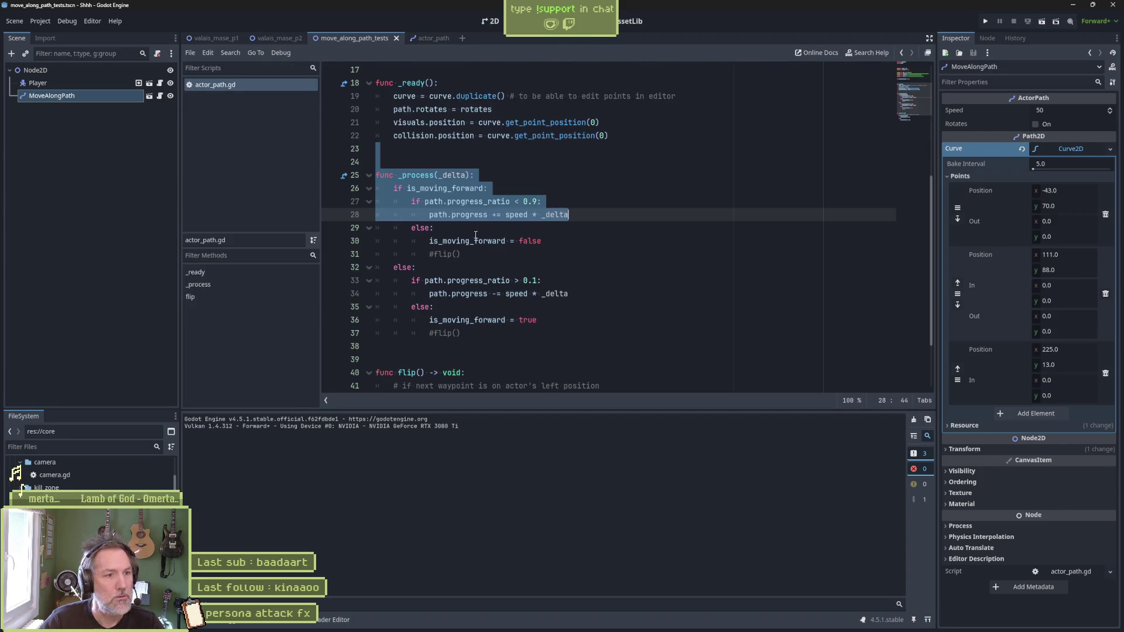
# Uncomment the flip() call on line 37 and test-run the scene
pyautogui.click(429, 254)
pyautogui.click(434, 334)
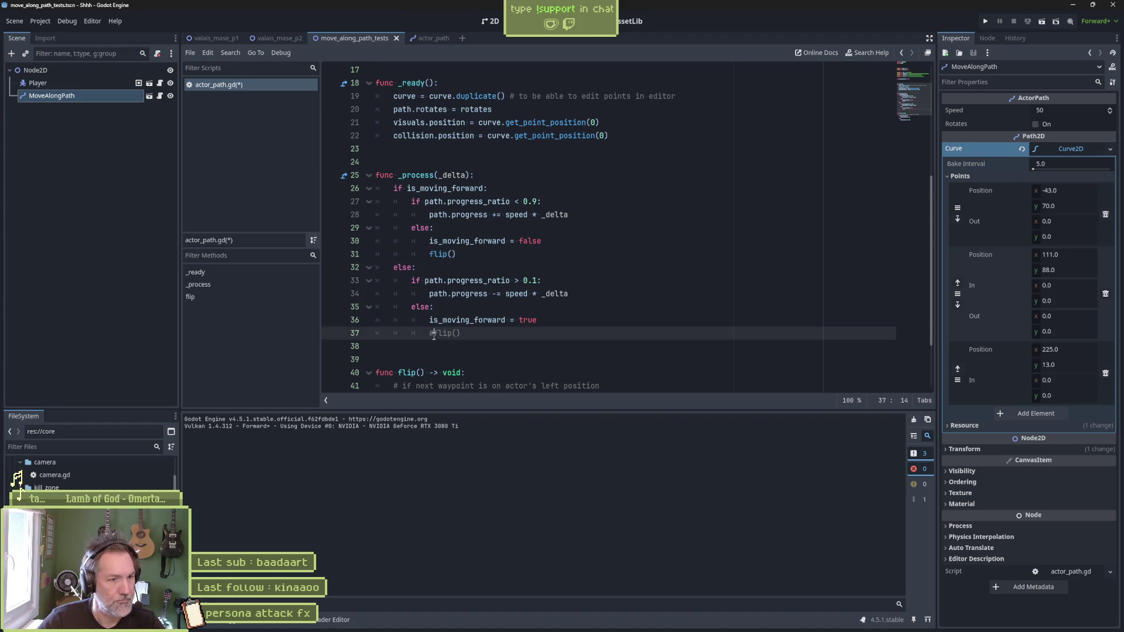
pyautogui.press('BackSpace')
pyautogui.press('F6')
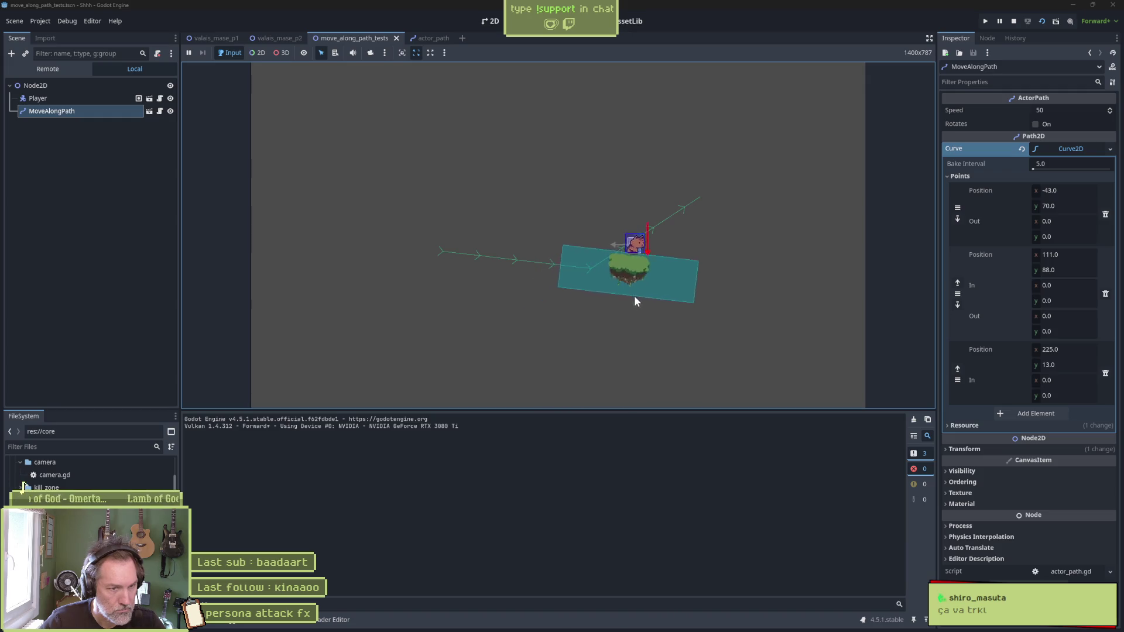
pyautogui.press('F8')
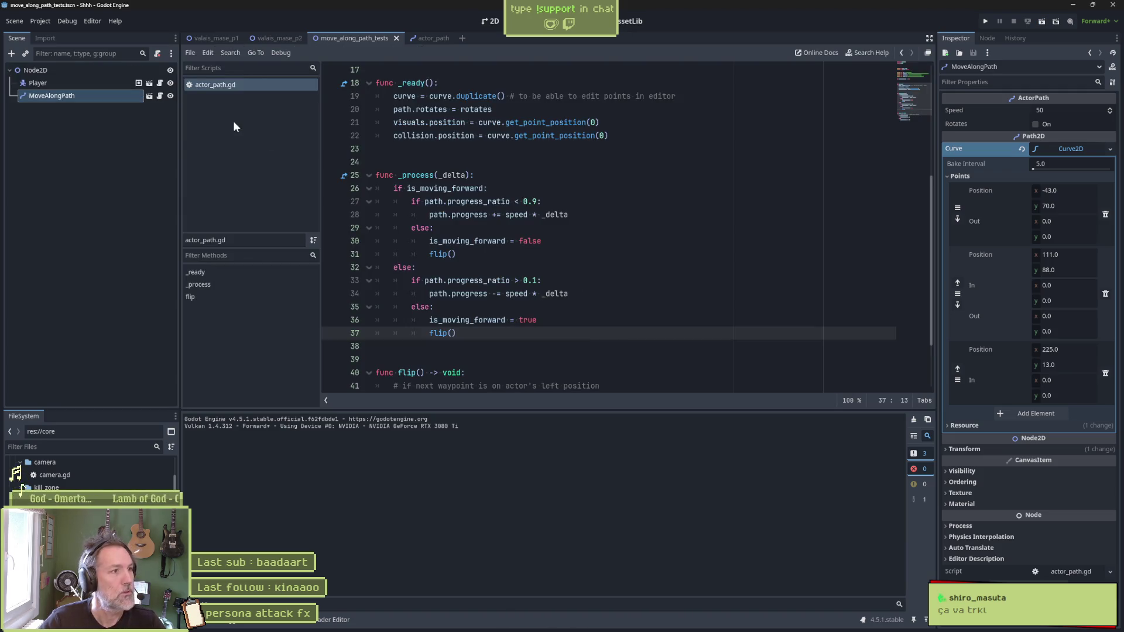
# Delete the visuals and collision position lines 21–22 from _ready() and retest
pyautogui.moveTo(474, 122); pyautogui.dragTo(461, 123)
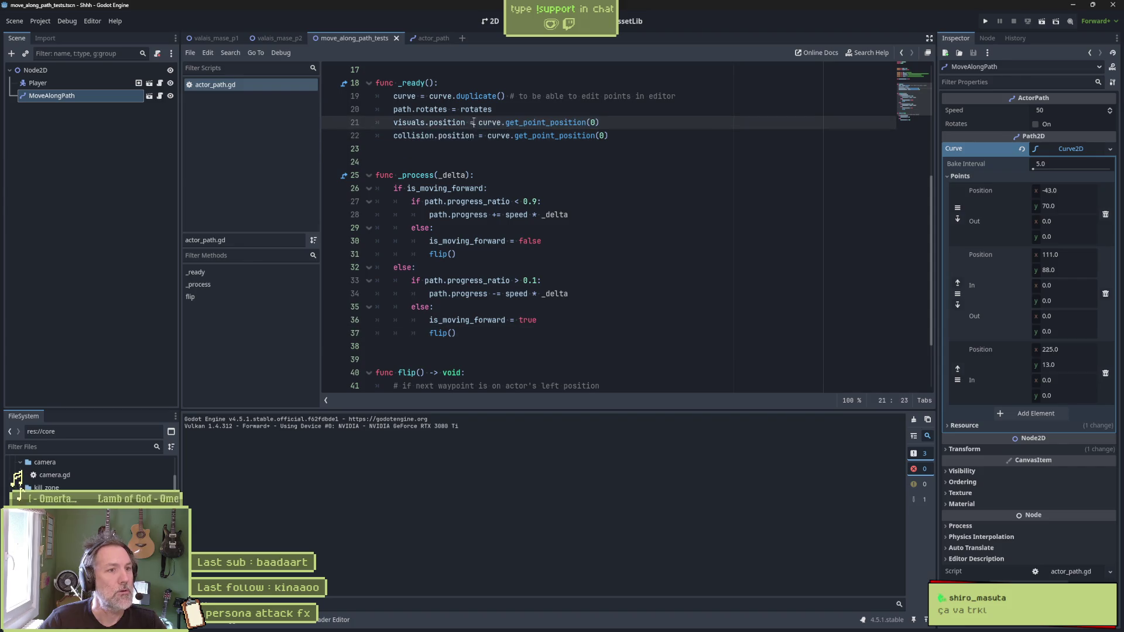
pyautogui.click(609, 135)
pyautogui.keyDown('shift'); pyautogui.click(493, 110); pyautogui.keyUp('shift')
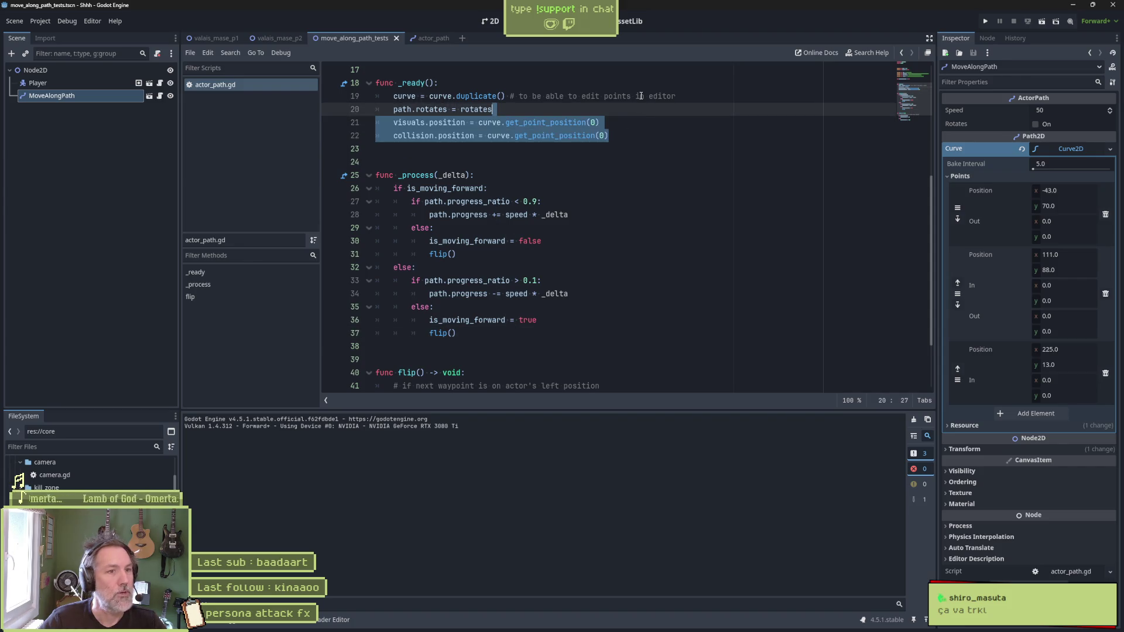
pyautogui.press('BackSpace')
pyautogui.press('F6')
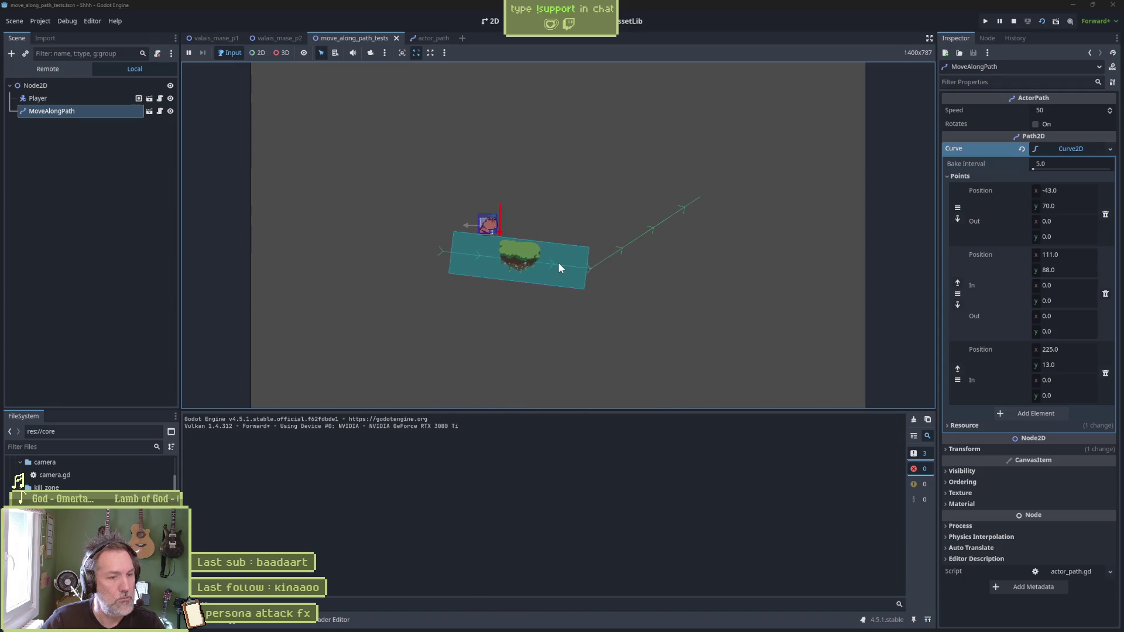
pyautogui.press('F8')
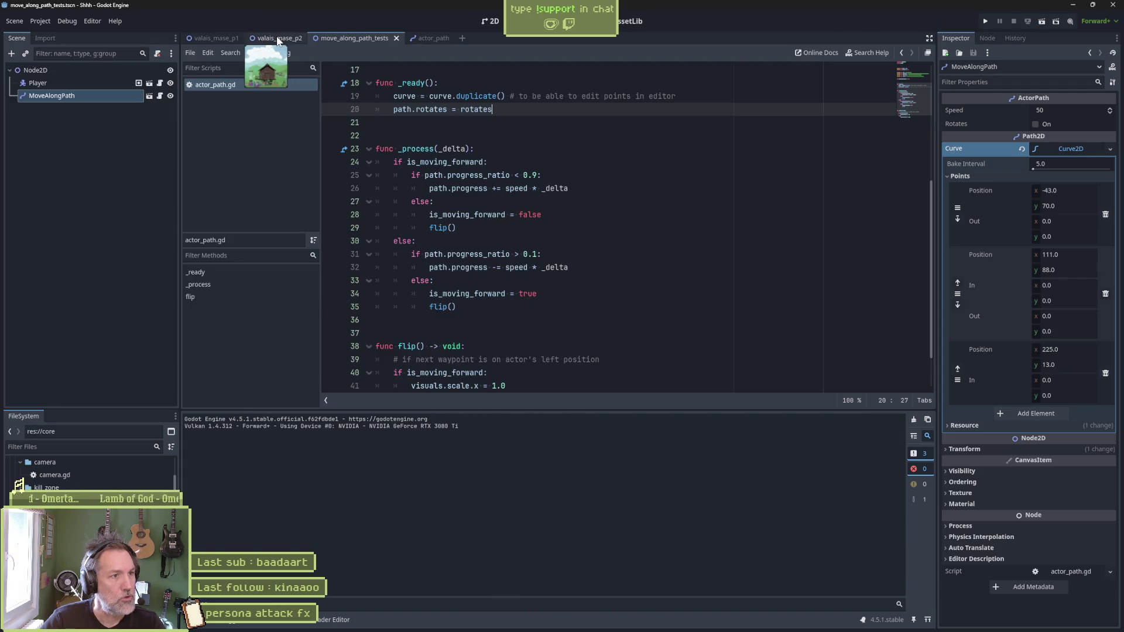
pyautogui.click(89, 119)
pyautogui.click(85, 99)
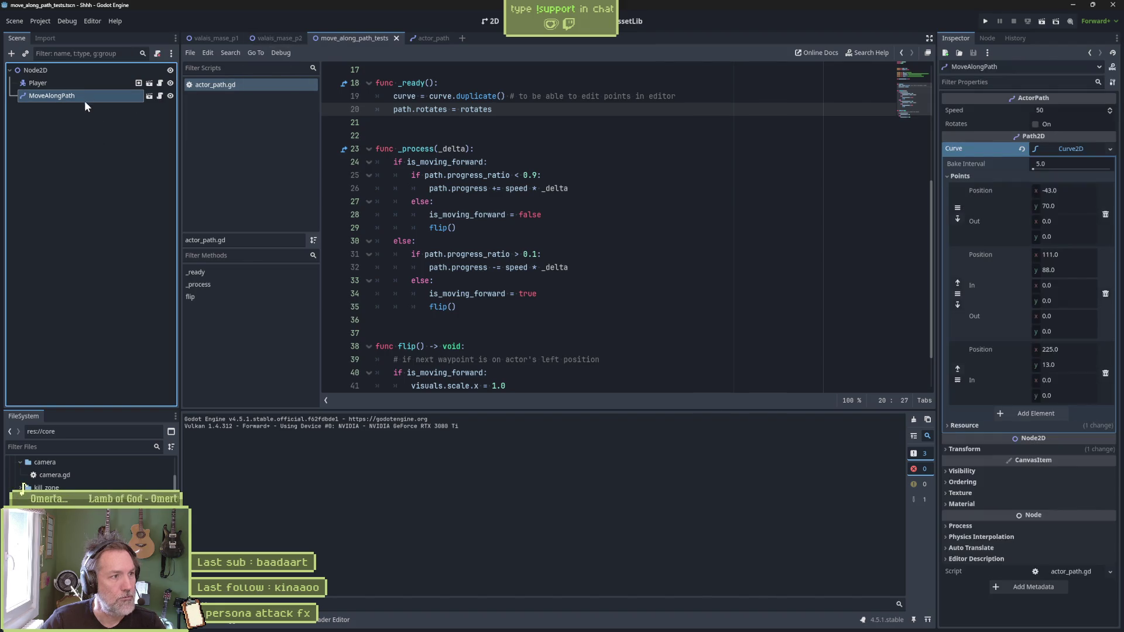
pyautogui.click(149, 97)
pyautogui.click(95, 133)
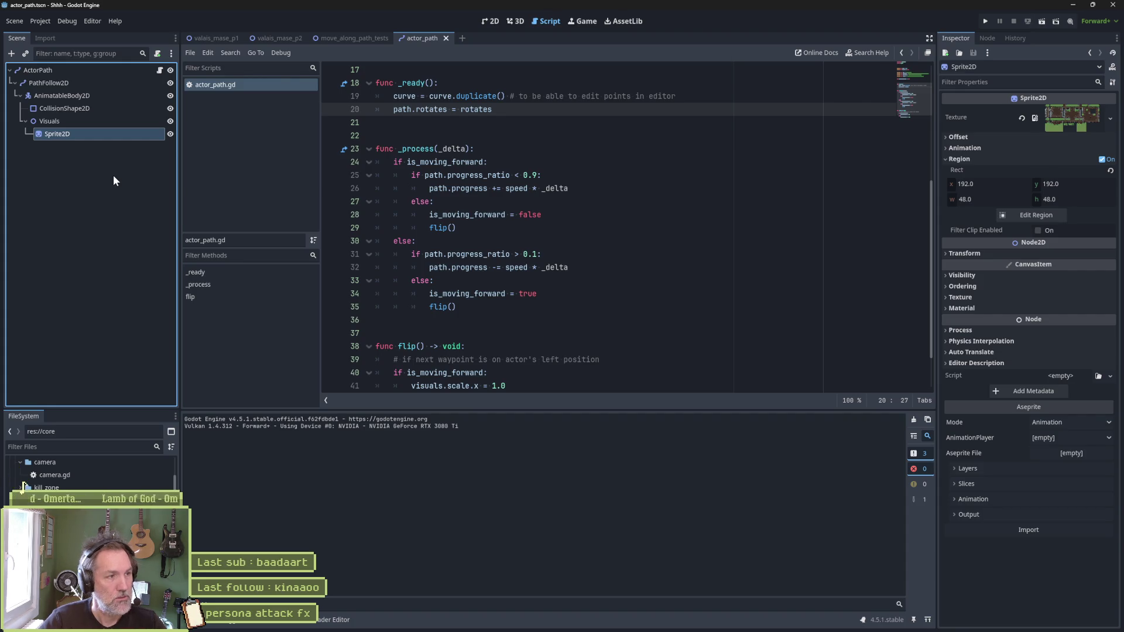
pyautogui.click(481, 21)
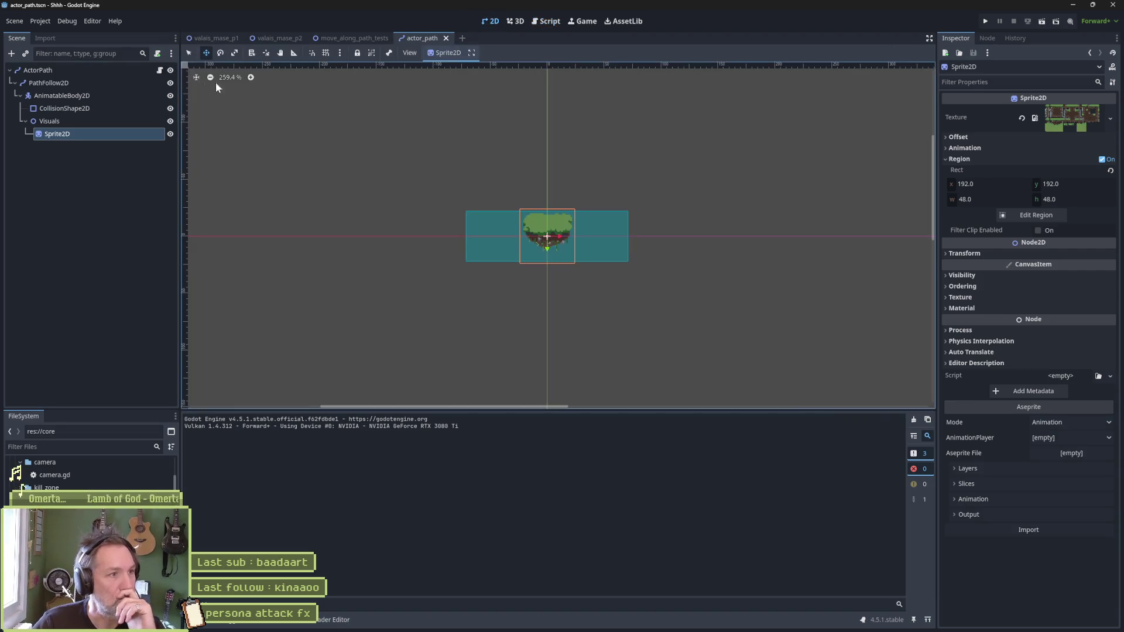
pyautogui.click(91, 107)
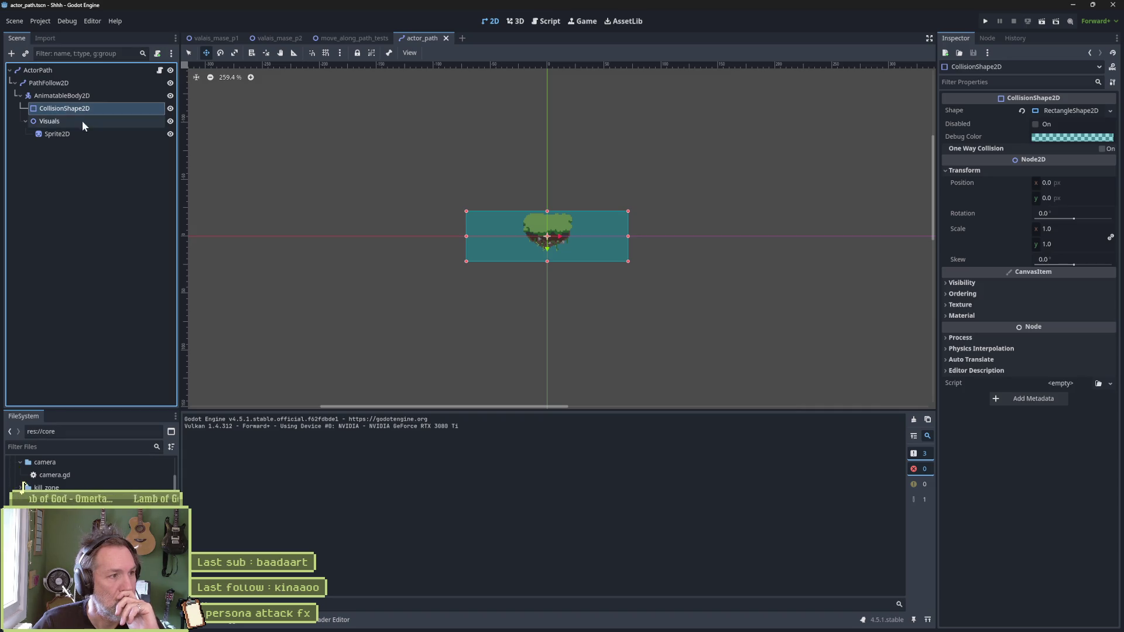
pyautogui.click(83, 134)
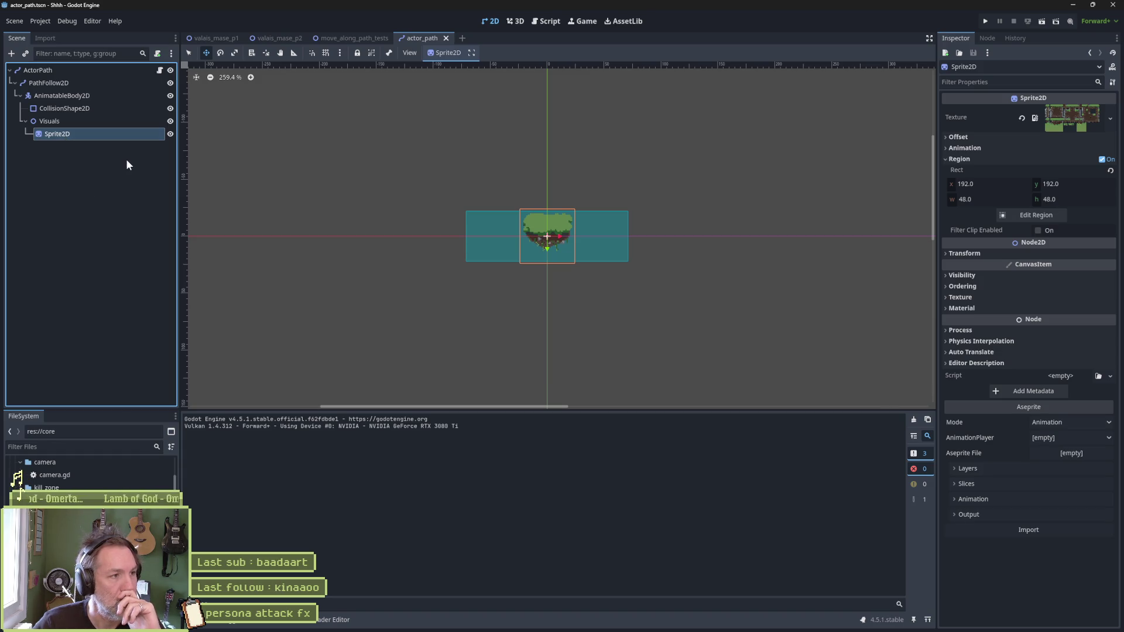
pyautogui.click(548, 22)
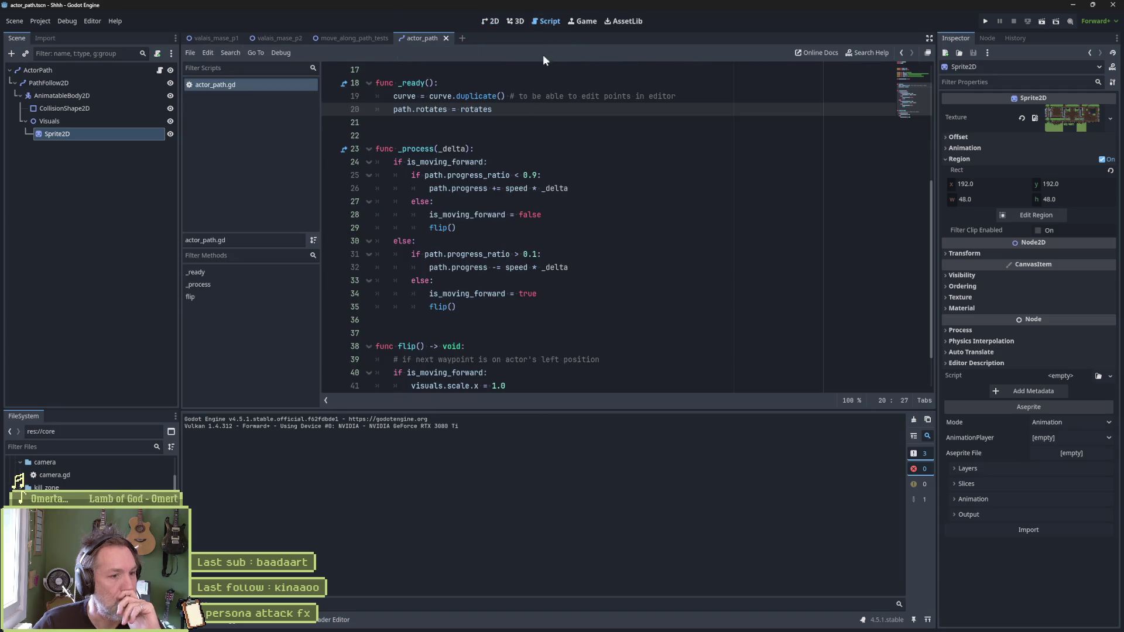
pyautogui.scroll(-2, 468, 234)
pyautogui.click(439, 333)
pyautogui.doubleClick(439, 333)
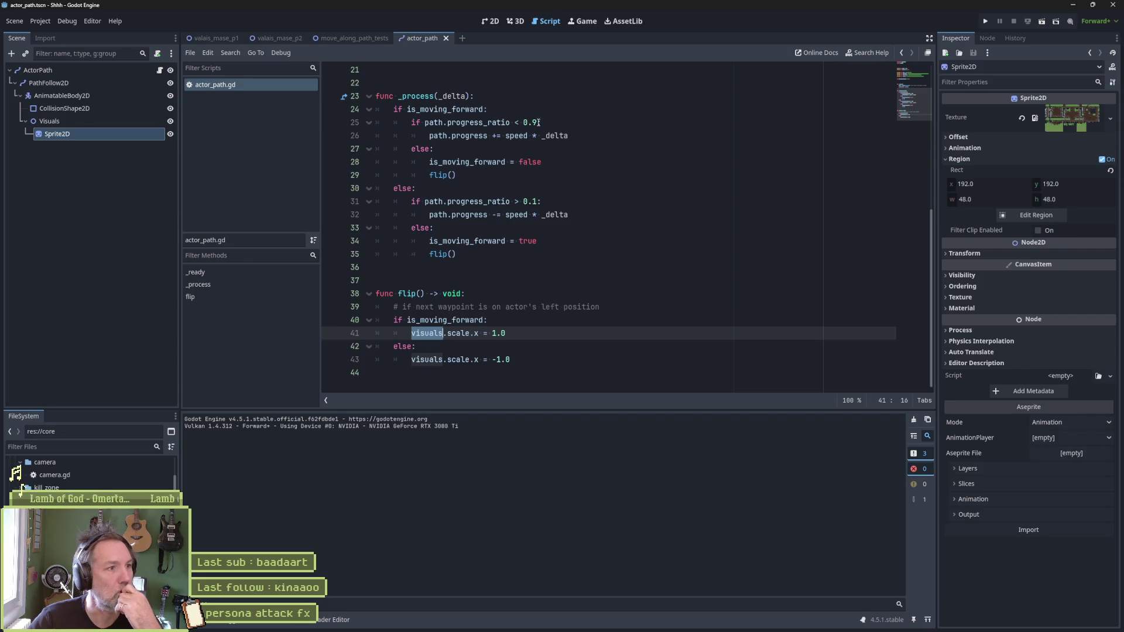
pyautogui.click(350, 38)
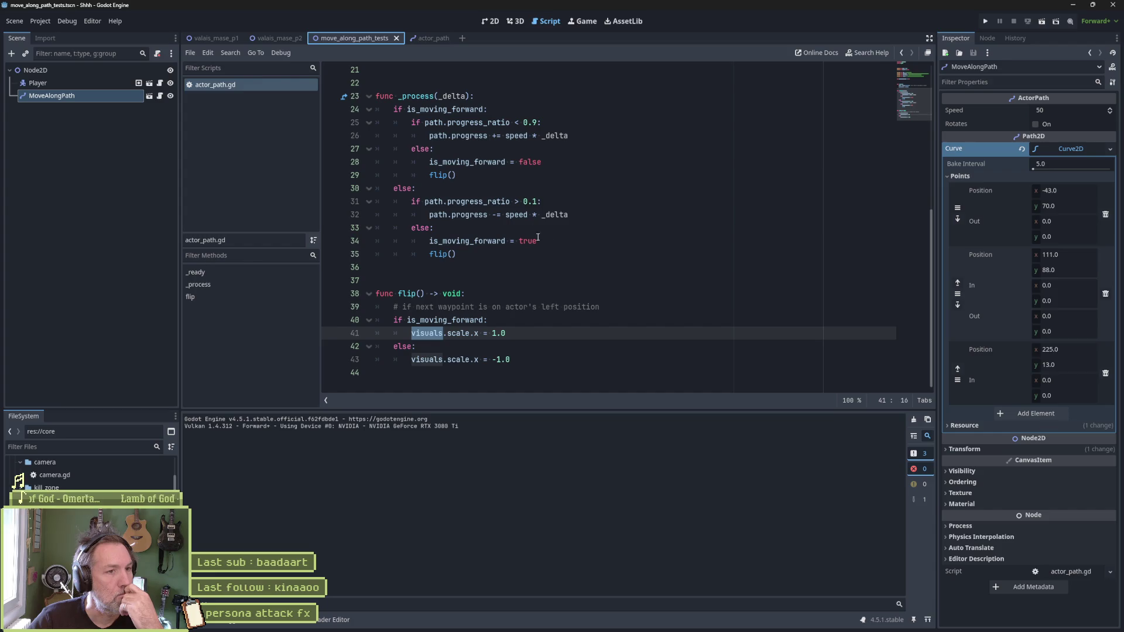
pyautogui.scroll(2, 571, 256)
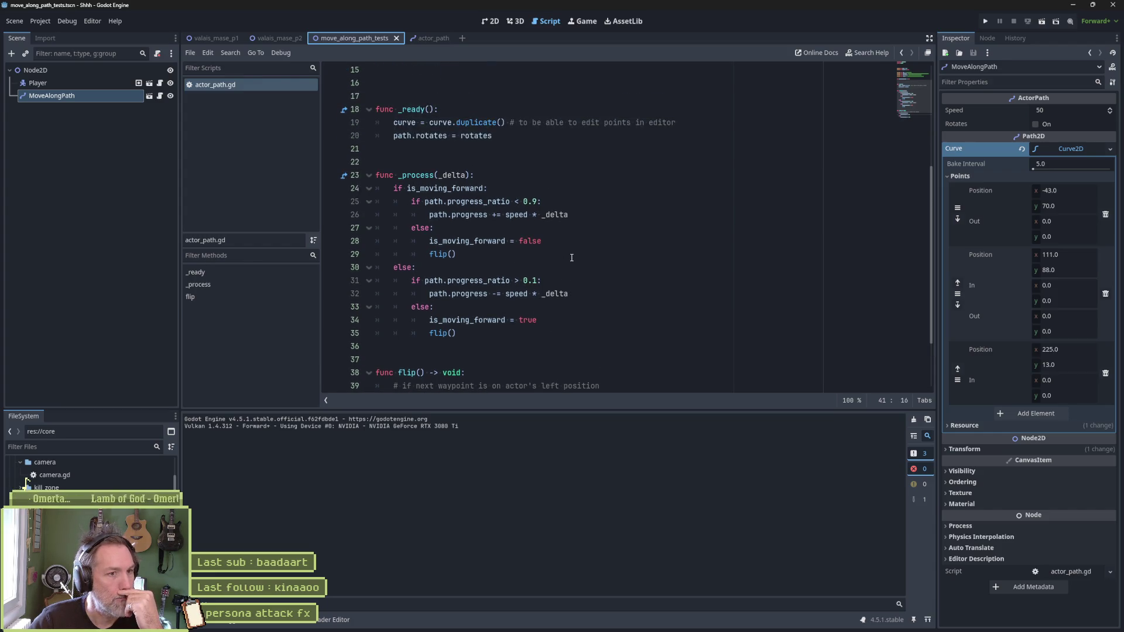
pyautogui.scroll(1, 571, 257)
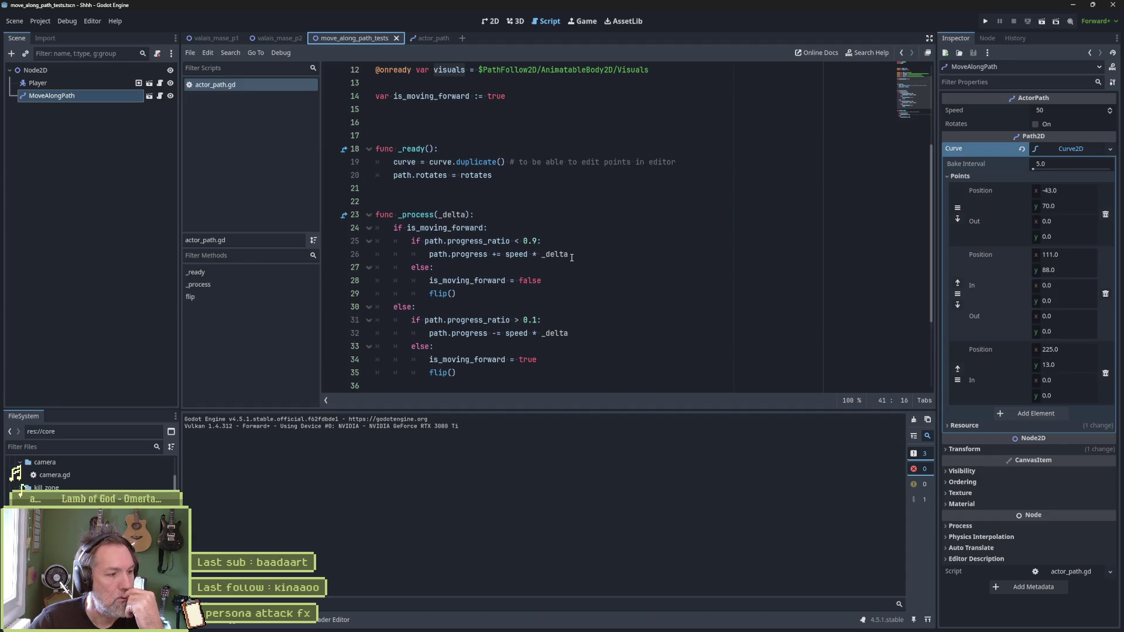
pyautogui.click(566, 176)
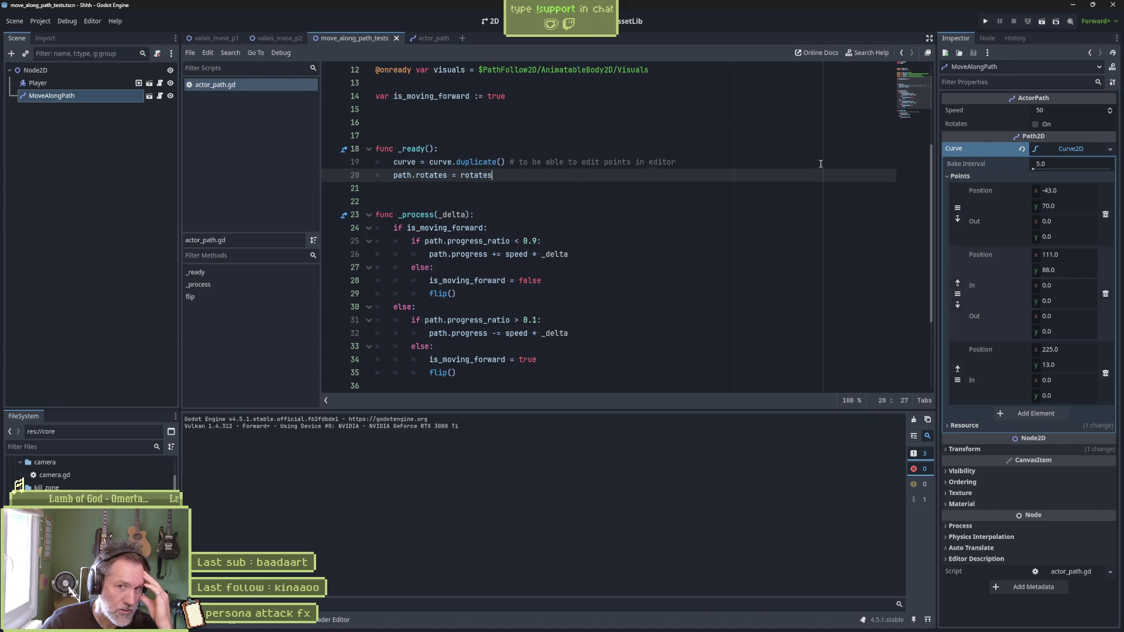
pyautogui.keyDown('ctrl'); pyautogui.click(436, 175); pyautogui.keyUp('ctrl')
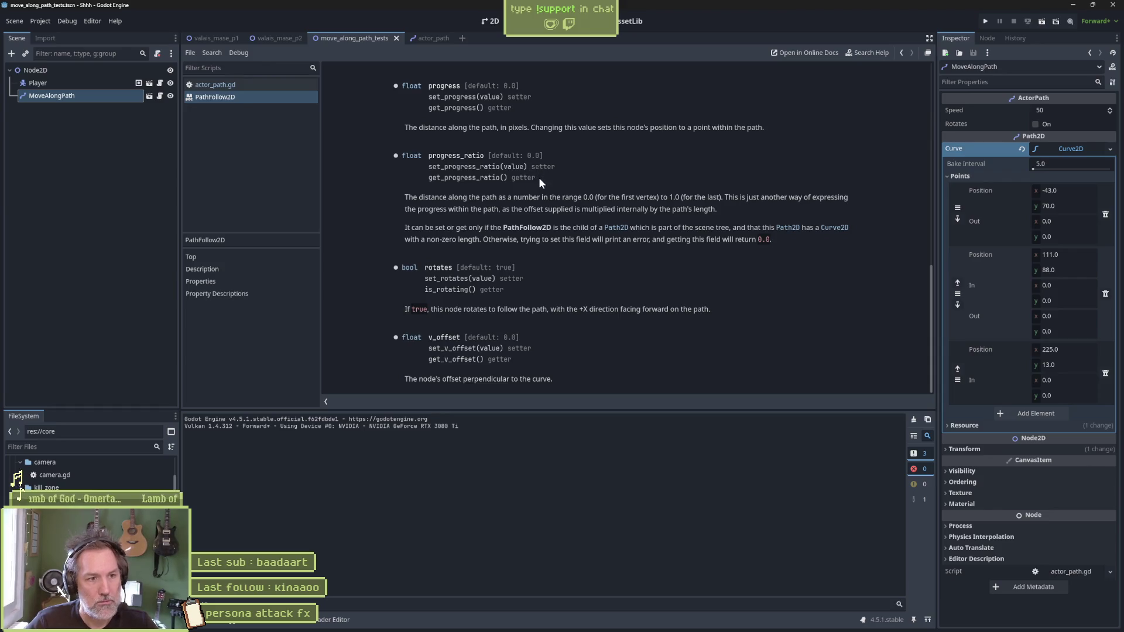
pyautogui.hotkey('ctrl', 'w')
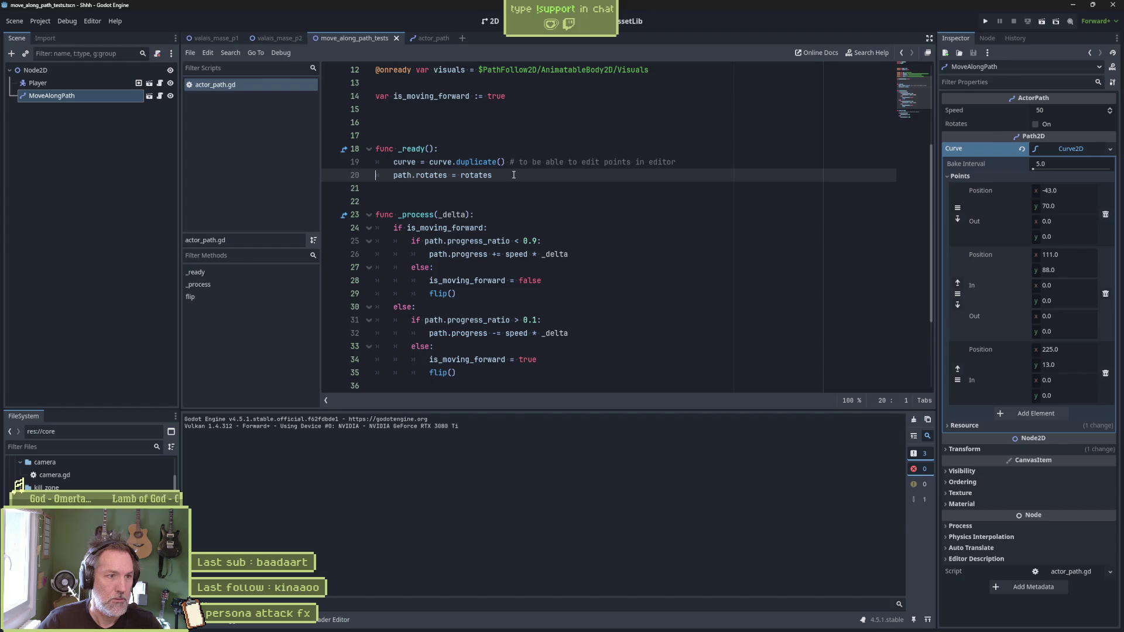
pyautogui.click(529, 174)
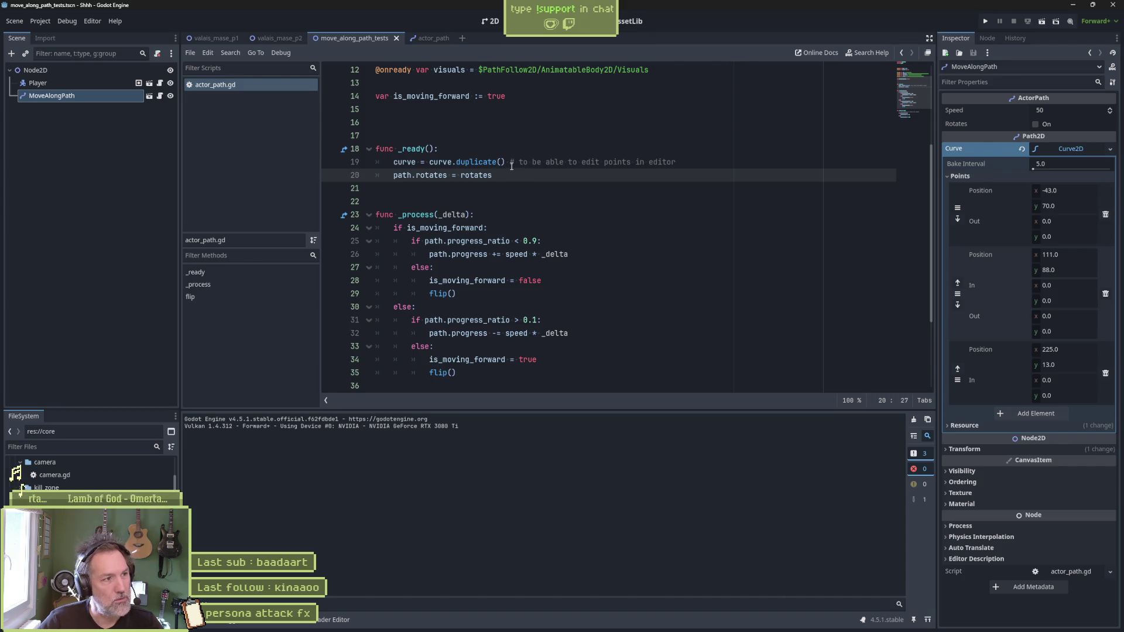
pyautogui.scroll(3, 484, 167)
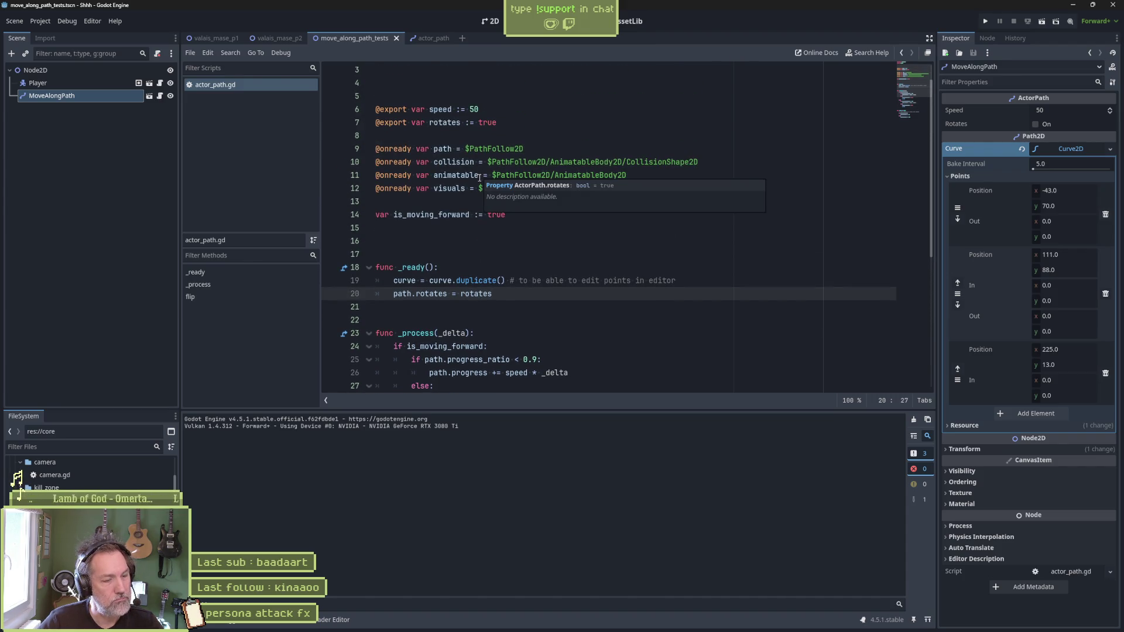
# Add collision.rotation = 0 and visuals.rotation = 0 below path.rotates in _ready() and save
pyautogui.press('Return')
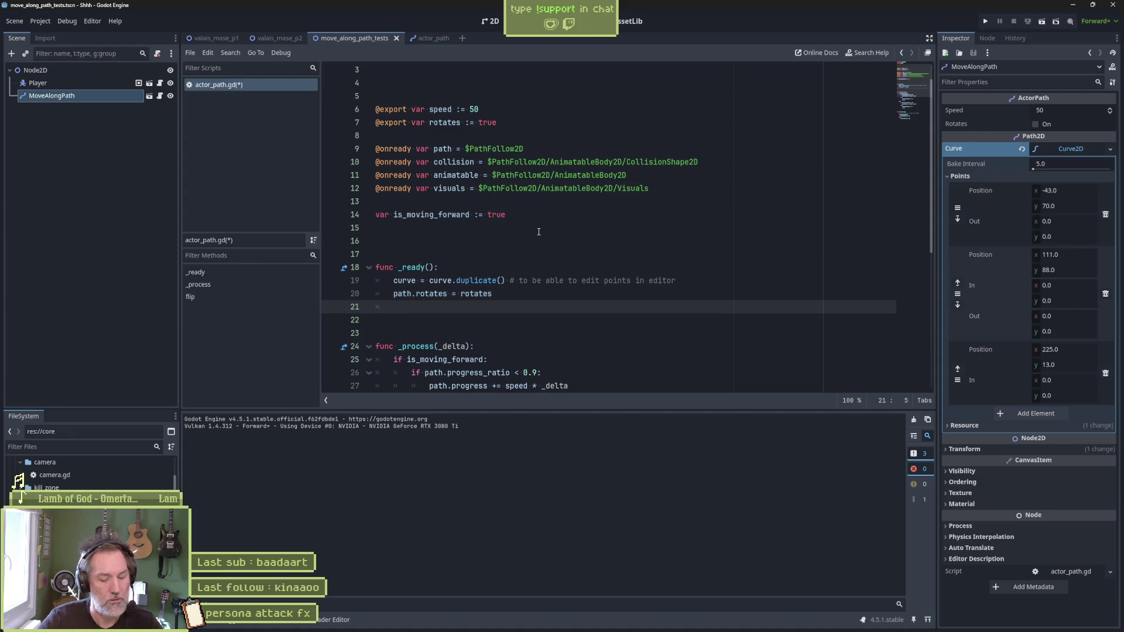
pyautogui.write('collision.rot')
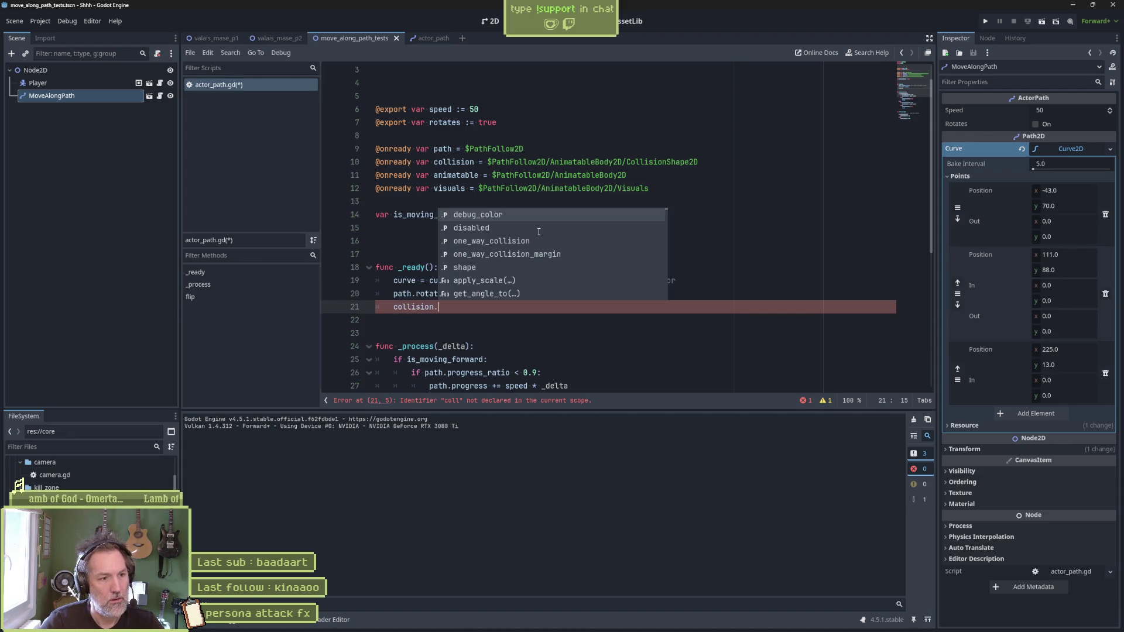
pyautogui.press('Down')
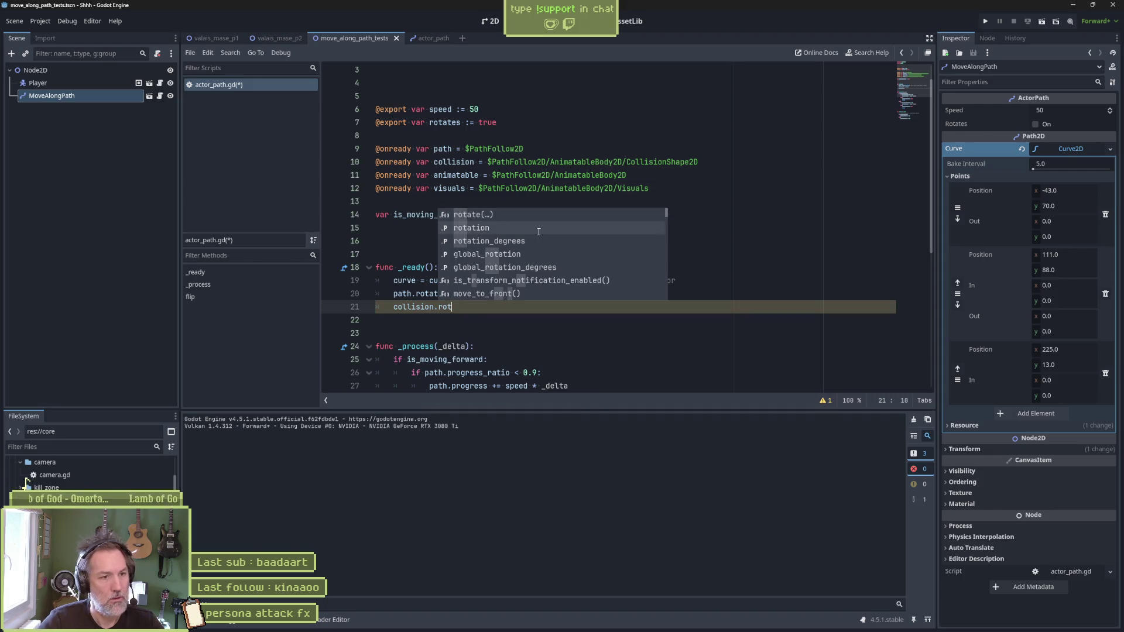
pyautogui.press('Return')
pyautogui.write('= 0')
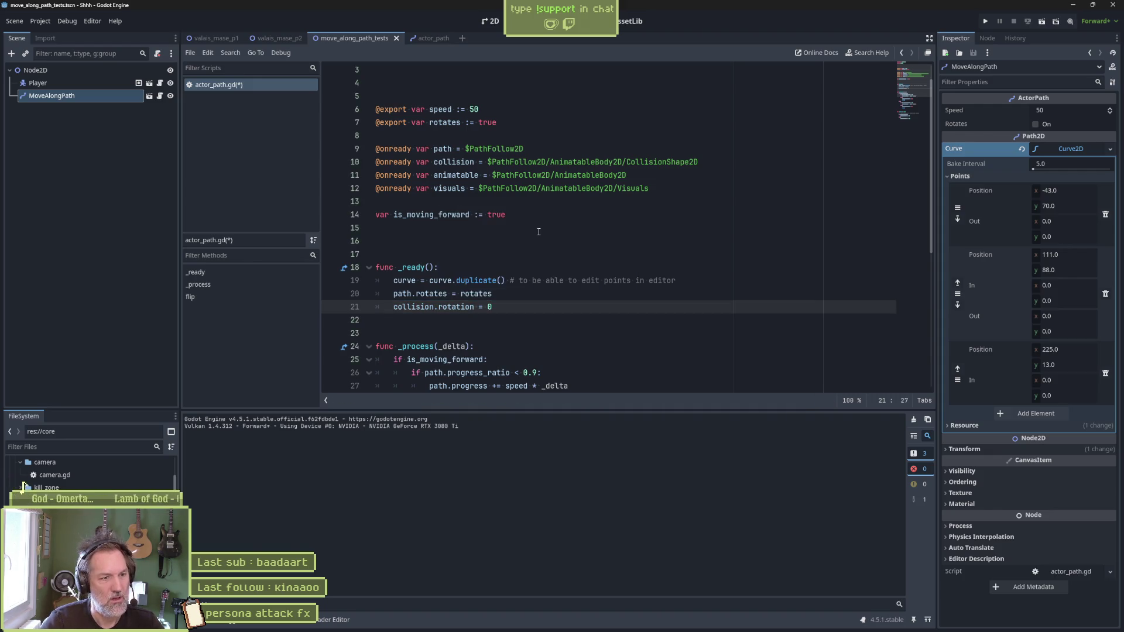
pyautogui.press('Return')
pyautogui.write('visuals.r')
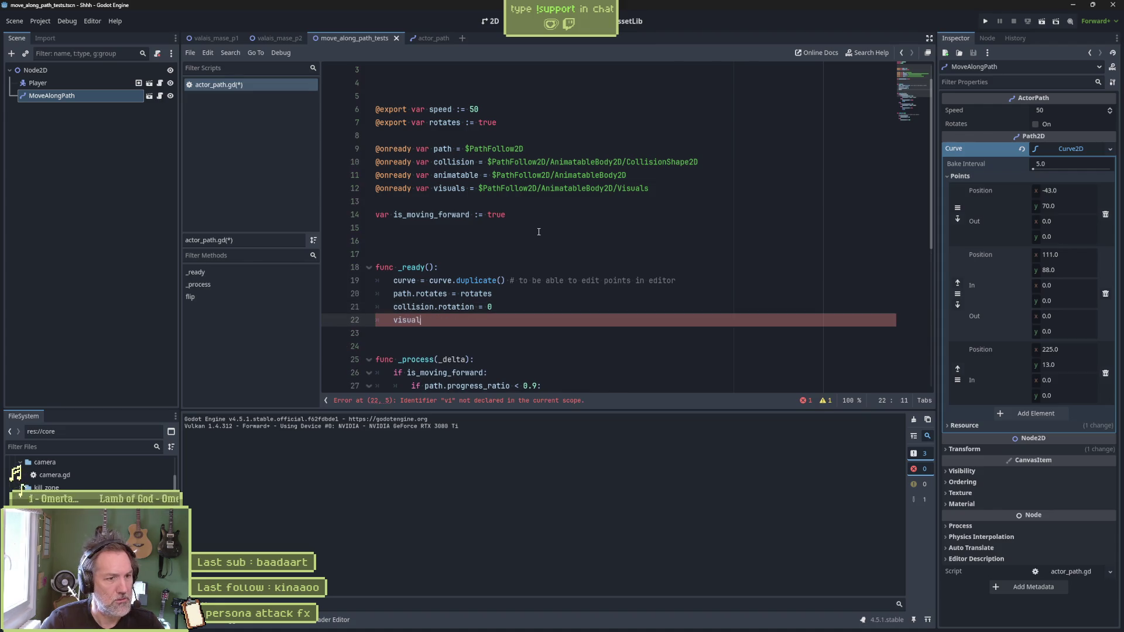
pyautogui.write('otation')
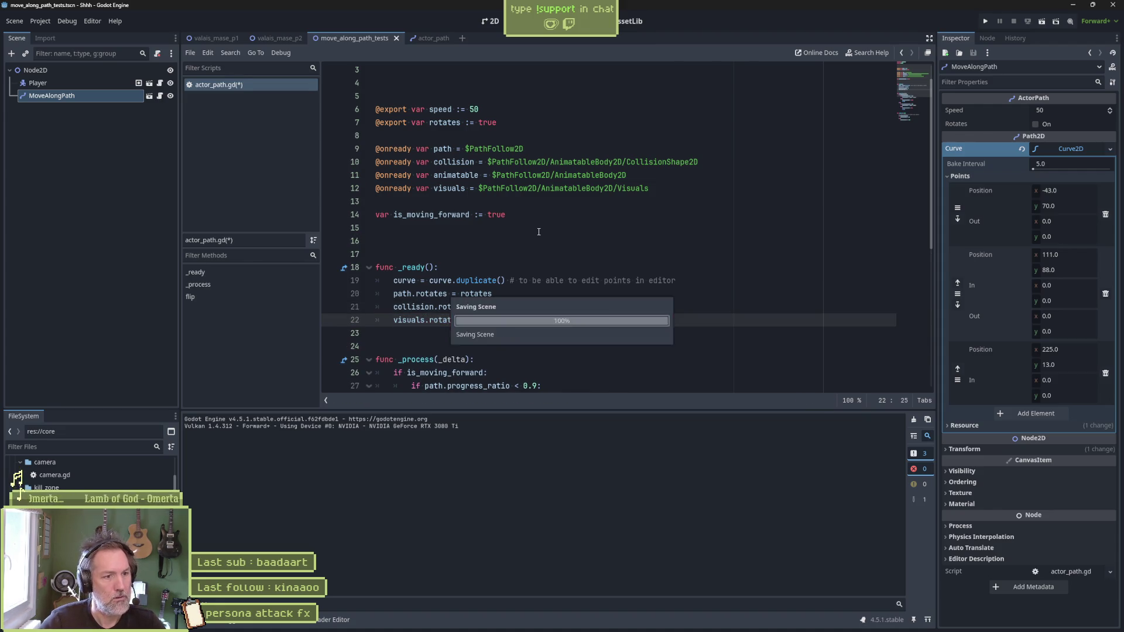
pyautogui.hotkey('ctrl', 's')
# Run the scene with F6 to test the rotation reset, then stop it
pyautogui.press('F6')
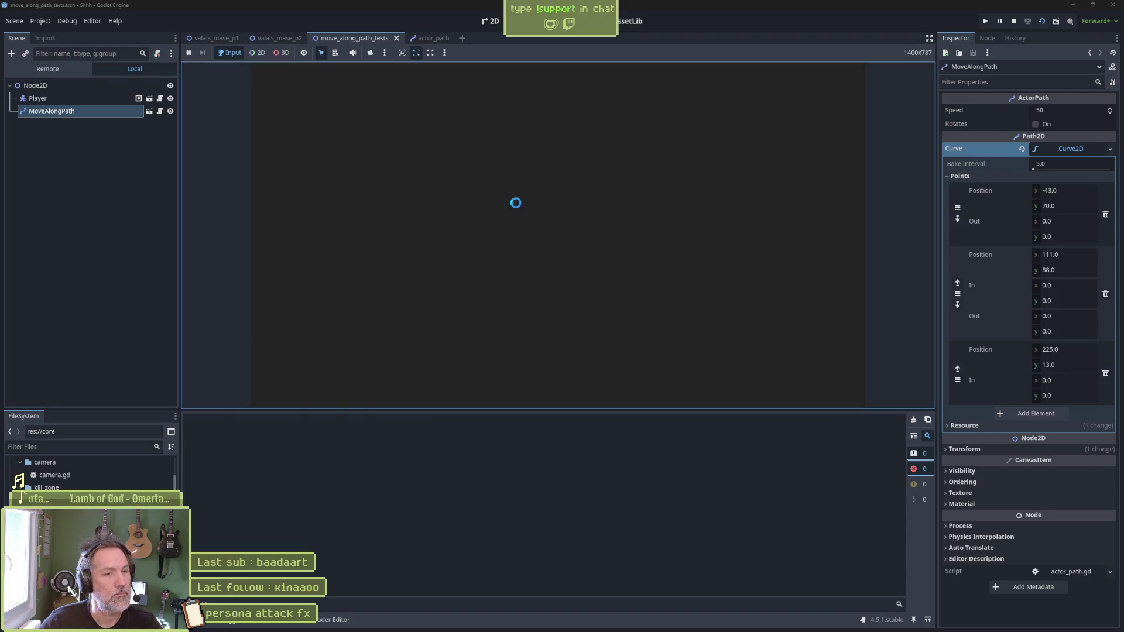
pyautogui.press('F8')
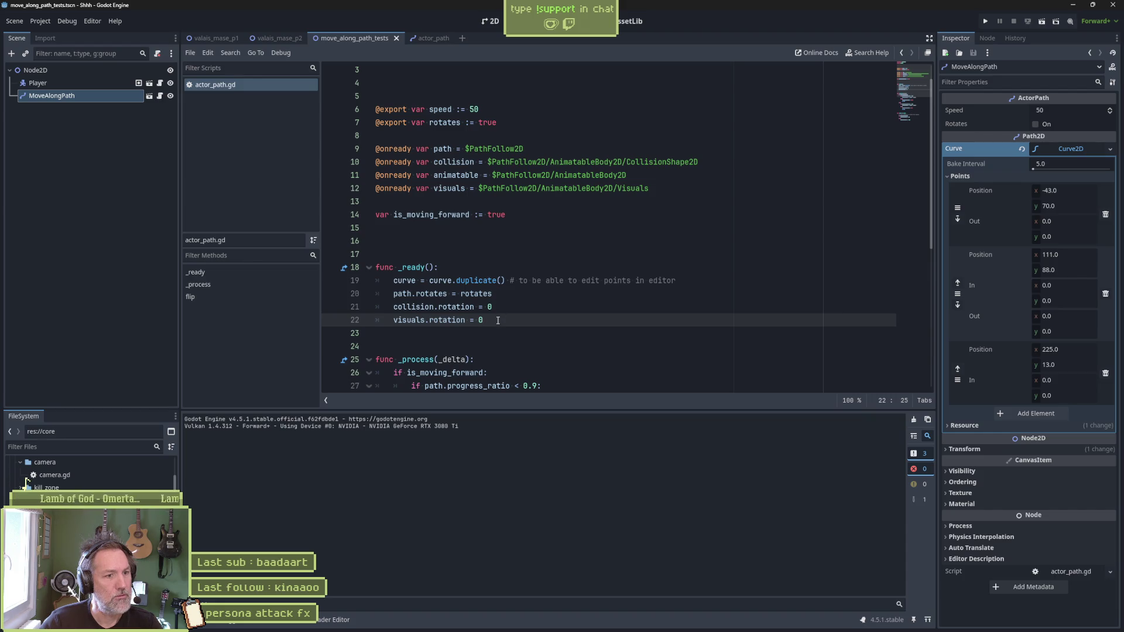
pyautogui.moveTo(497, 320); pyautogui.dragTo(511, 298)
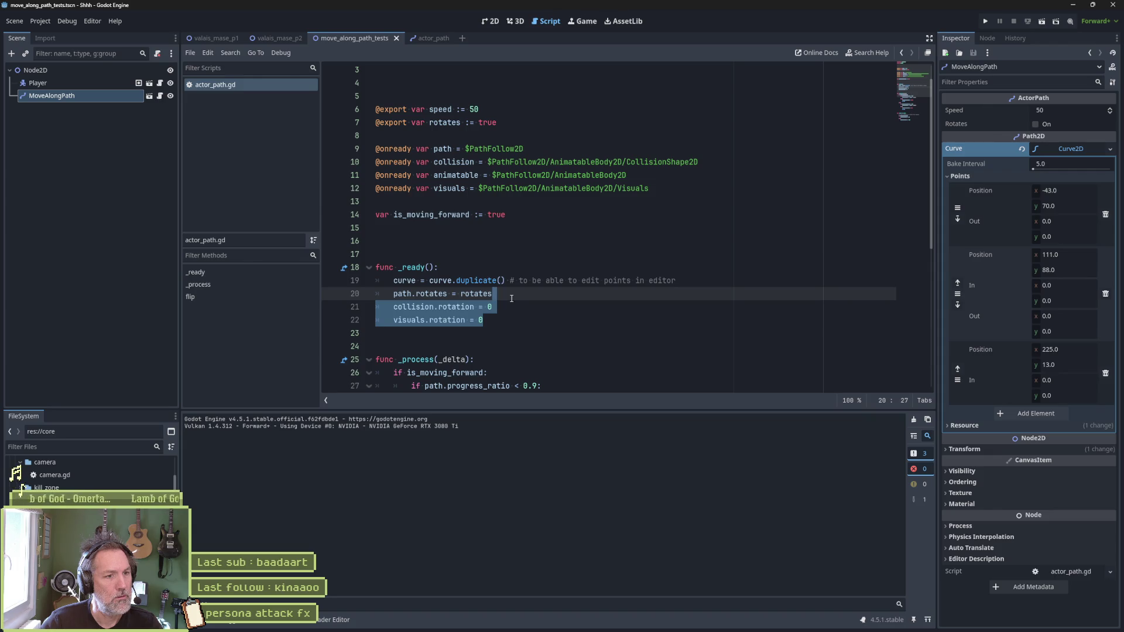
pyautogui.press('F6')
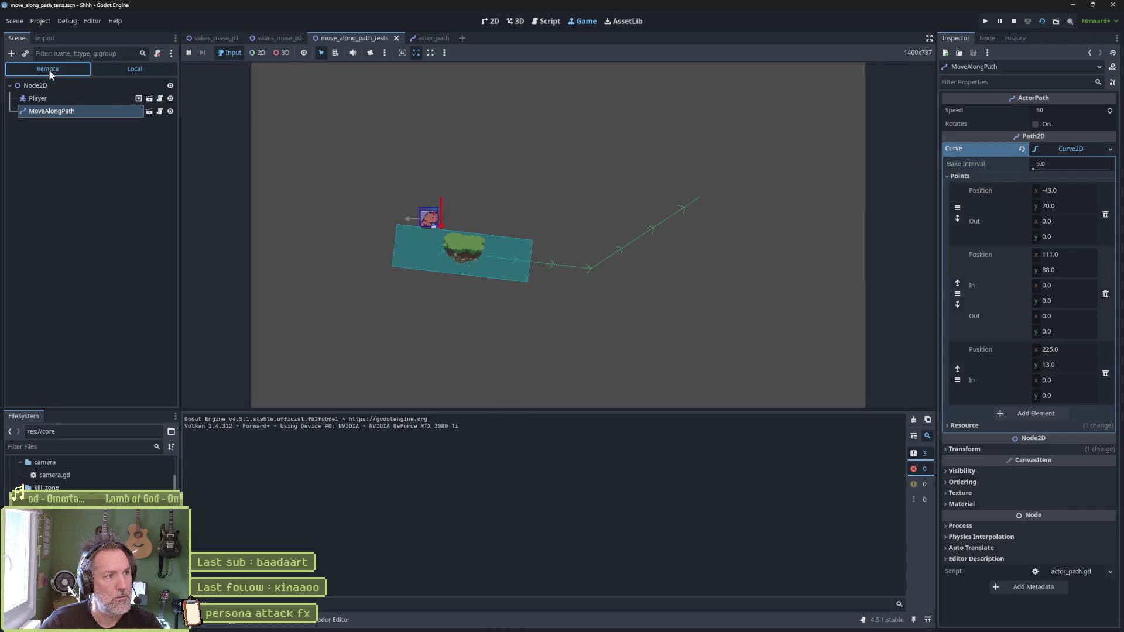
pyautogui.click(48, 69)
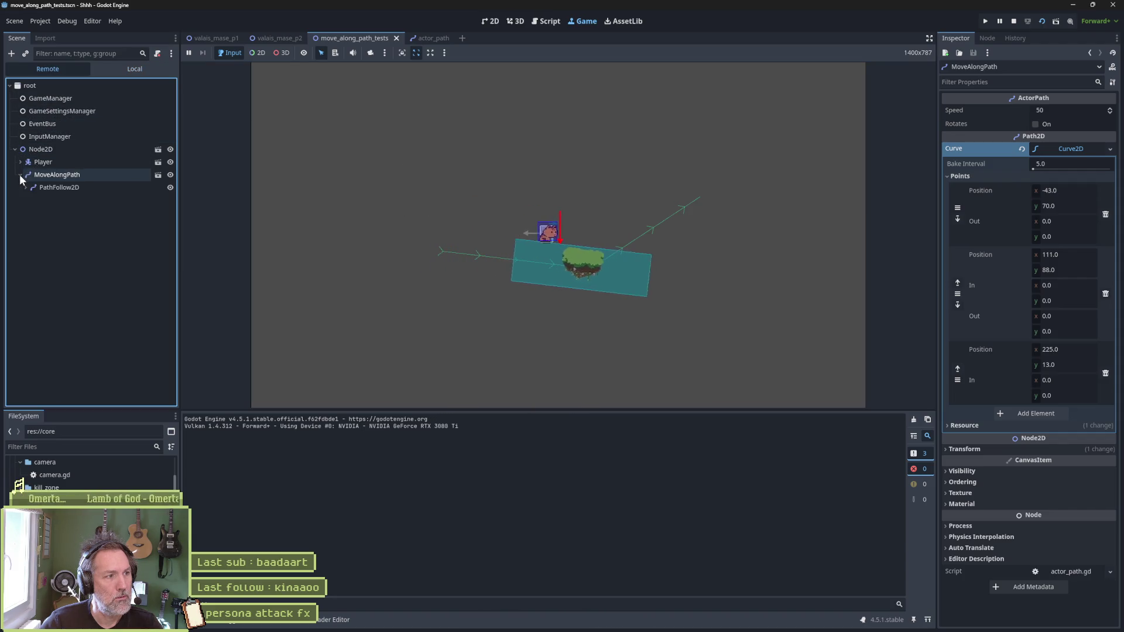
pyautogui.click(20, 174)
pyautogui.click(24, 188)
pyautogui.click(31, 200)
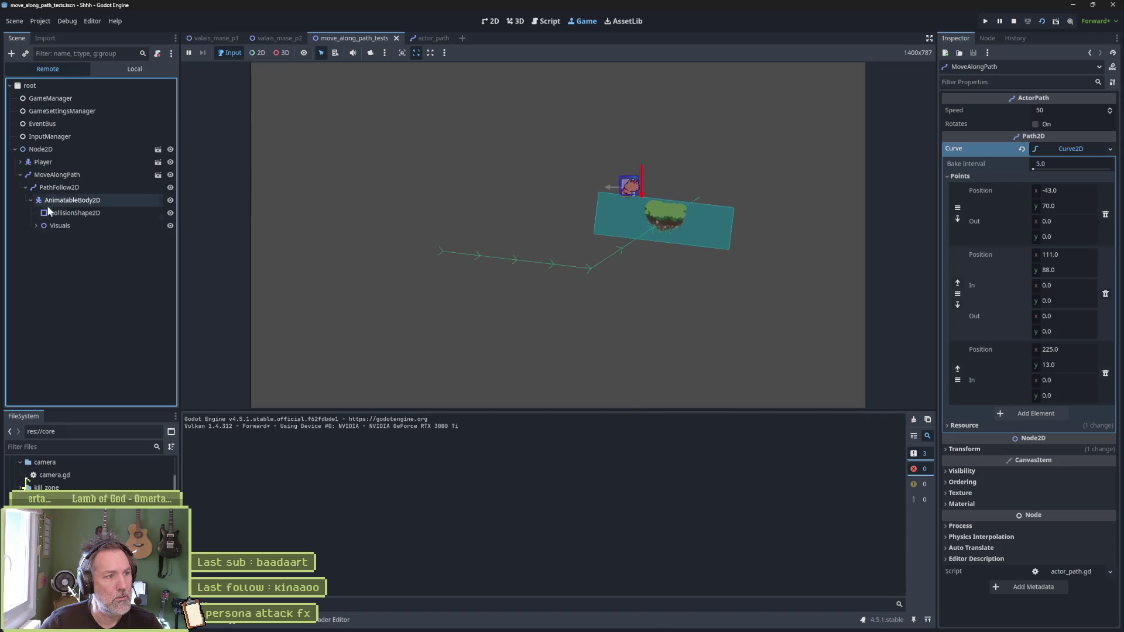
pyautogui.click(75, 212)
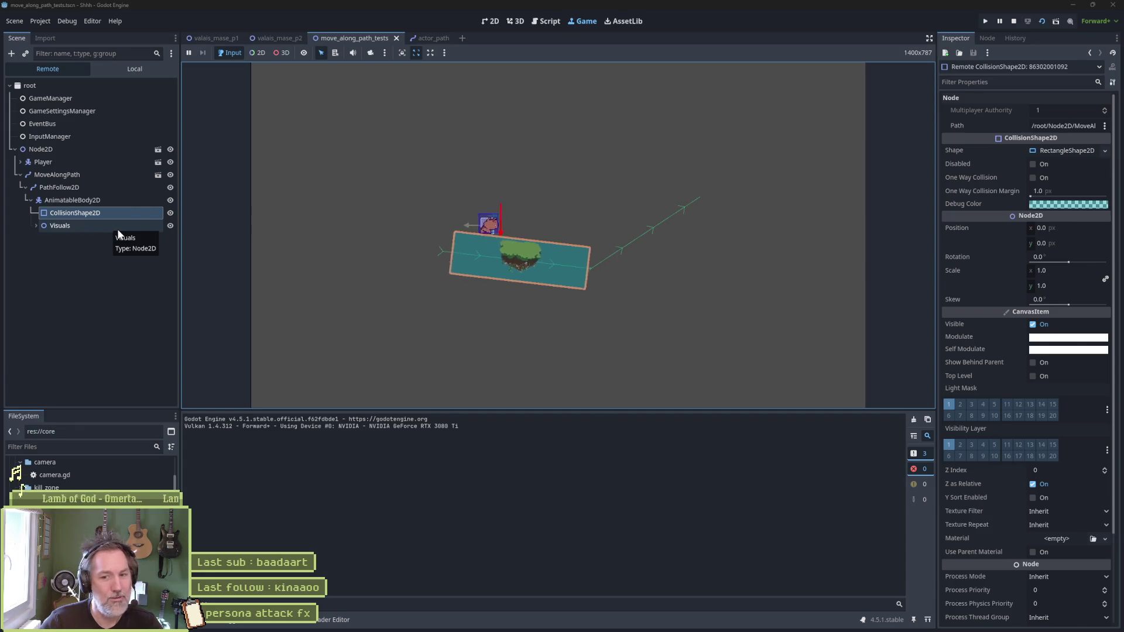
pyautogui.click(99, 226)
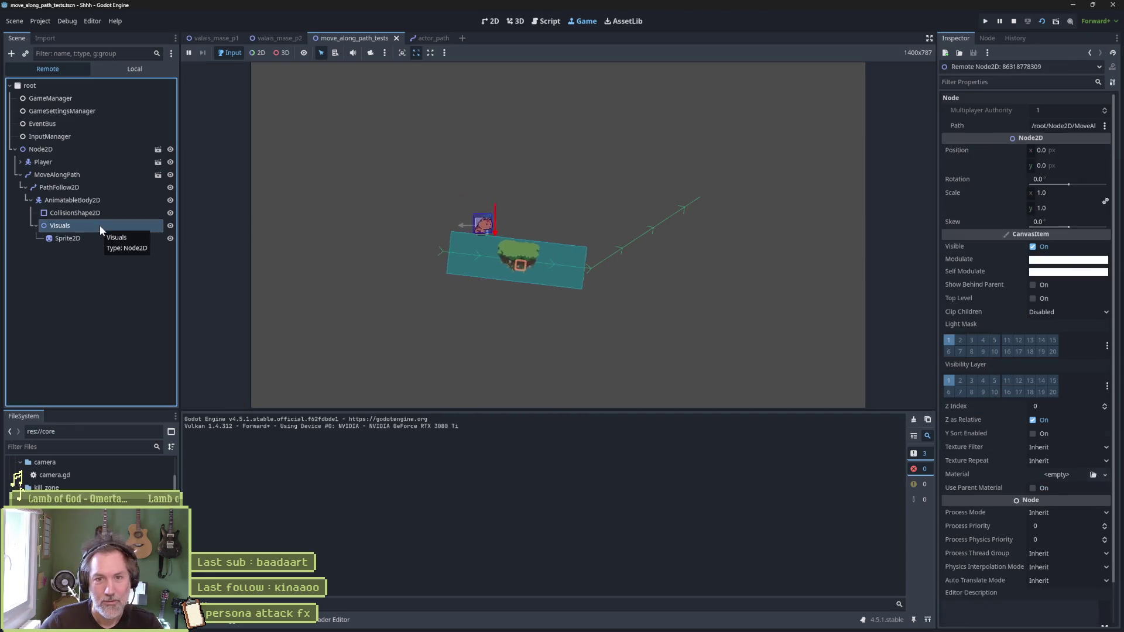
pyautogui.click(705, 221)
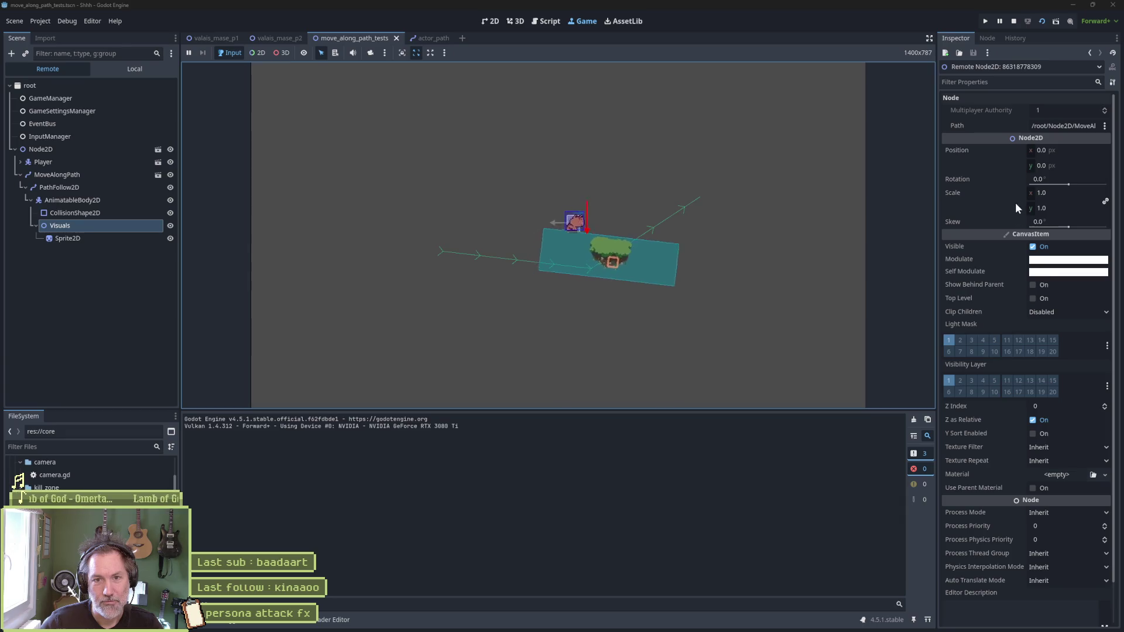
pyautogui.moveTo(1044, 181); pyautogui.dragTo(1043, 186)
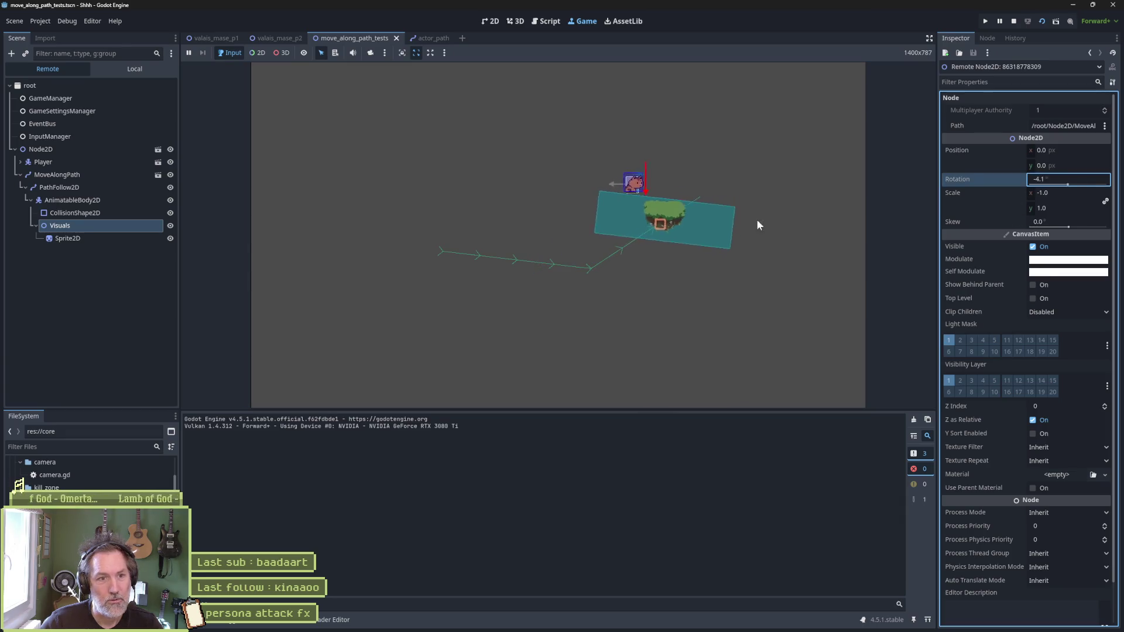
pyautogui.click(118, 213)
pyautogui.click(117, 188)
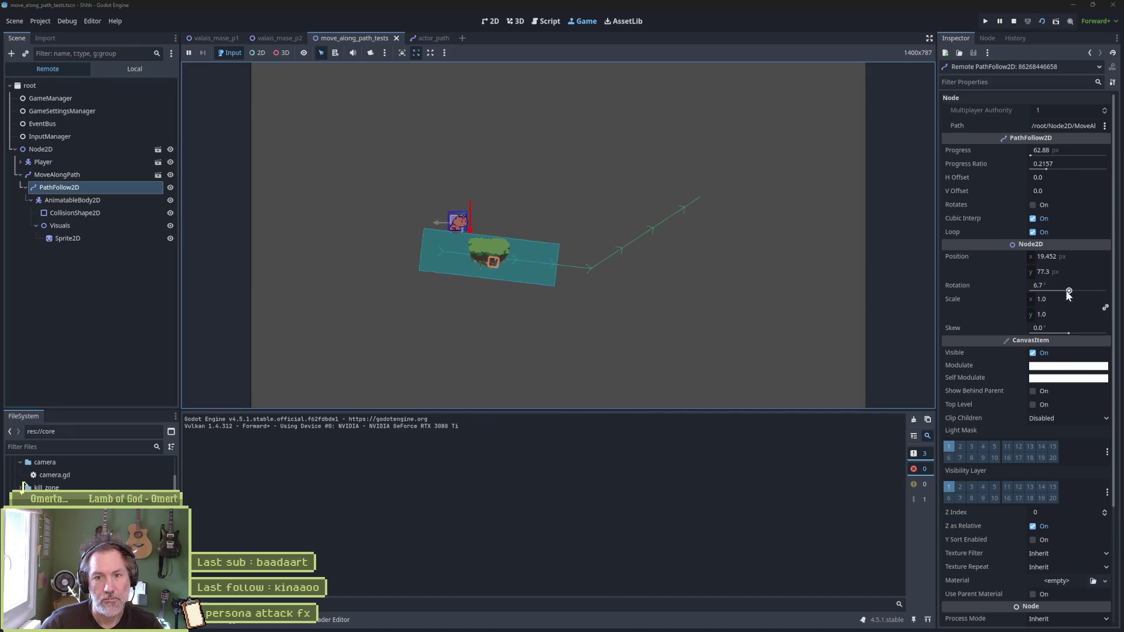
pyautogui.moveTo(1048, 287)
pyautogui.mouseDown()
pyautogui.moveTo(1044, 296)
pyautogui.moveTo(1073, 293)
pyautogui.moveTo(1057, 295)
pyautogui.mouseUp()
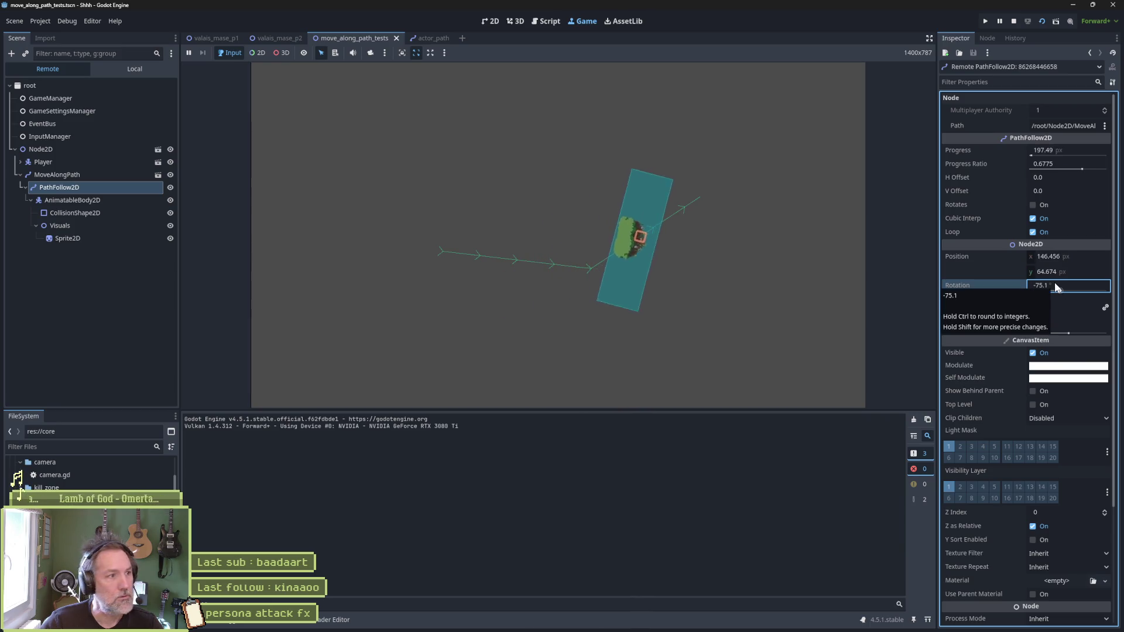
pyautogui.press('F8')
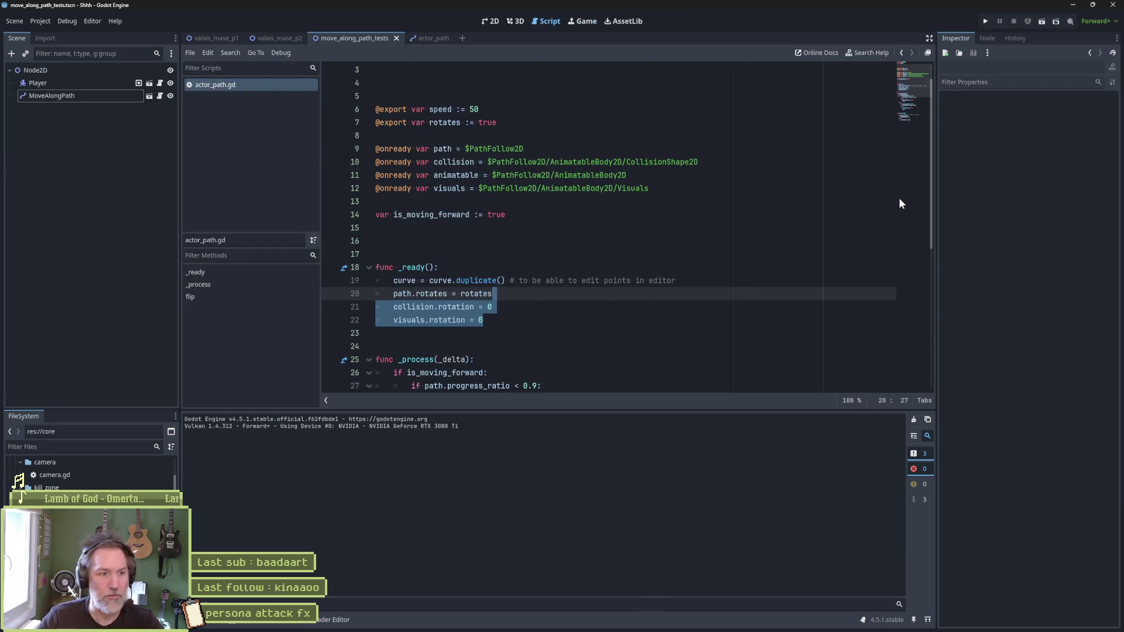
# In _ready(), rename collision to path on line 21 and delete the visuals.rotation reset line
pyautogui.click(407, 294)
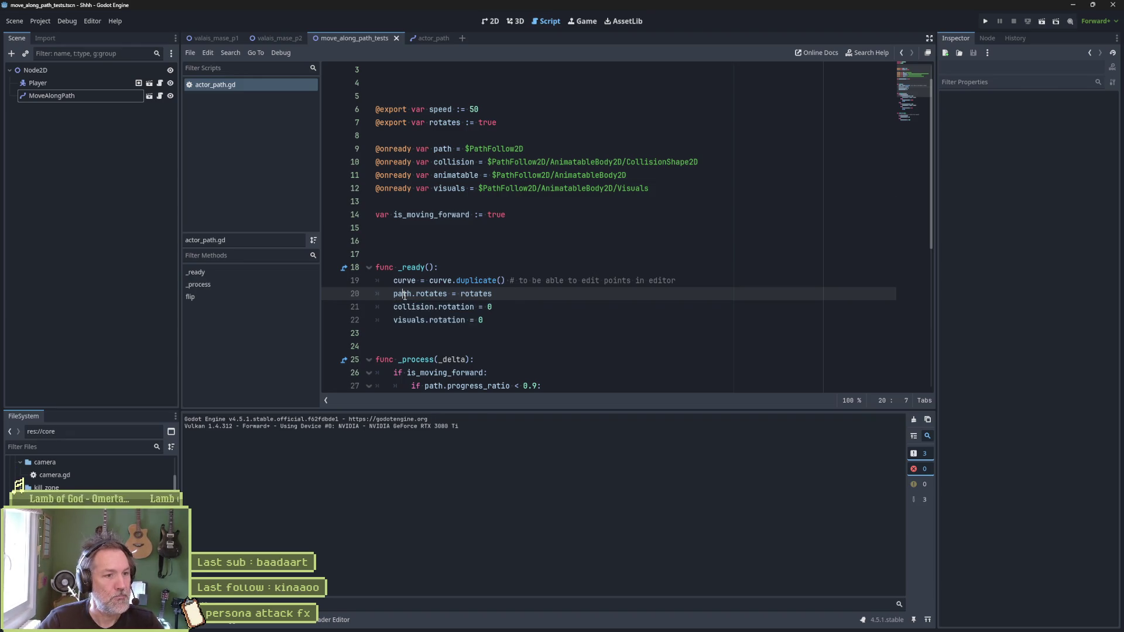
pyautogui.doubleClick(406, 295)
pyautogui.click(404, 295)
pyautogui.doubleClick(413, 306)
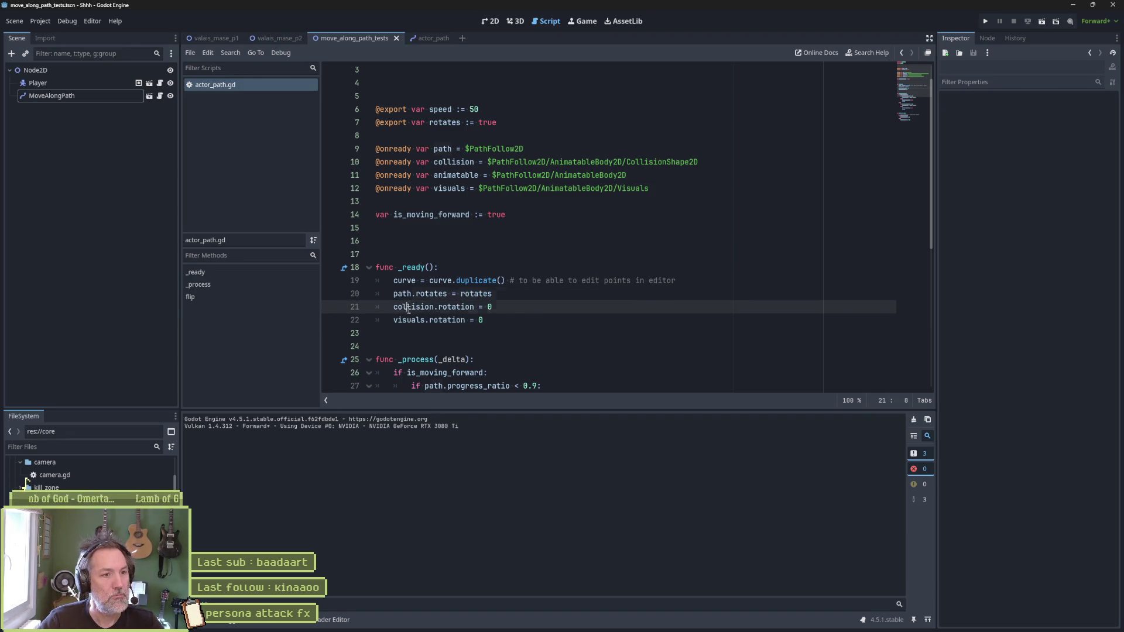
pyautogui.write('path')
pyautogui.click(501, 320)
pyautogui.hotkey('ctrl', 'x')
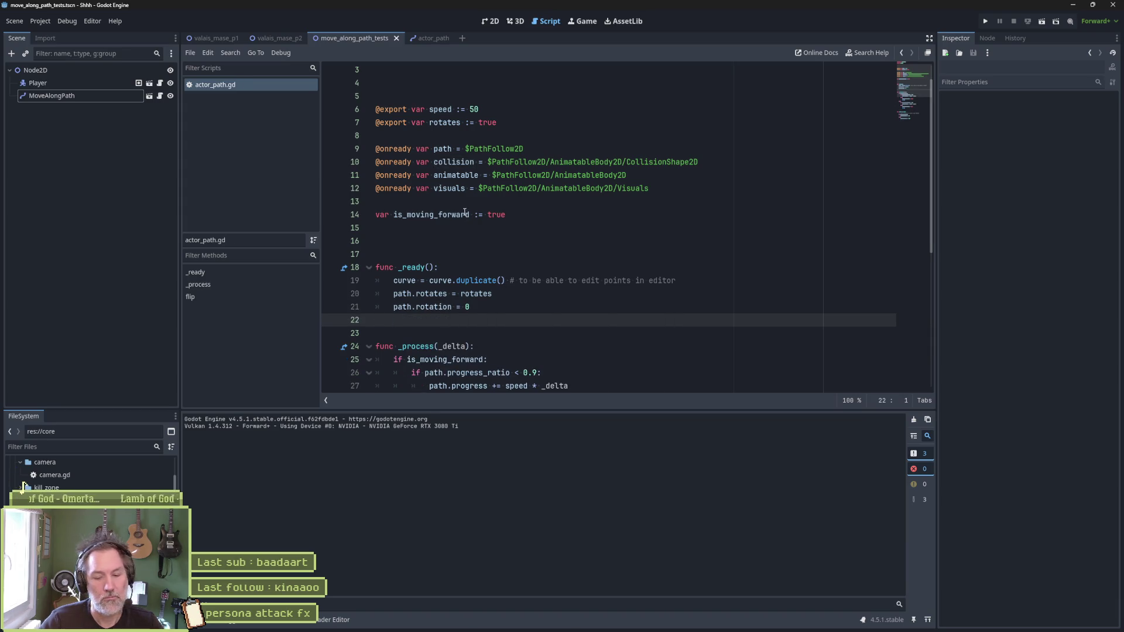
# Run the scene with F6 to test the platform, stop it, and select the MoveAlongPath node
pyautogui.press('F6')
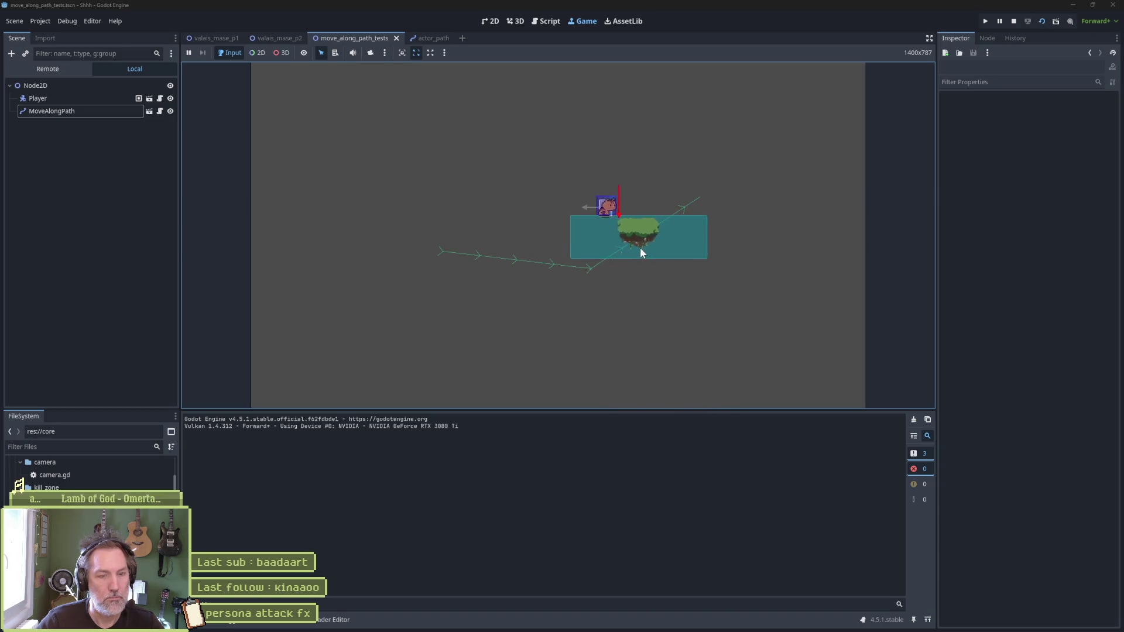
pyautogui.press('F8')
pyautogui.click(93, 97)
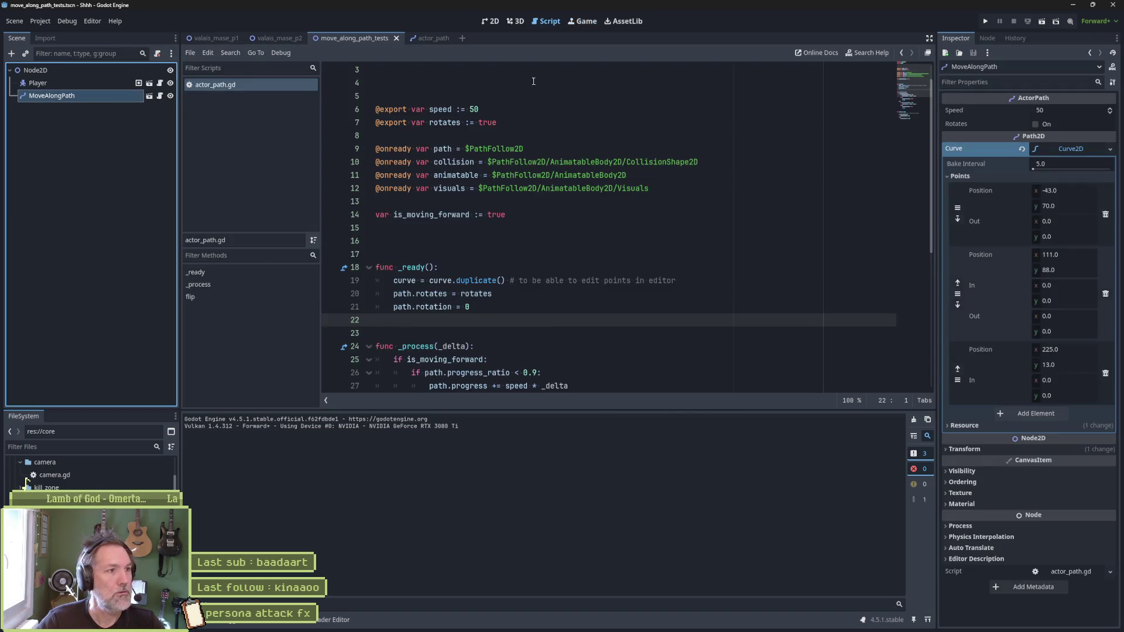
# Test-run the platform with Rotates checked, then uncheck Rotates and switch to the actor_path scene
pyautogui.click(1033, 123)
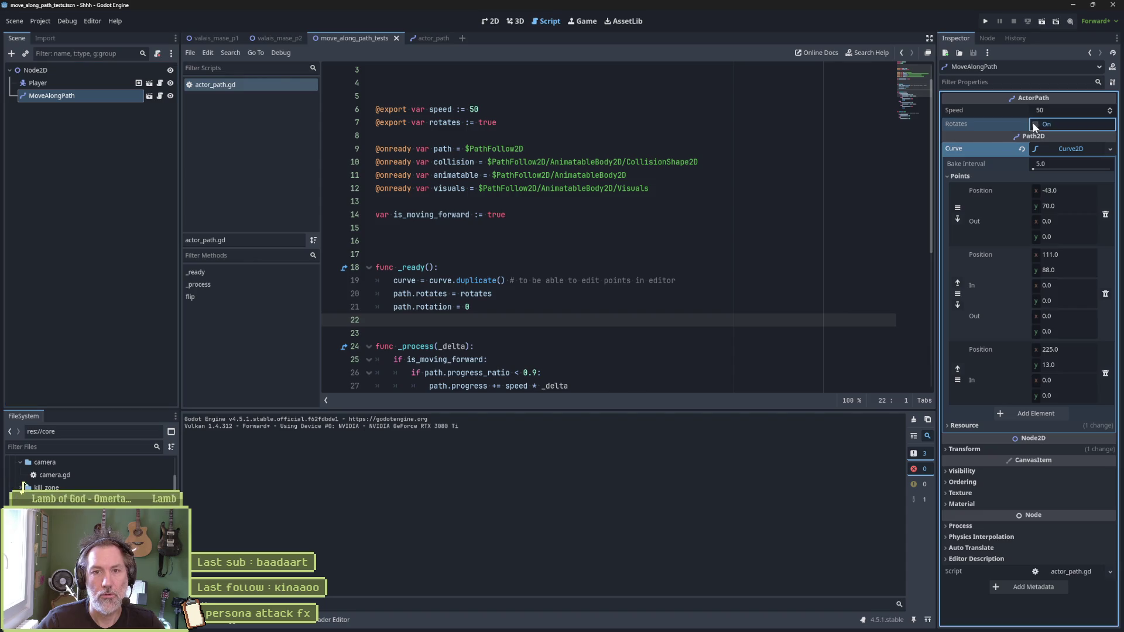
pyautogui.press('F6')
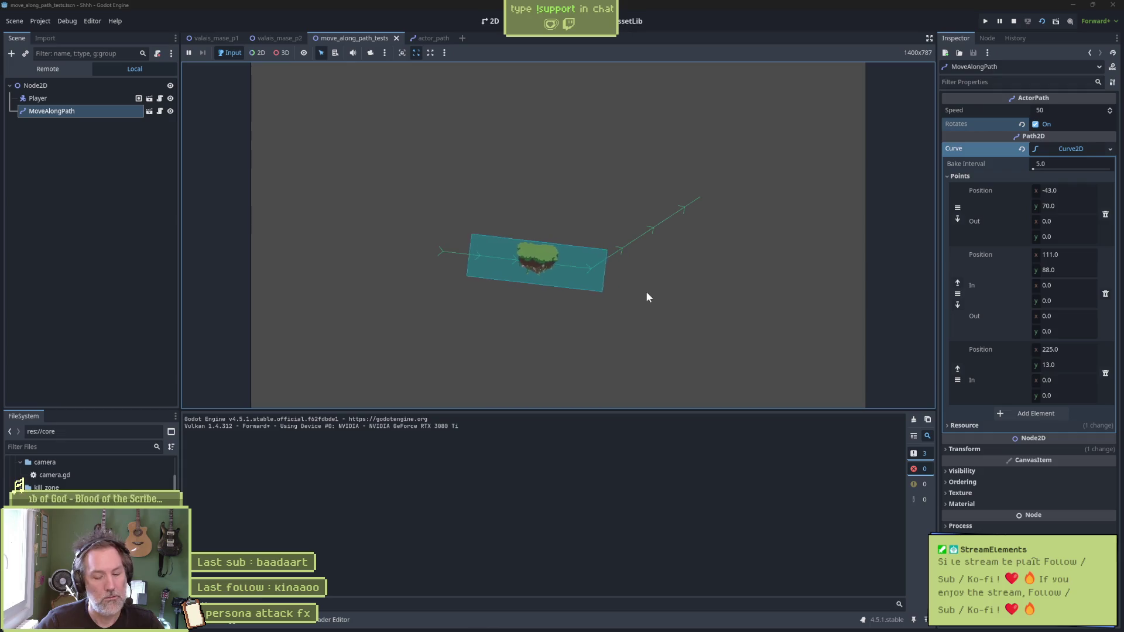
pyautogui.press('F8')
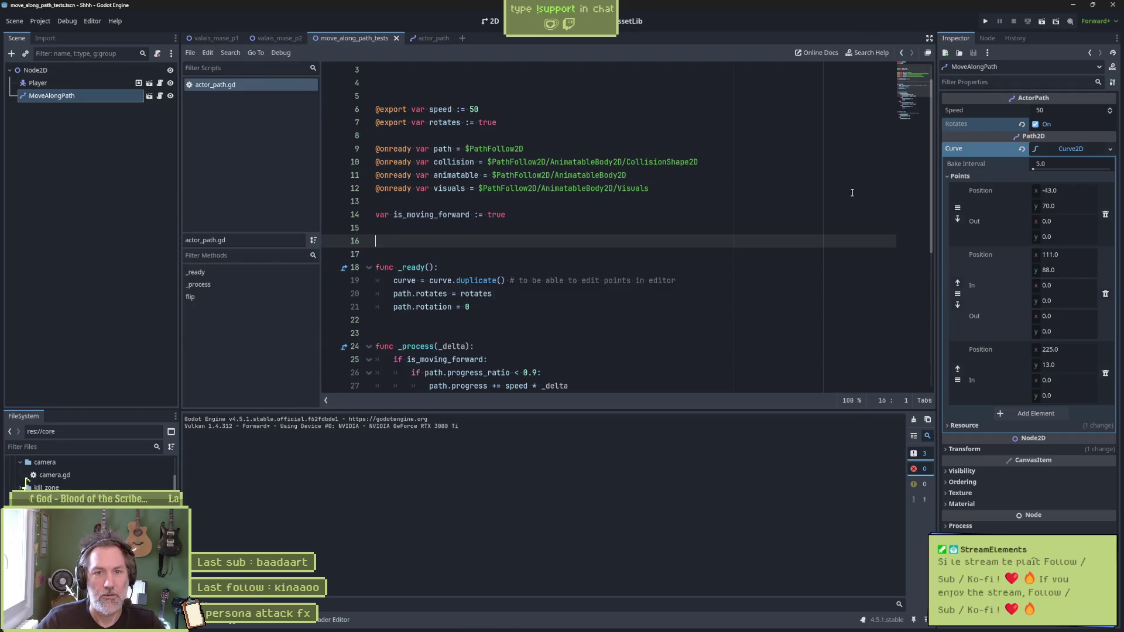
pyautogui.click(1035, 124)
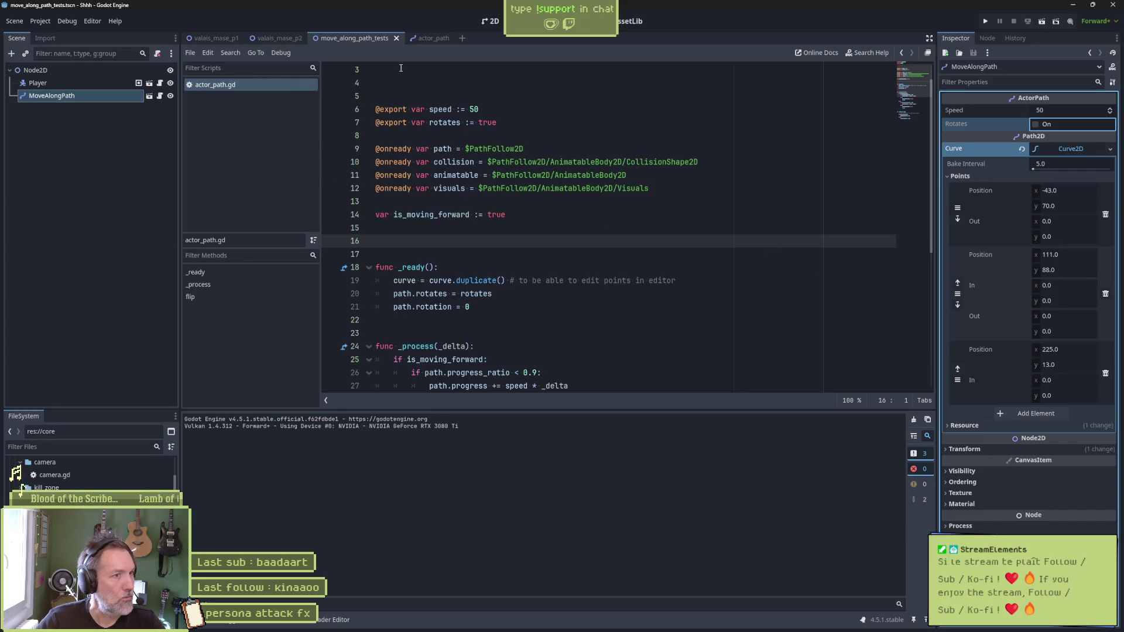
pyautogui.click(429, 38)
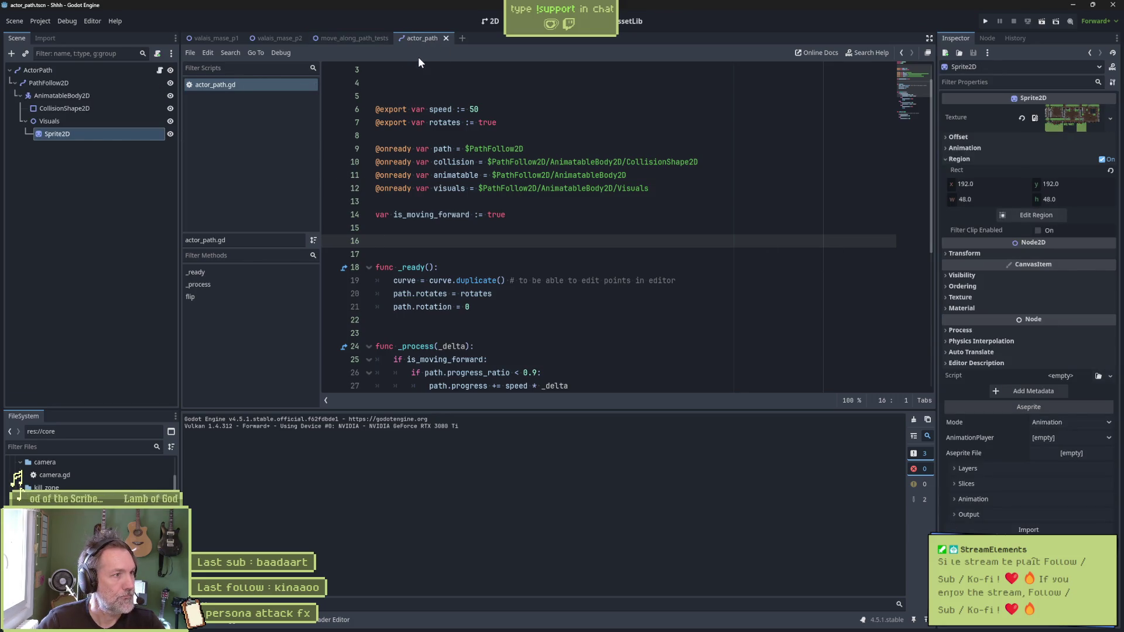
# Inspect the ActorPath root's script and 2D view, return to move_along_path_tests, then switch to Fork
pyautogui.click(38, 70)
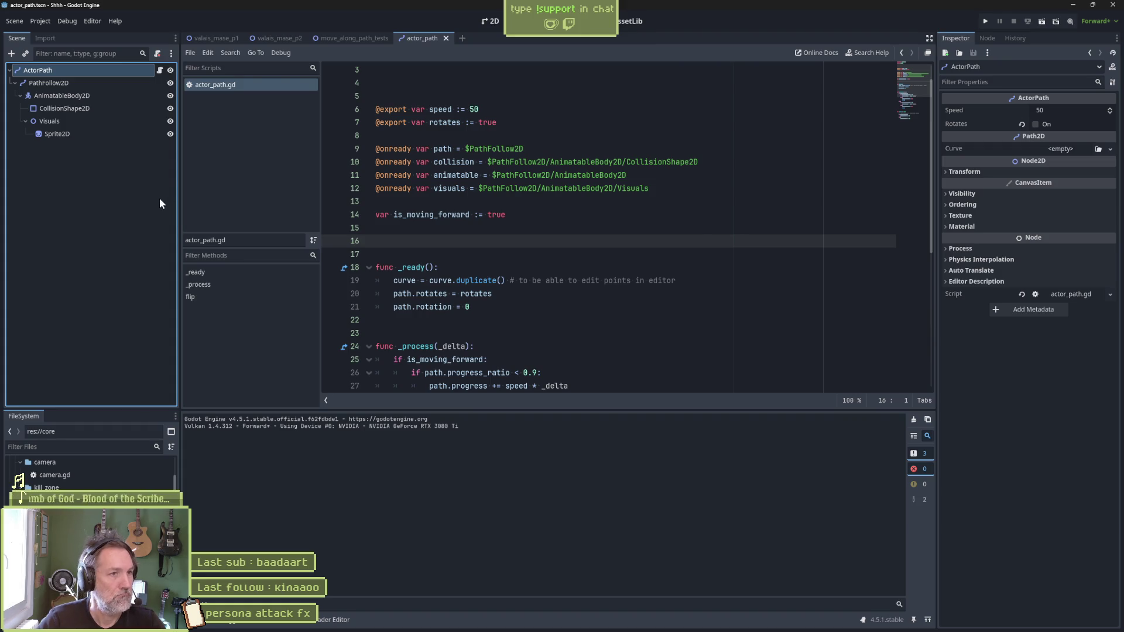
pyautogui.scroll(1, 497, 167)
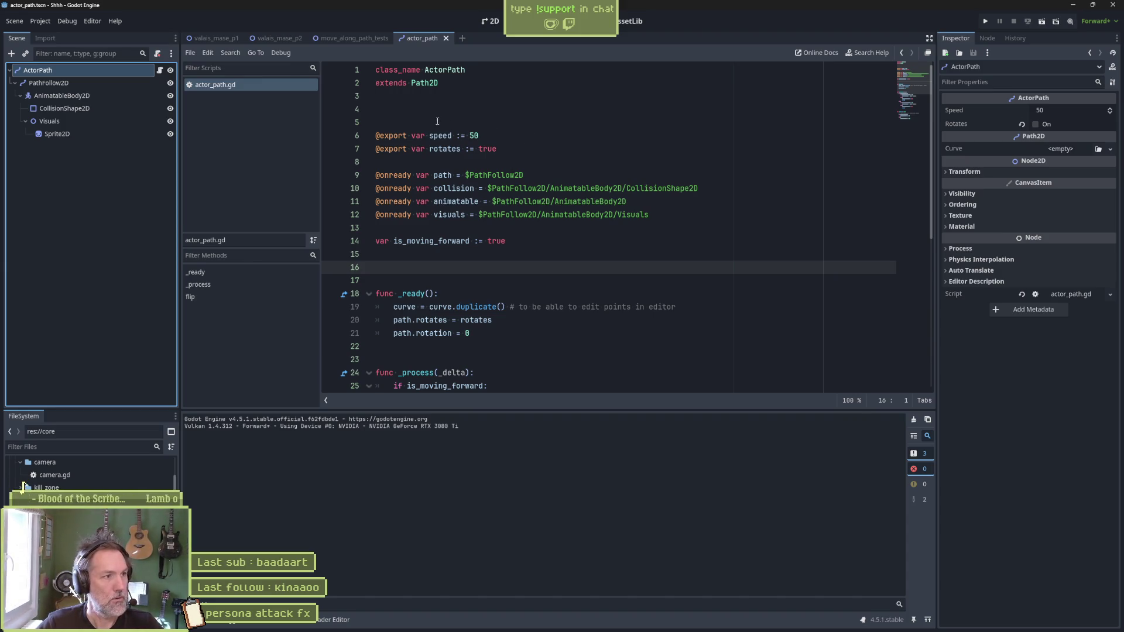
pyautogui.click(490, 22)
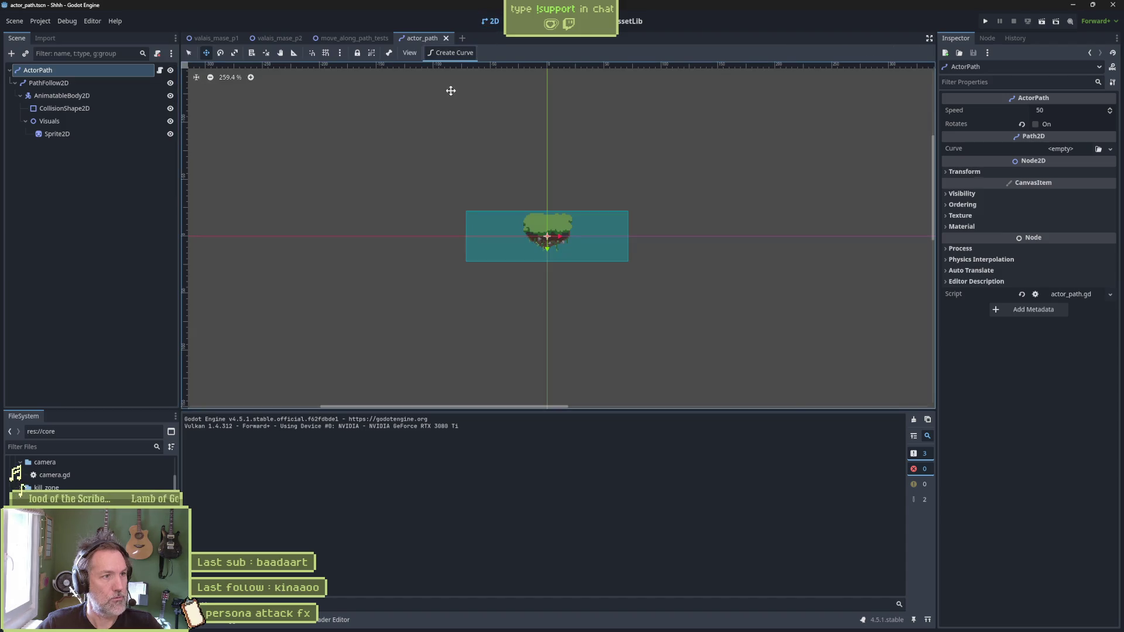
pyautogui.click(339, 38)
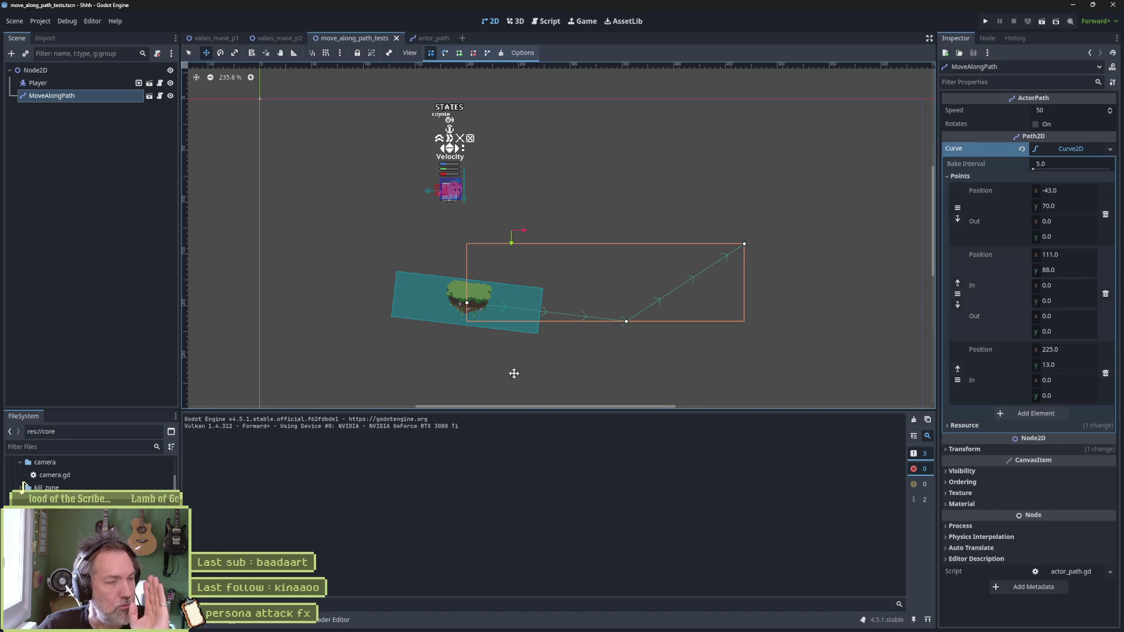
pyautogui.moveTo(767, 630)
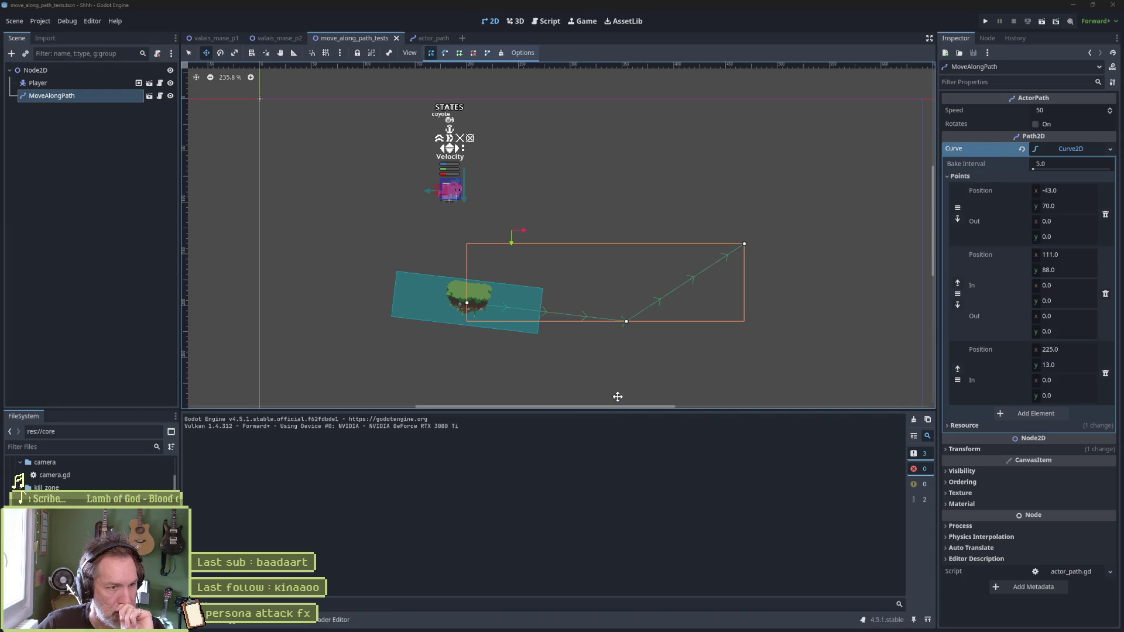
pyautogui.hotkey('alt', 'Tab')
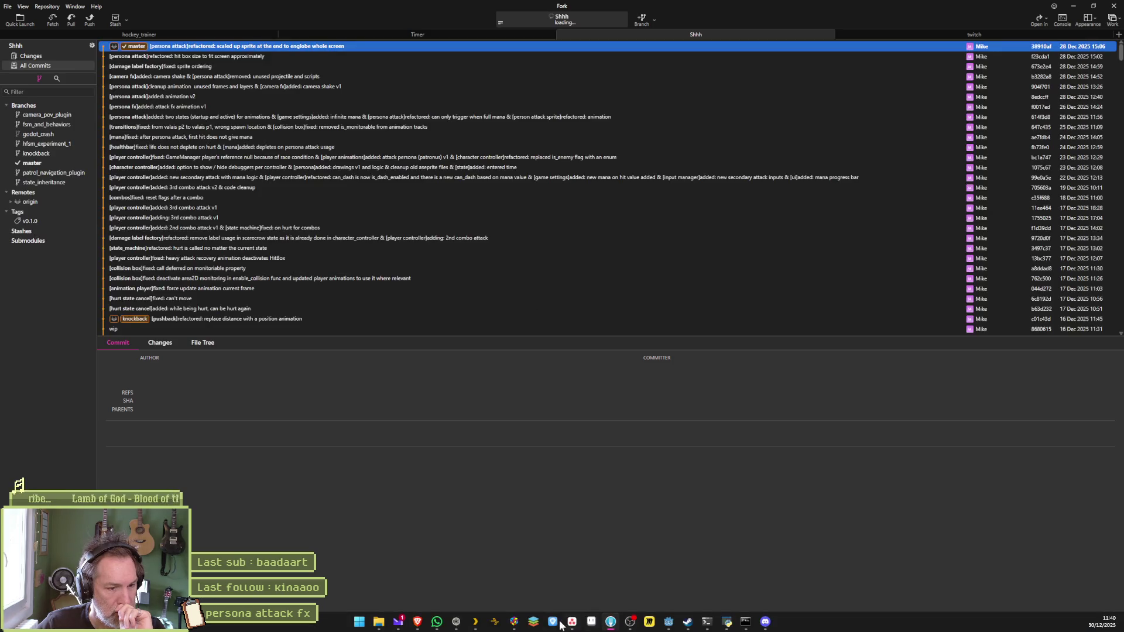
# Move the '[moving platforms]bug: ejected when change direction' card to In progress and select its title
pyautogui.click(572, 622)
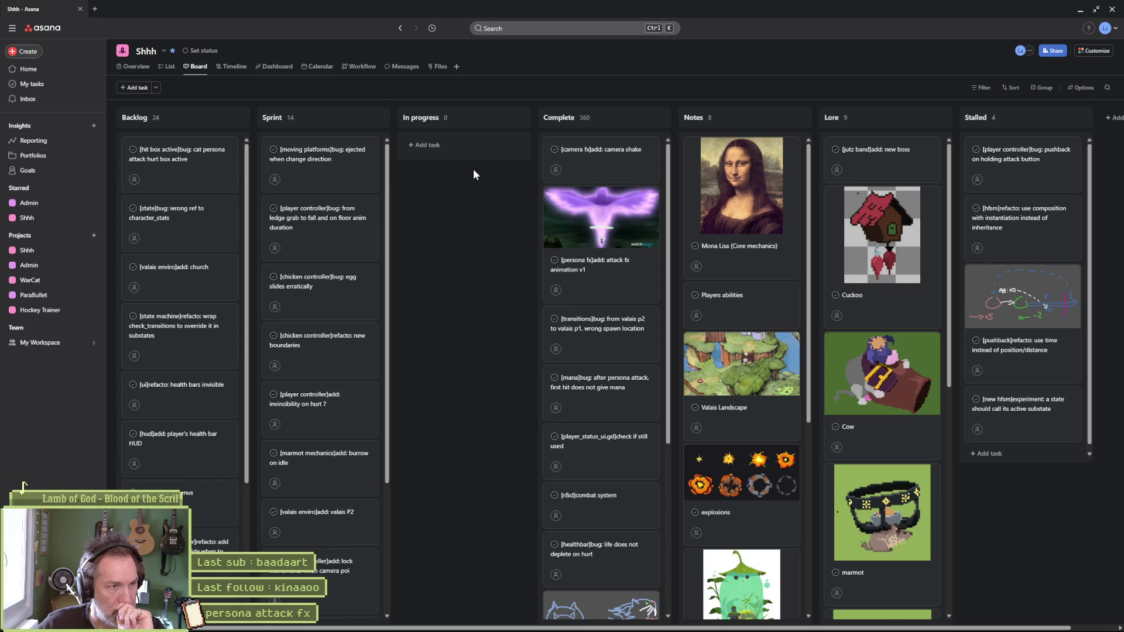
pyautogui.moveTo(323, 159)
pyautogui.mouseDown()
pyautogui.moveTo(464, 155)
pyautogui.moveTo(463, 168)
pyautogui.mouseUp()
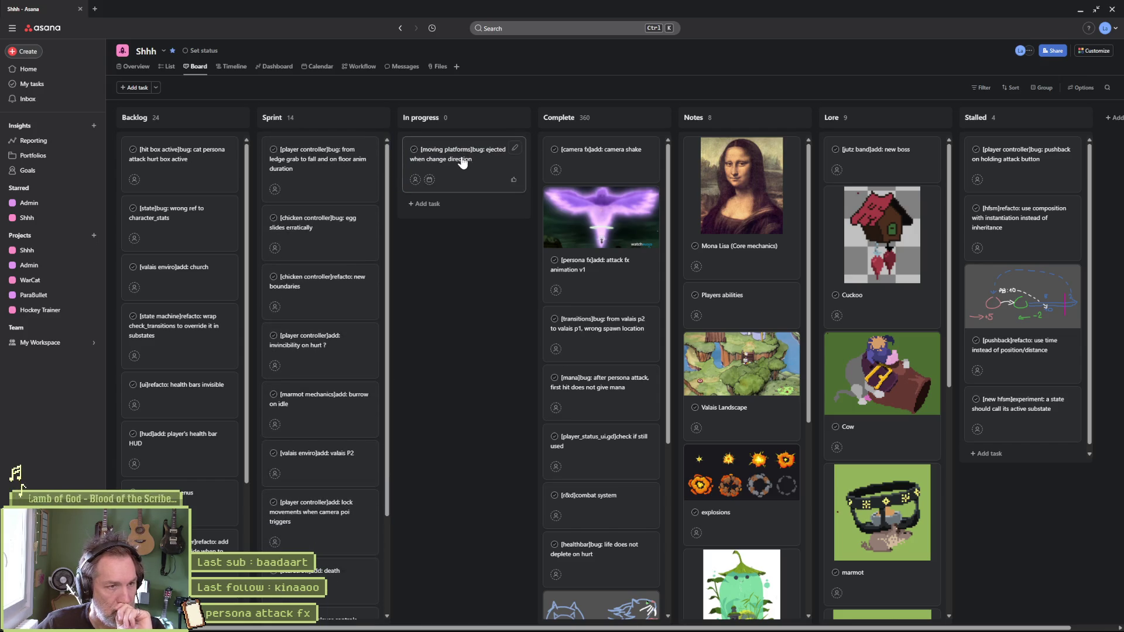
pyautogui.click(461, 161)
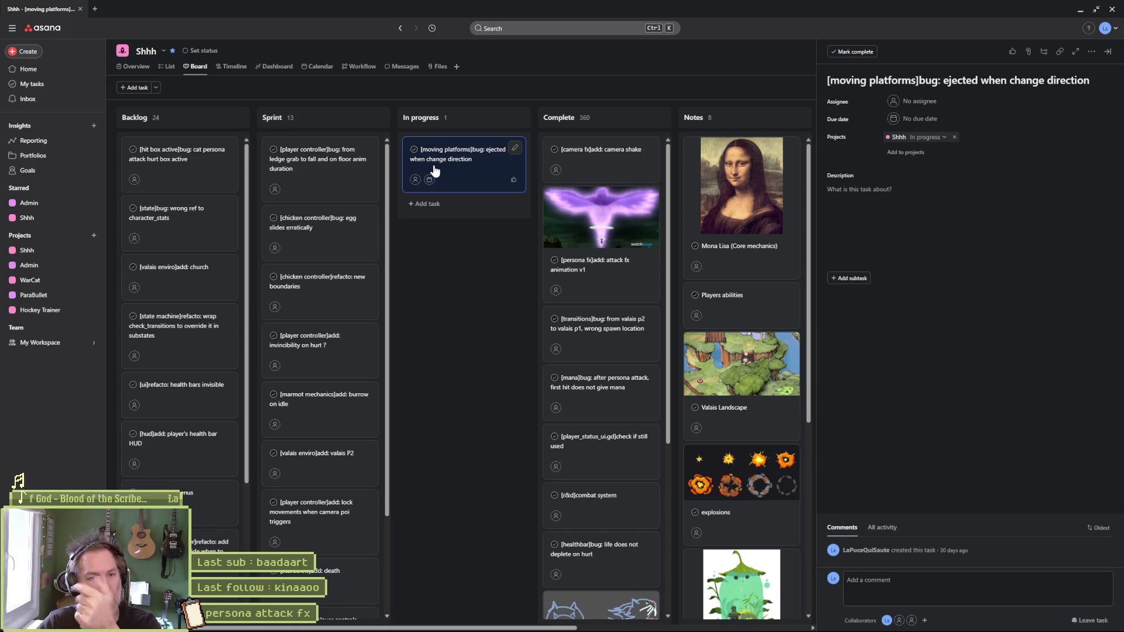
pyautogui.click(966, 82)
pyautogui.tripleClick(966, 82)
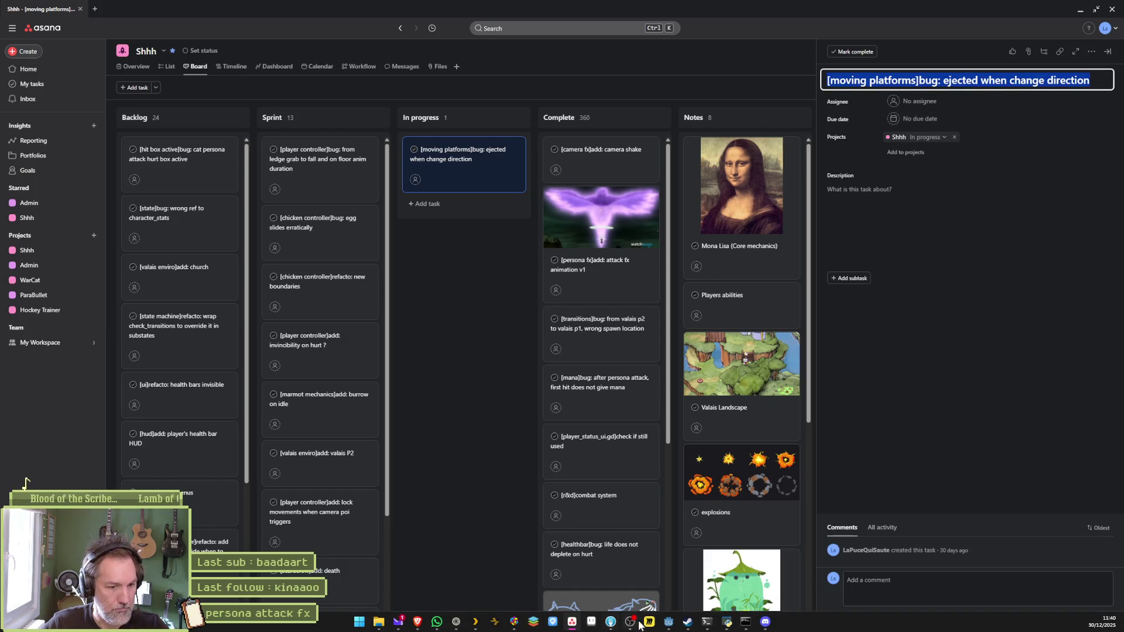
pyautogui.click(669, 621)
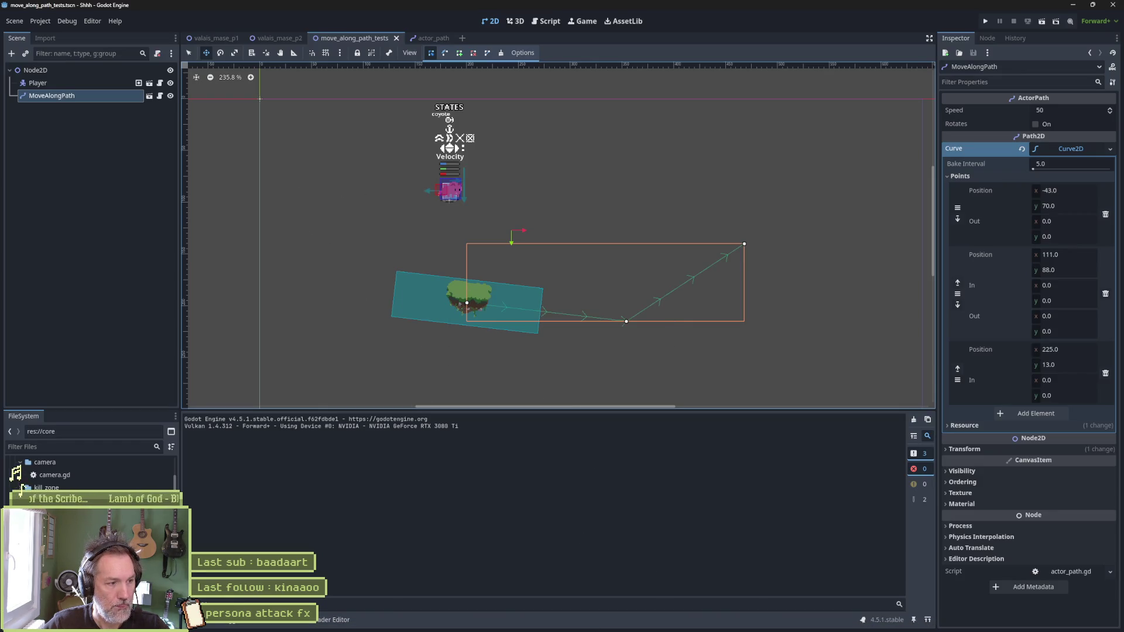
# Paste the bug title as commit summary, check the path.rotation = 0 diff, then view actor_path.tscn changes
pyautogui.click(591, 622)
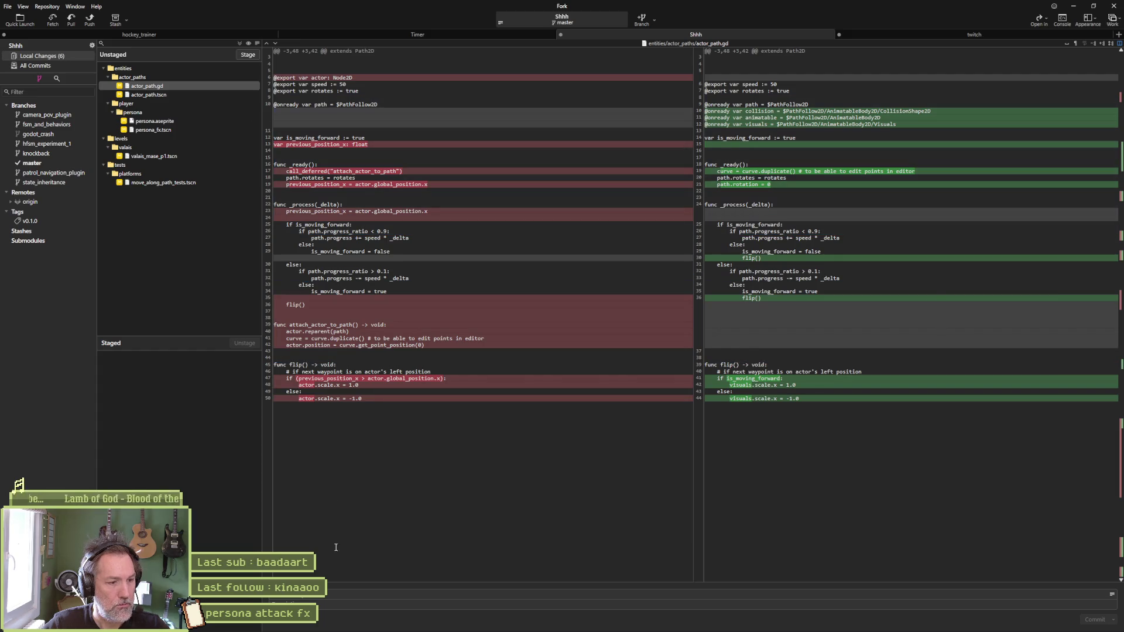
pyautogui.hotkey('ctrl', 'v')
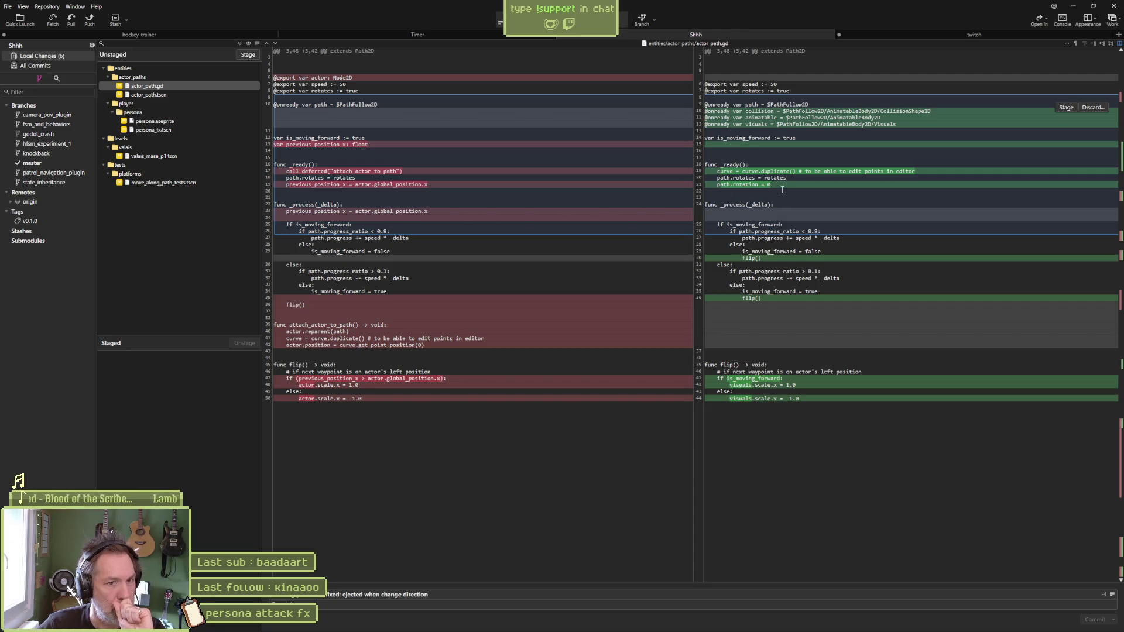
pyautogui.moveTo(770, 184); pyautogui.dragTo(718, 185)
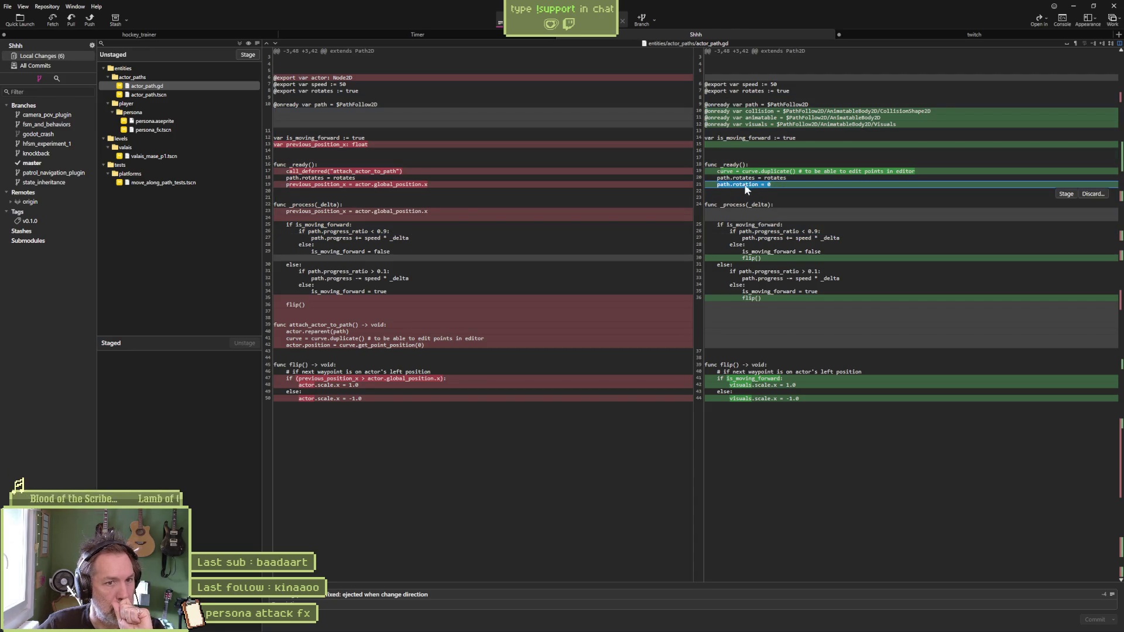
pyautogui.click(418, 226)
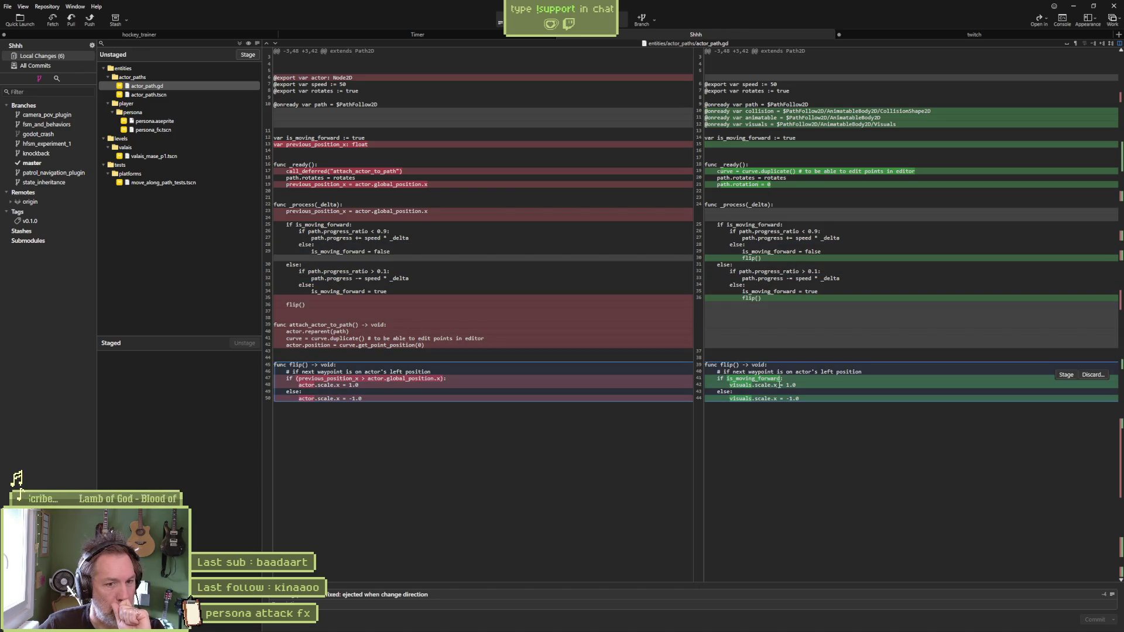
pyautogui.click(160, 94)
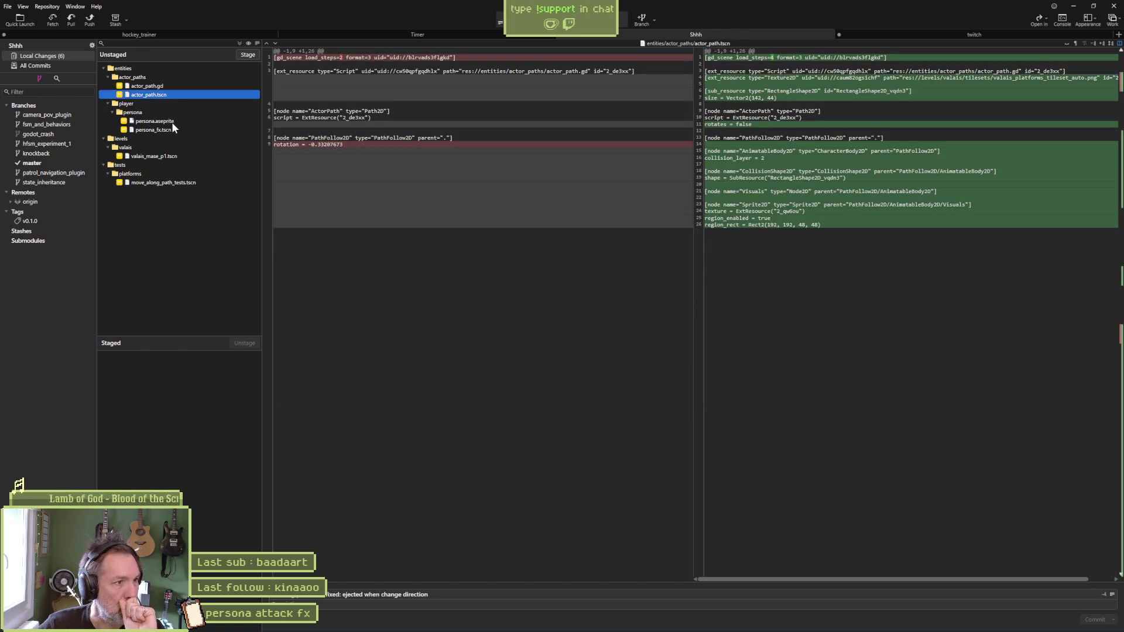
# Review diffs of persona.aseprite, persona_fx.tscn, valais_mase_p1.tscn and move_along_path_tests.tscn, then stage all six files
pyautogui.click(171, 121)
pyautogui.click(171, 129)
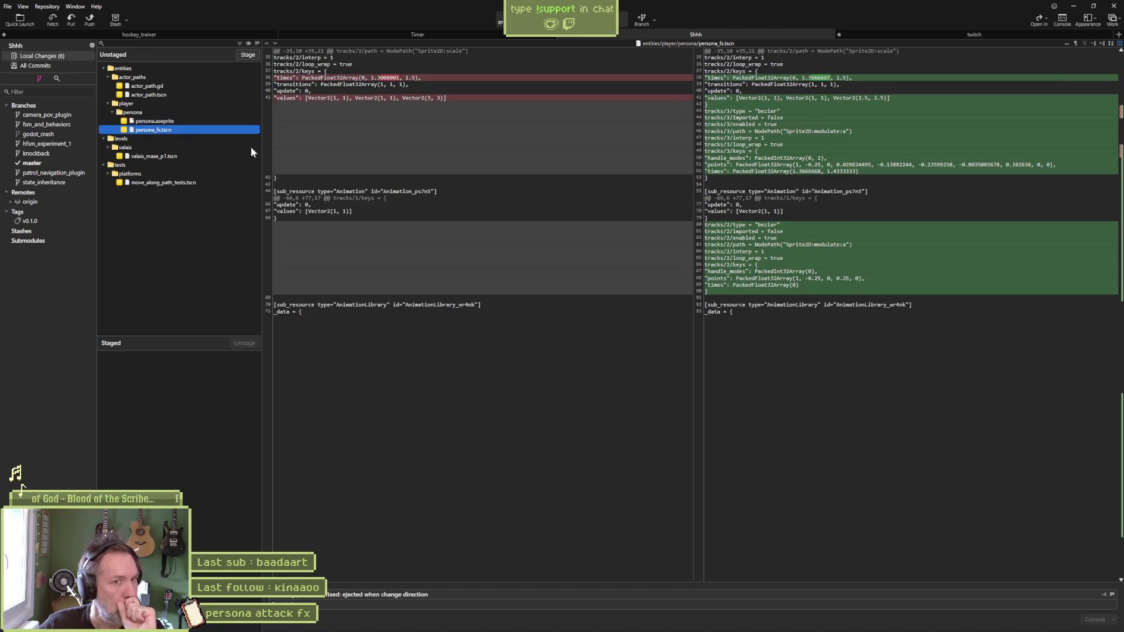
pyautogui.moveTo(814, 75)
pyautogui.click(160, 157)
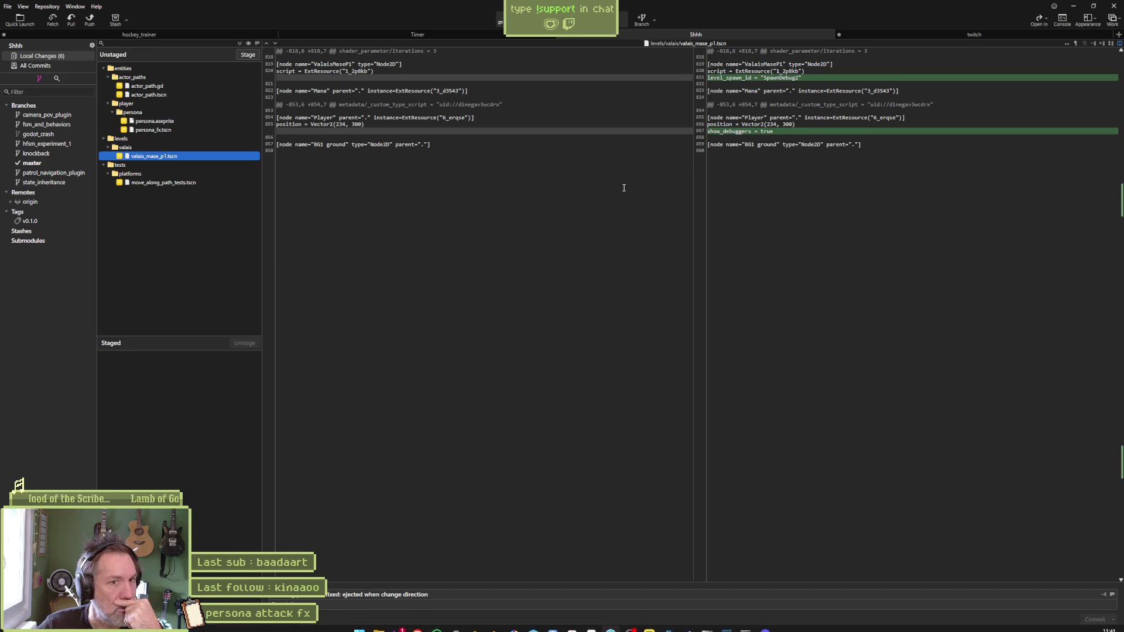
pyautogui.moveTo(750, 120)
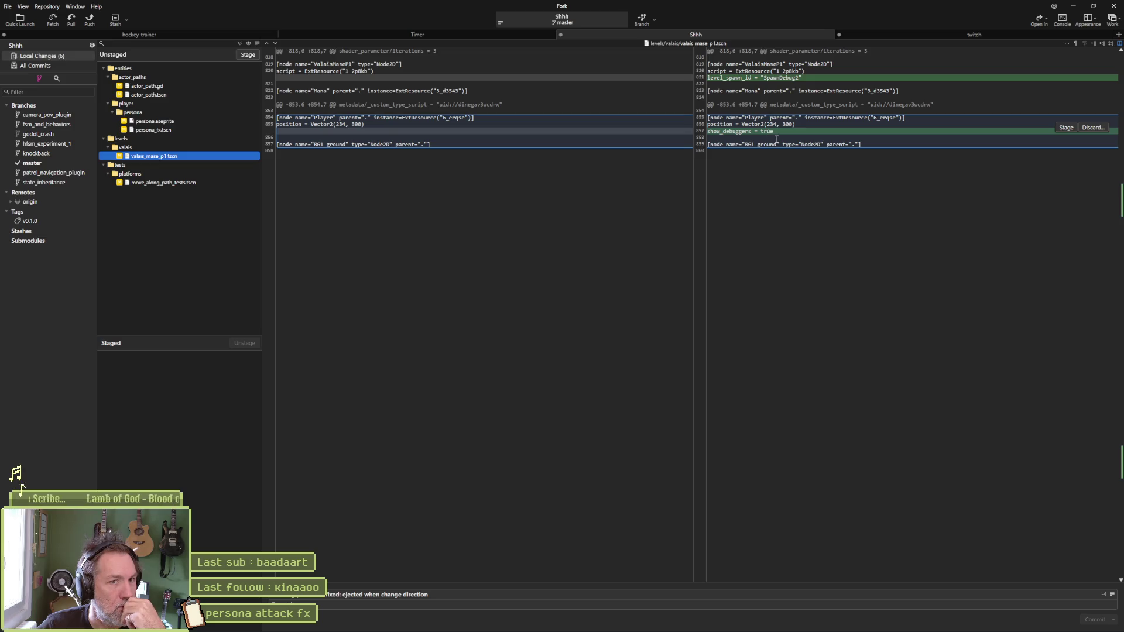
pyautogui.click(170, 183)
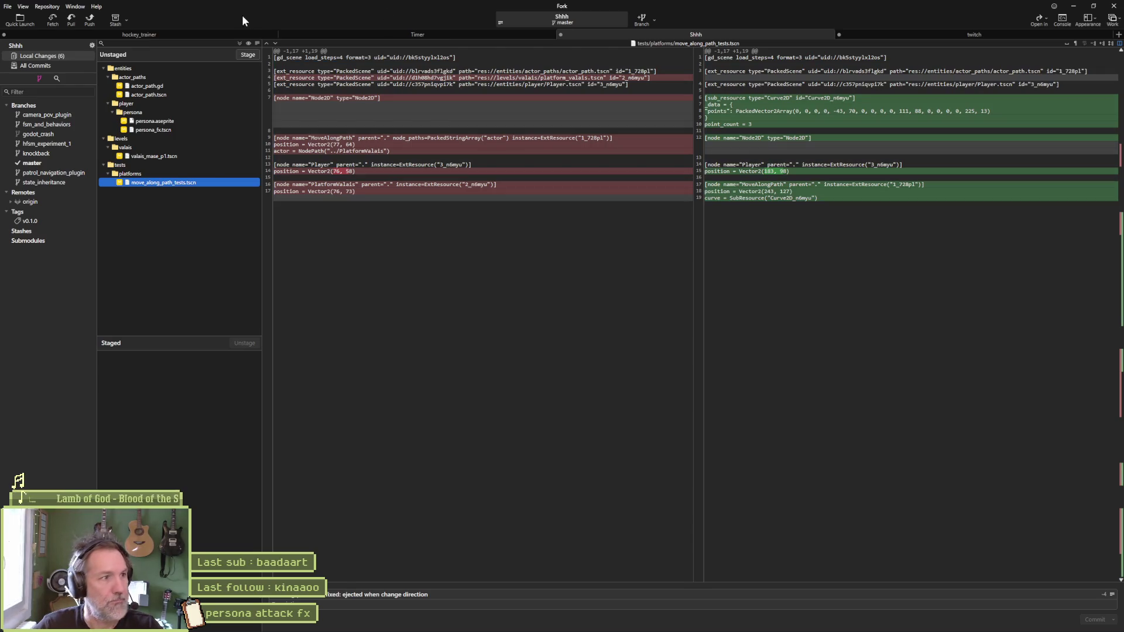
pyautogui.click(248, 54)
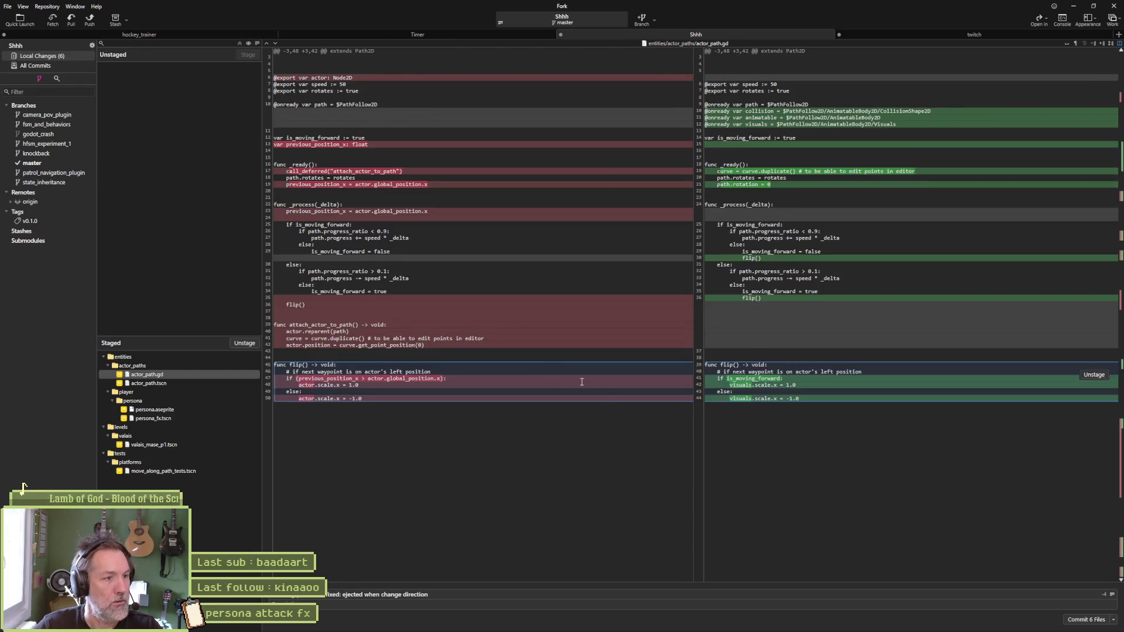
# Commit the six staged files, push master to origin, and return to Godot
pyautogui.click(1066, 619)
pyautogui.click(91, 21)
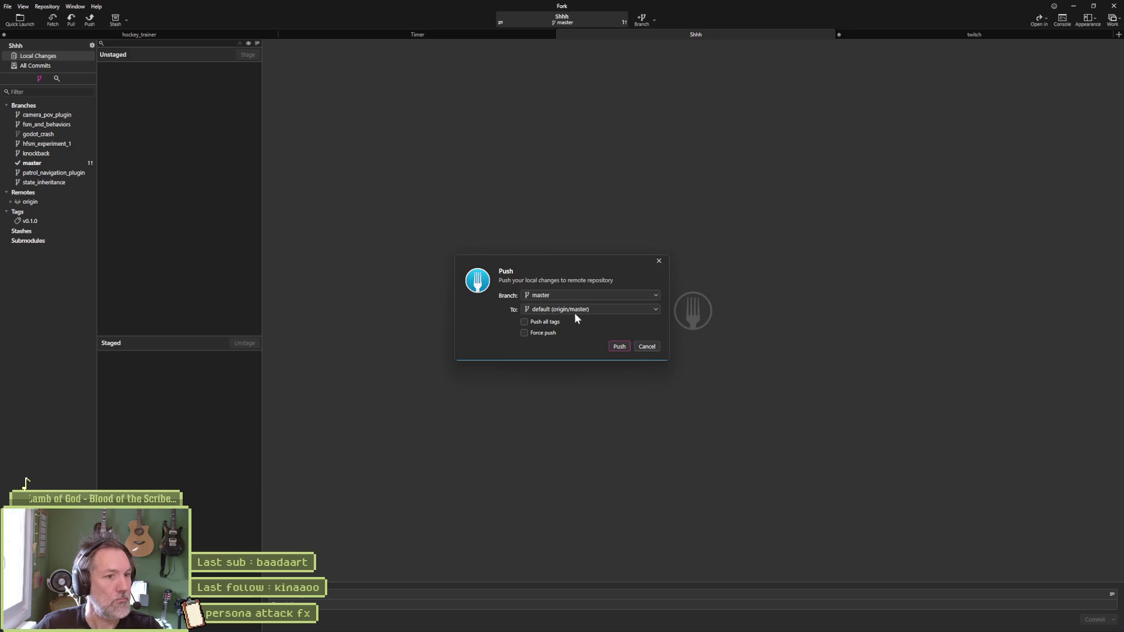
pyautogui.click(620, 346)
pyautogui.hotkey('alt', 'Tab')
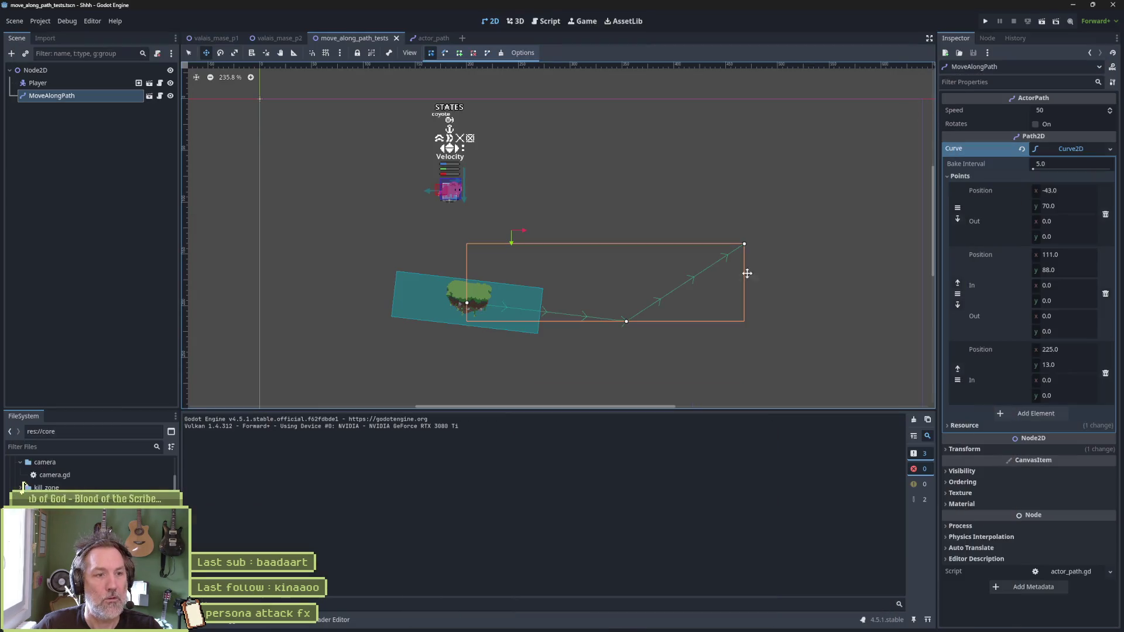
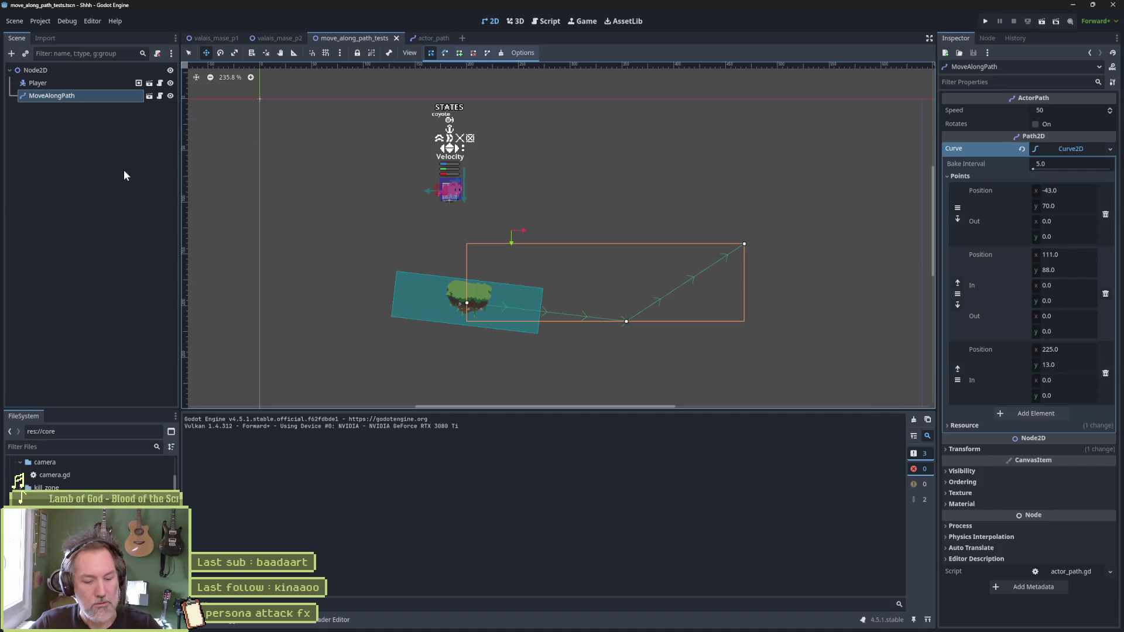
# Add CollisionShape2D and Sprite2D child nodes under MoveAlongPath
pyautogui.hotkey('ctrl', 'a')
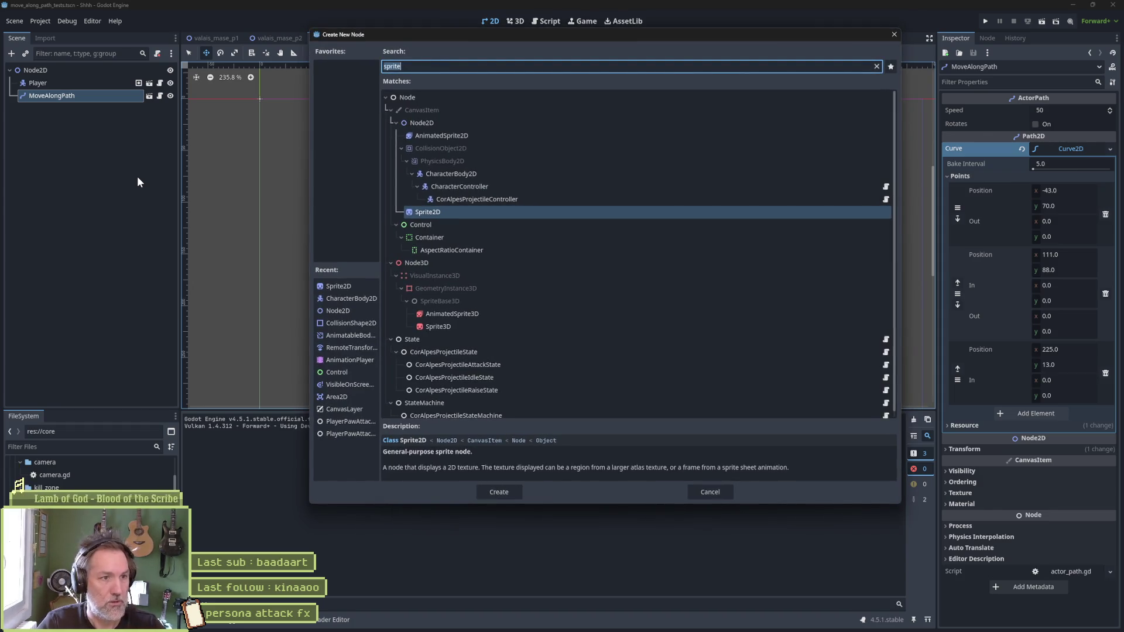
pyautogui.write('collis')
pyautogui.press('Down')
pyautogui.press('Down')
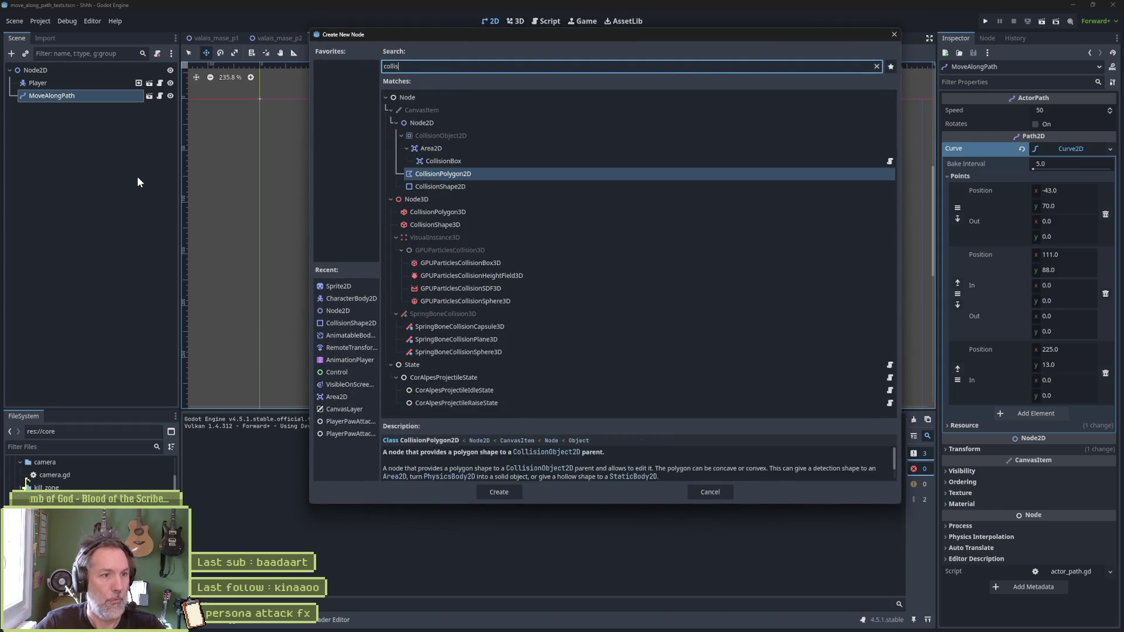
pyautogui.press('Return')
pyautogui.press('Up')
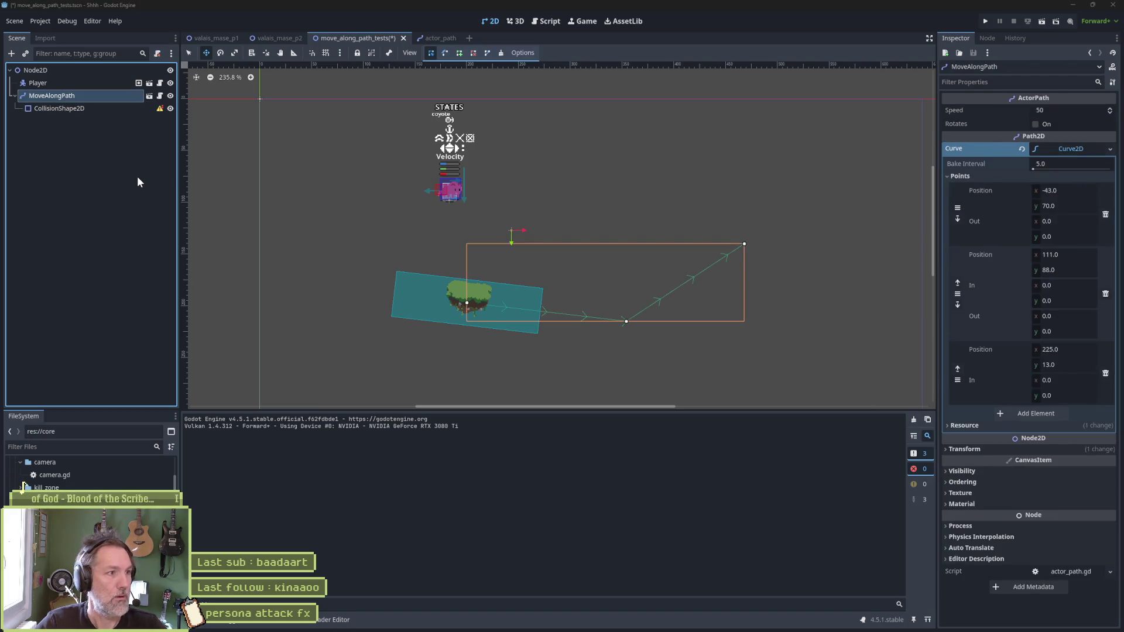
pyautogui.hotkey('ctrl', 'a')
pyautogui.write('sprite')
pyautogui.press('Return')
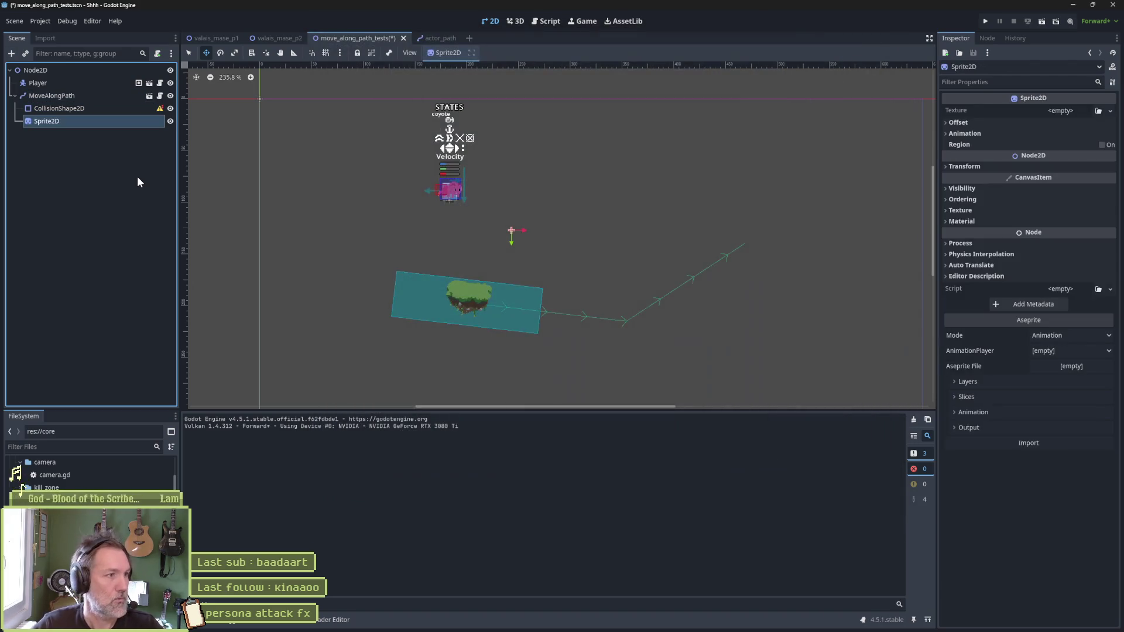
pyautogui.click(117, 109)
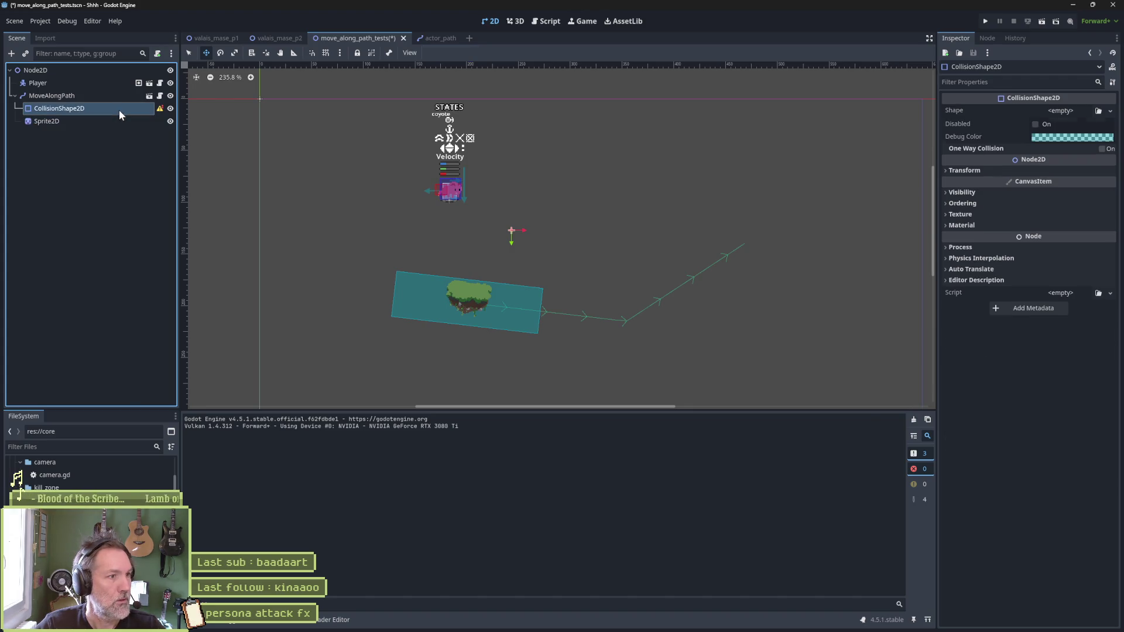
# Delete CollisionShape2D and the Visuals Sprite2D from the ActorPath scene, then open actor_path.gd
pyautogui.click(149, 96)
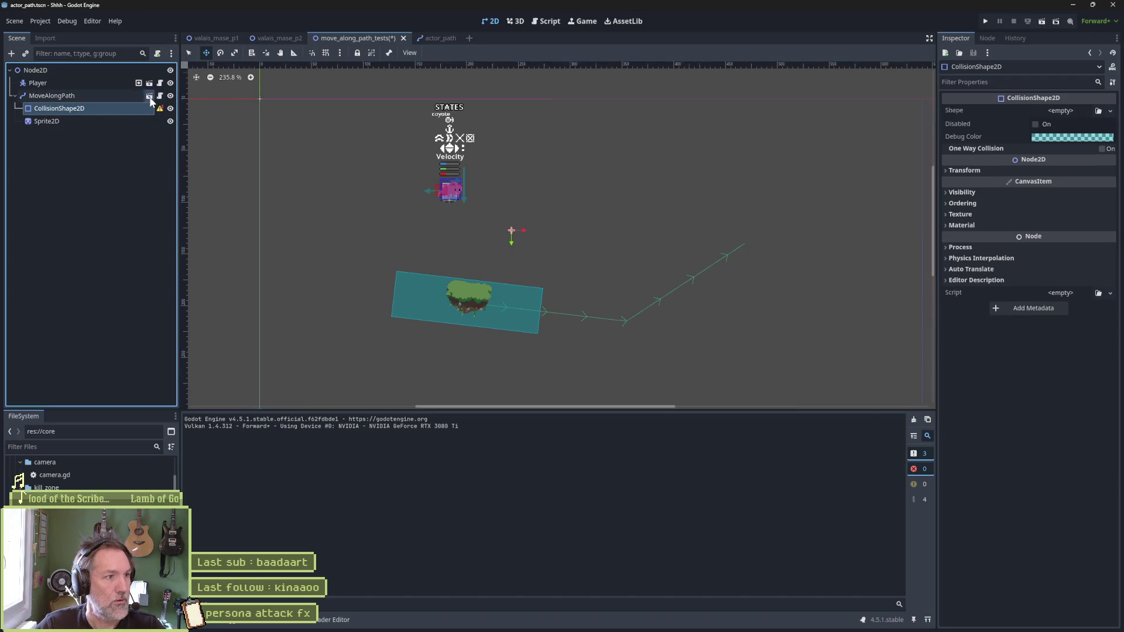
pyautogui.press('Delete')
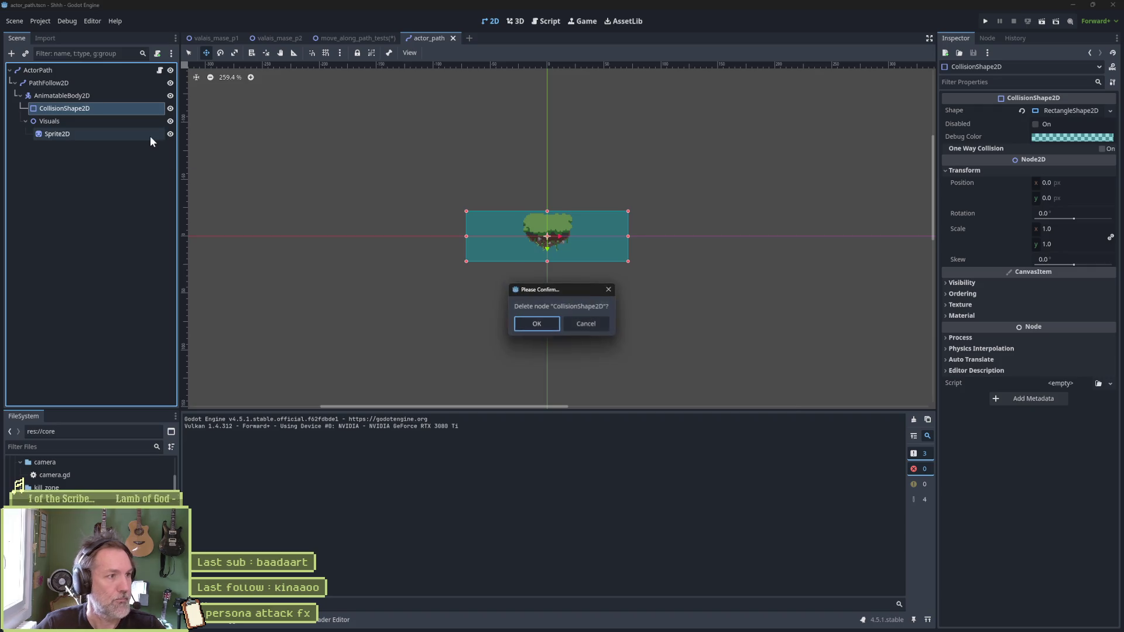
pyautogui.click(525, 323)
pyautogui.click(82, 120)
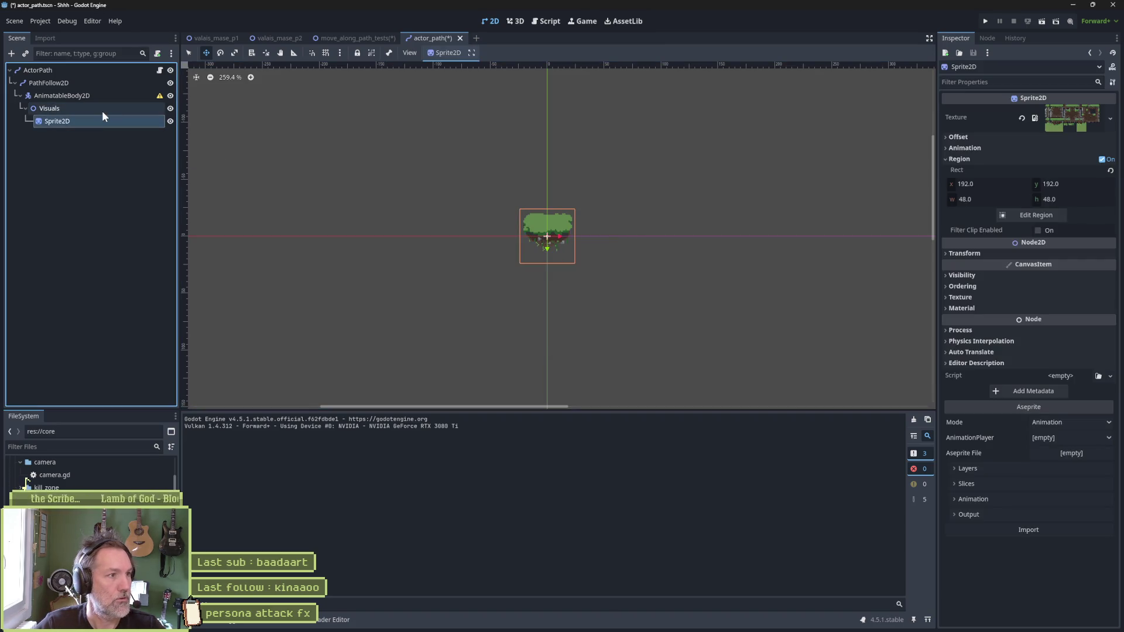
pyautogui.press('Delete')
pyautogui.press('Return')
pyautogui.click(345, 38)
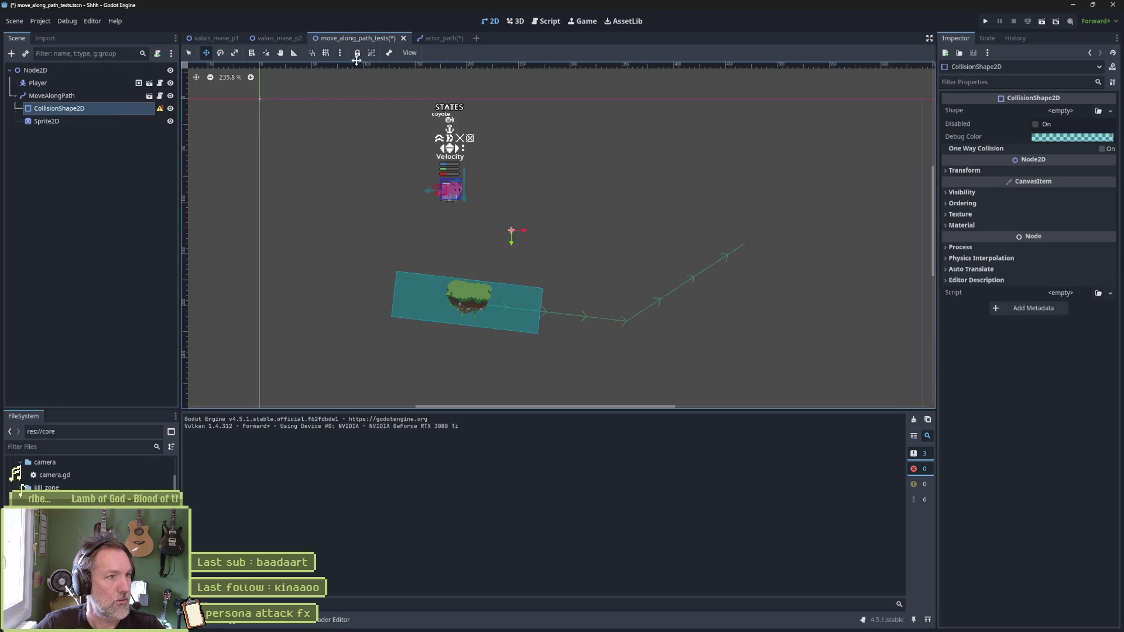
pyautogui.click(160, 95)
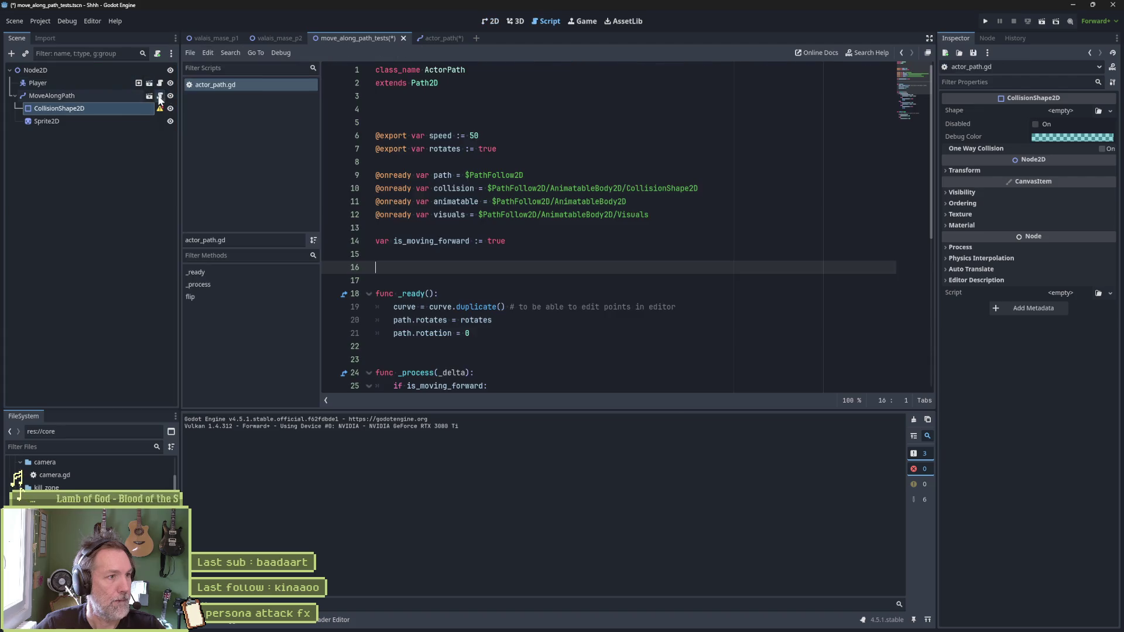
pyautogui.click(598, 121)
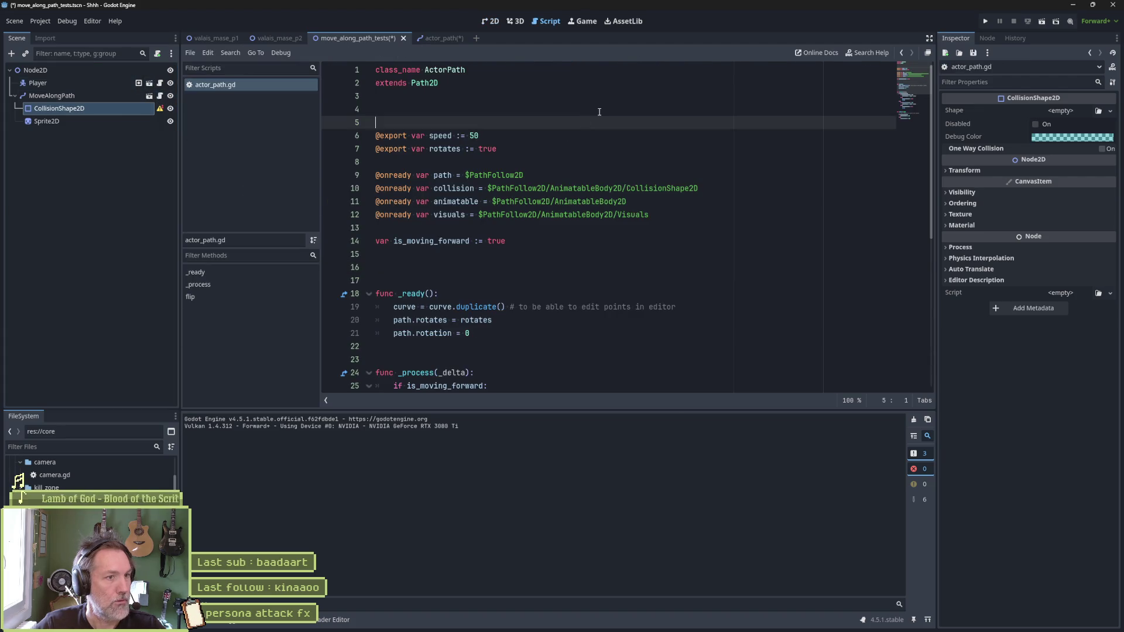
pyautogui.press('Return')
pyautogui.write('@export')
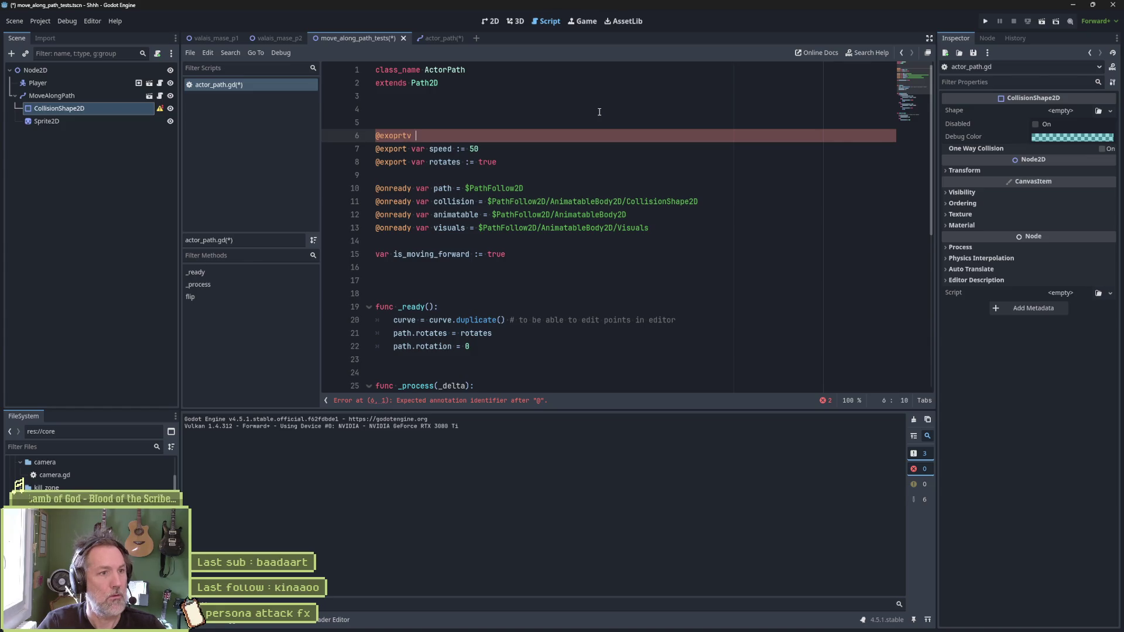
pyautogui.press('BackSpace')
pyautogui.press('BackSpace')
pyautogui.press('BackSpace')
pyautogui.write('port var co')
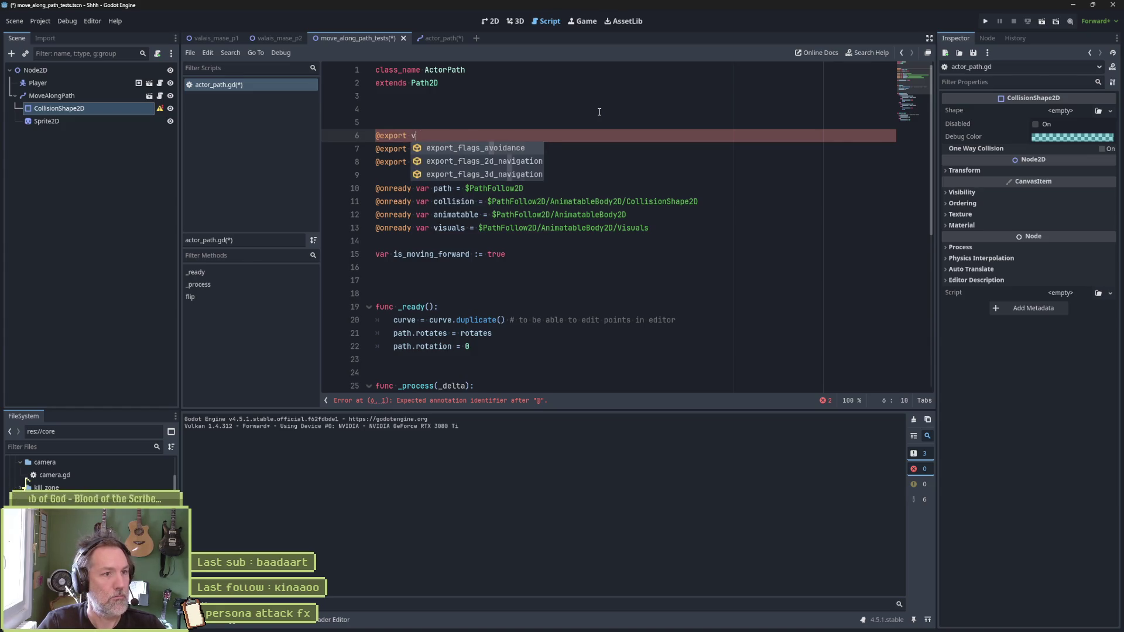
pyautogui.write('llision: C')
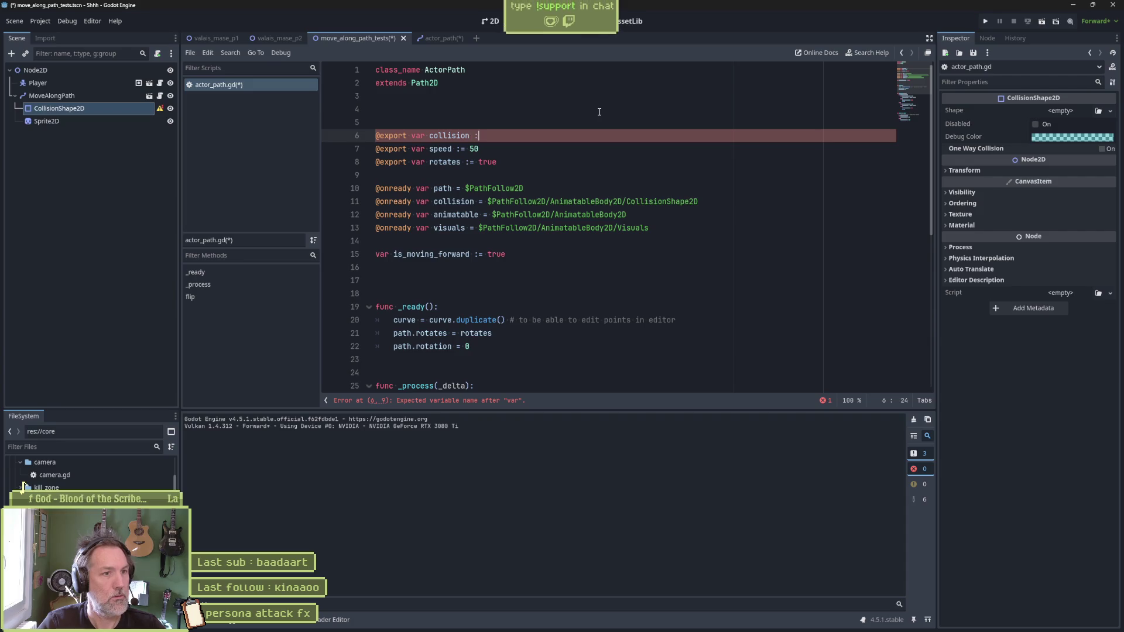
pyautogui.write('ollsion')
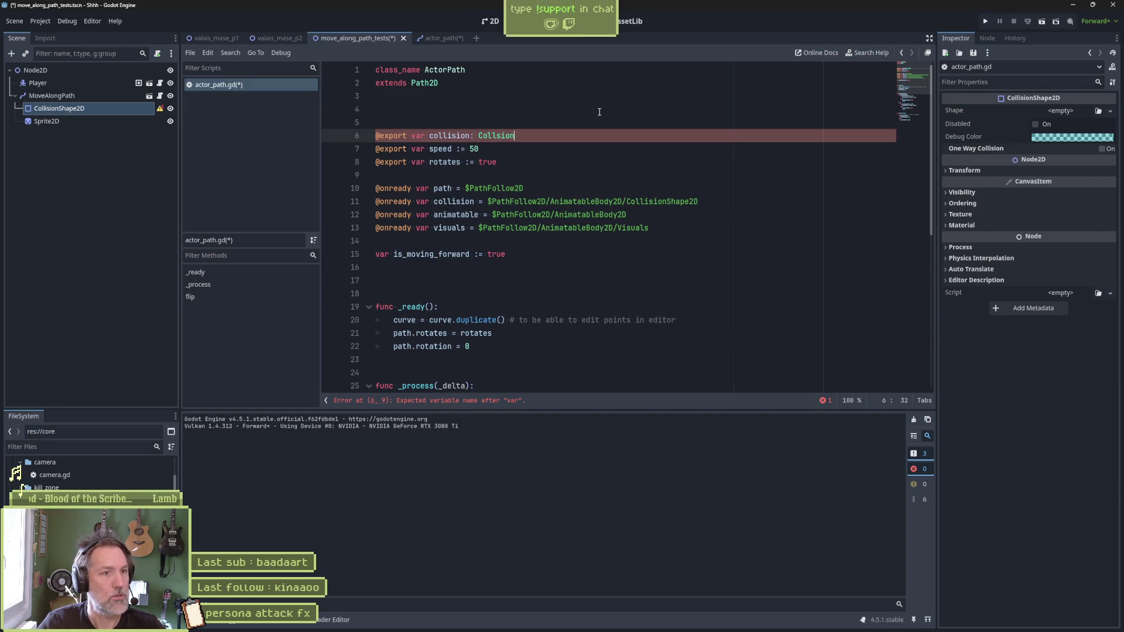
pyautogui.press('Down')
pyautogui.press('Down')
pyautogui.press('Down')
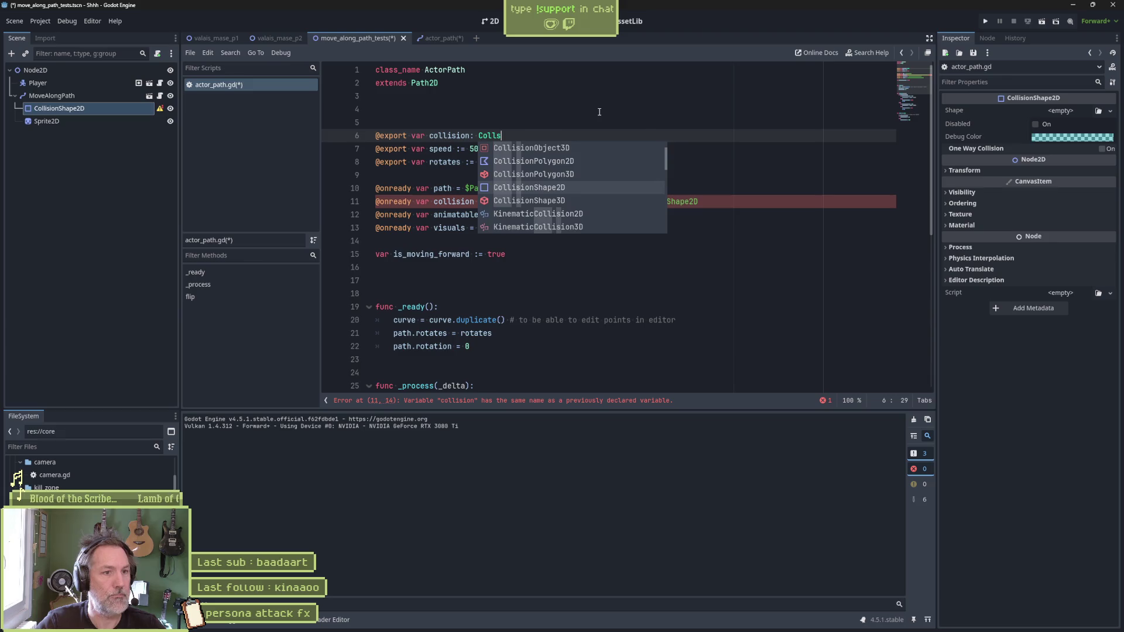
pyautogui.press('Return')
pyautogui.press('Return')
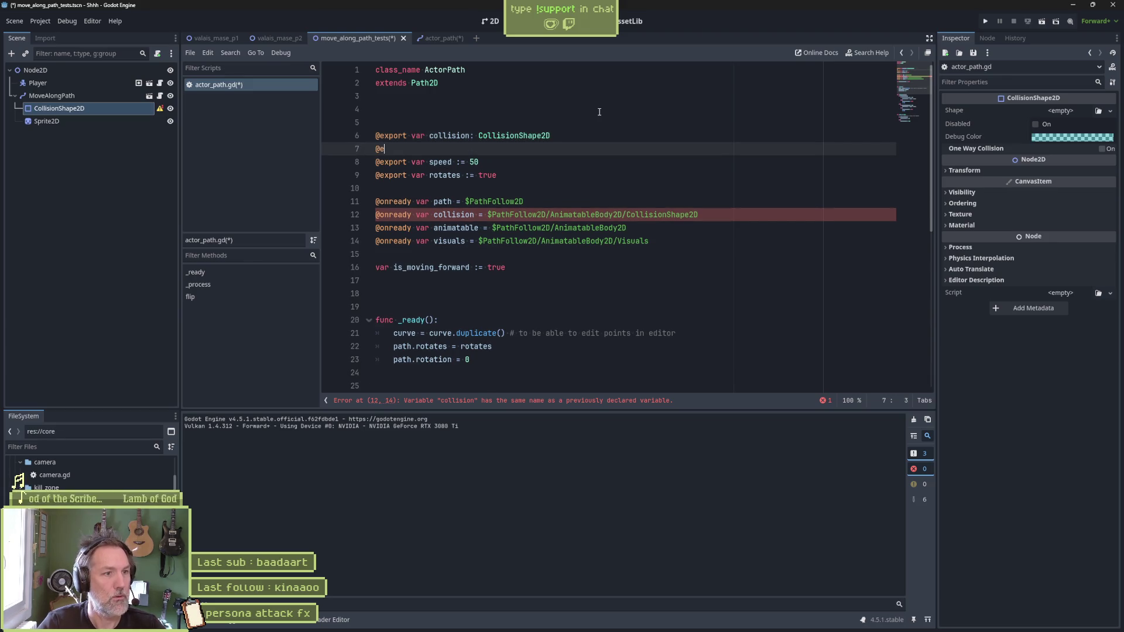
pyautogui.write('@export var ')
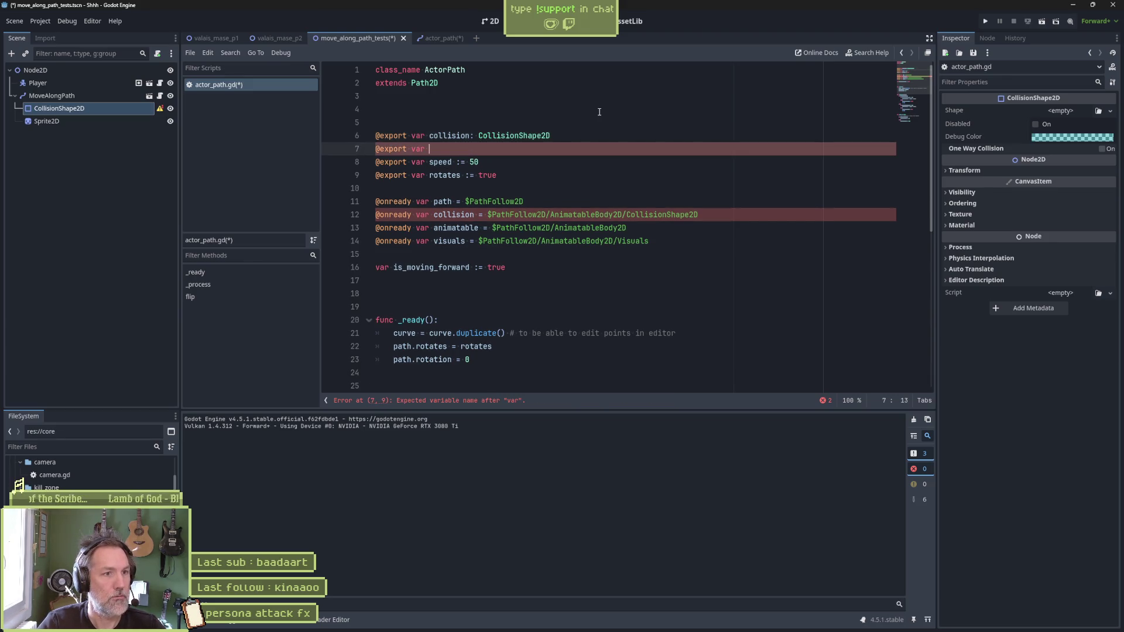
pyautogui.write('visuals: ')
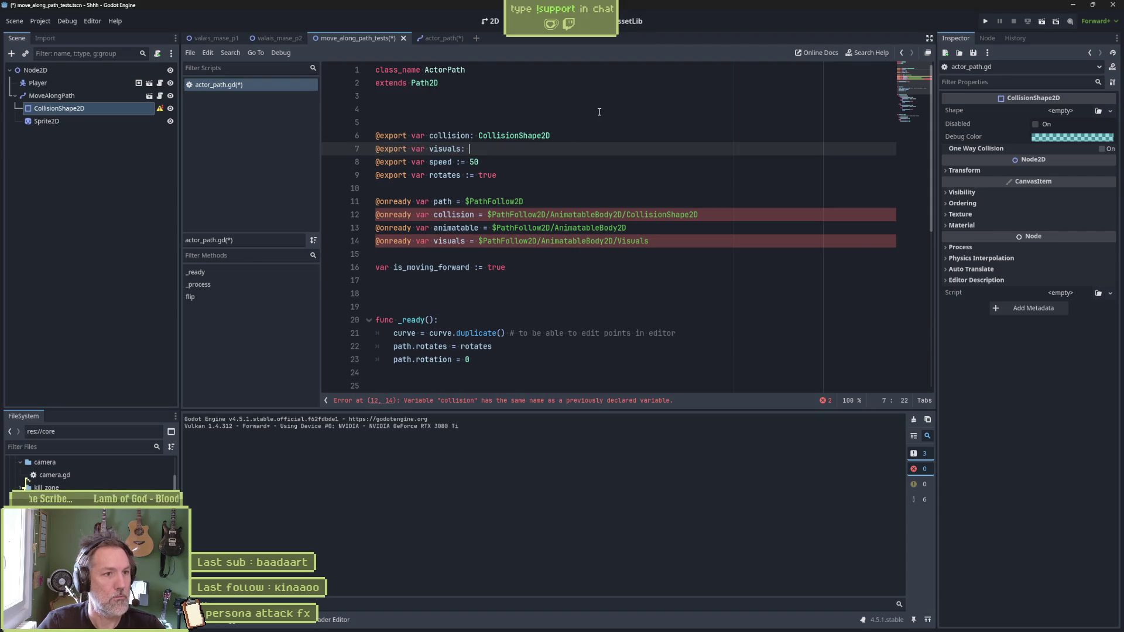
pyautogui.write('Sprite')
pyautogui.press('Return')
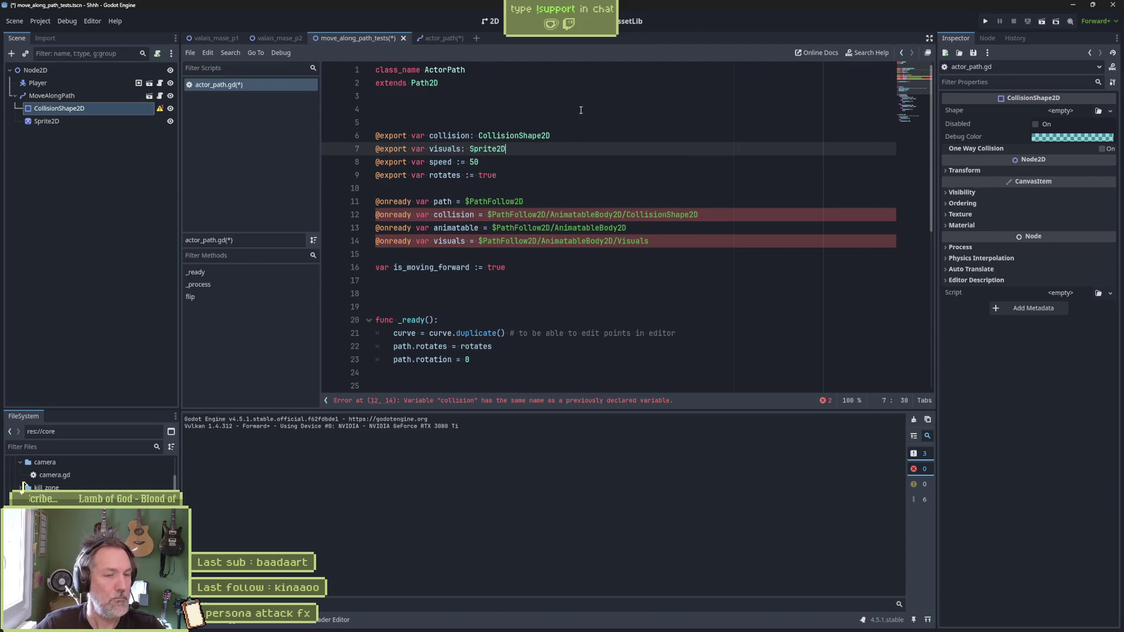
pyautogui.click(458, 148)
pyautogui.press('Delete')
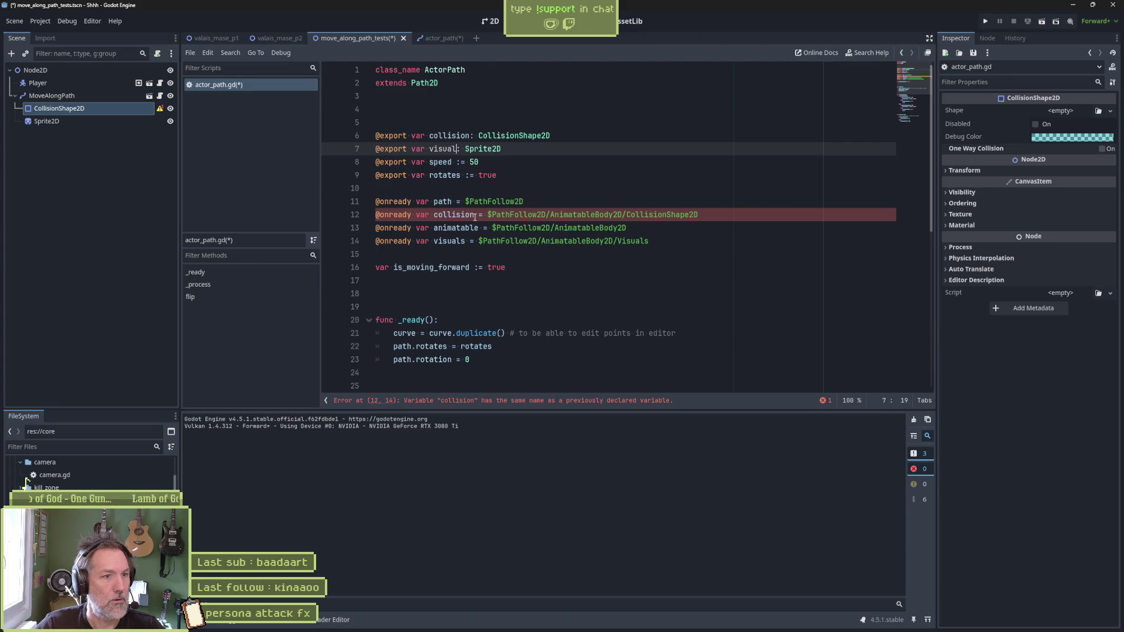
# Rename the exported variable to collision_shape and start a new line in _ready()
pyautogui.click(475, 215)
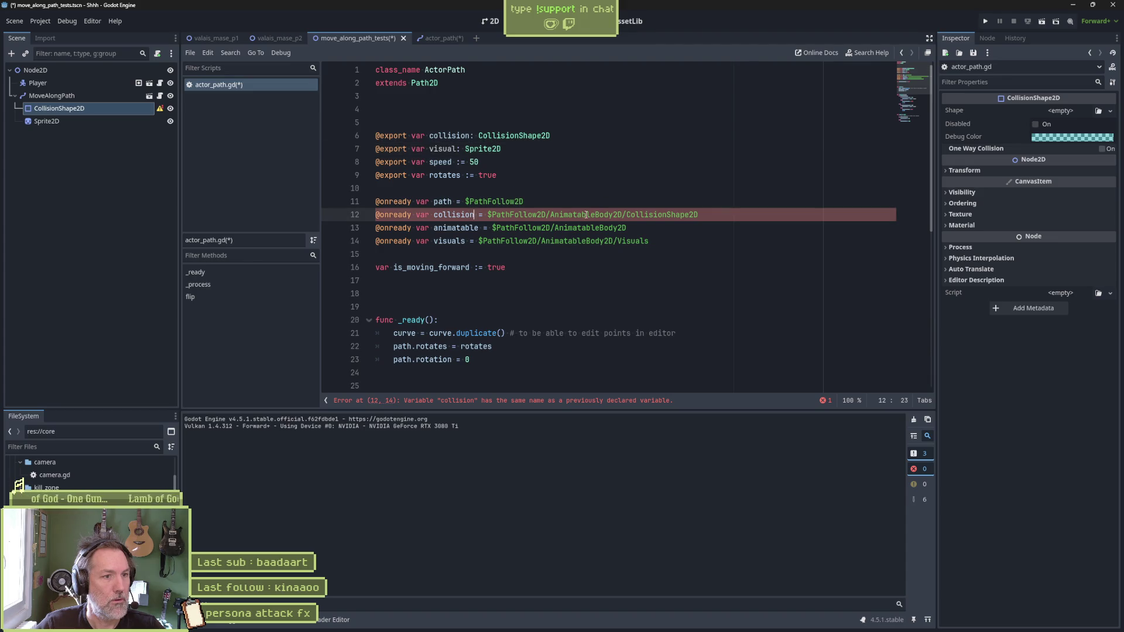
pyautogui.click(474, 135)
pyautogui.write('_shape')
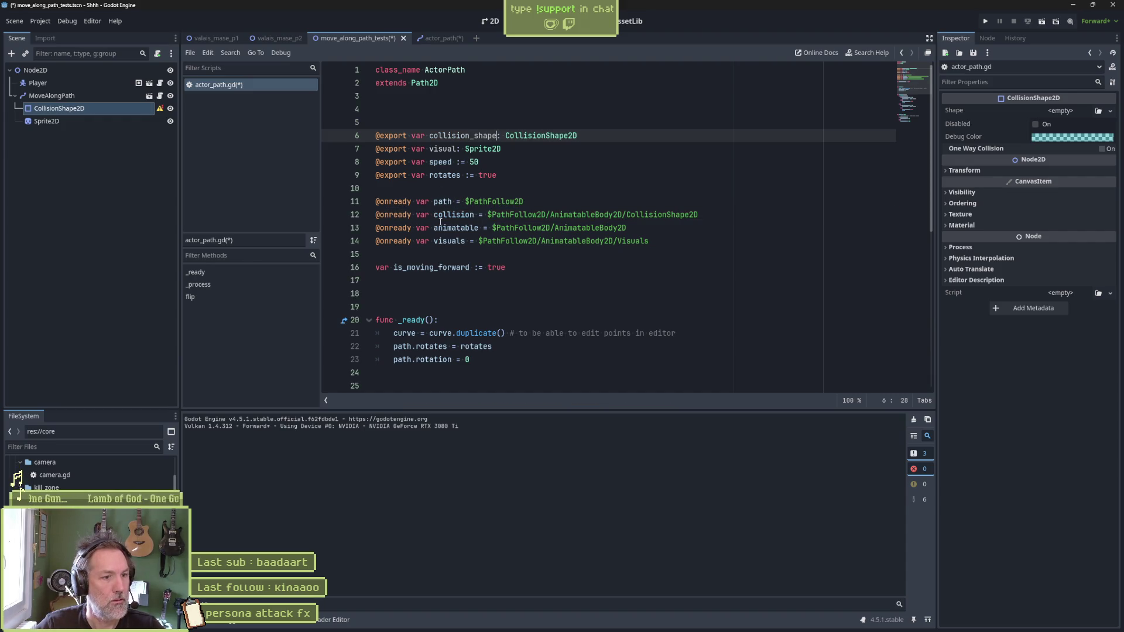
pyautogui.click(541, 361)
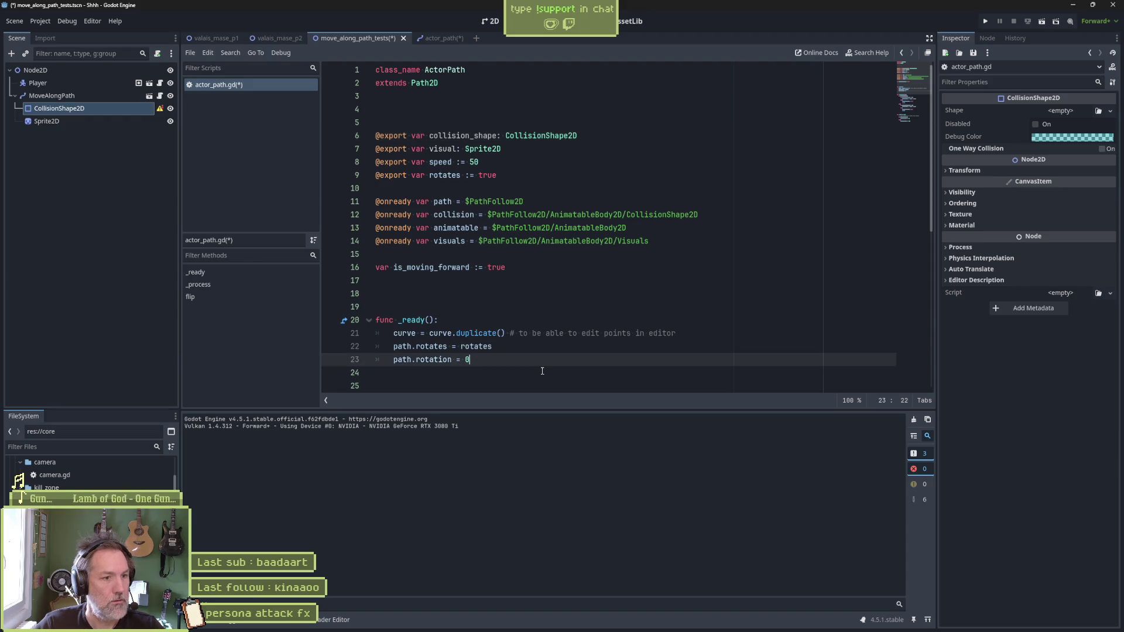
pyautogui.press('Return')
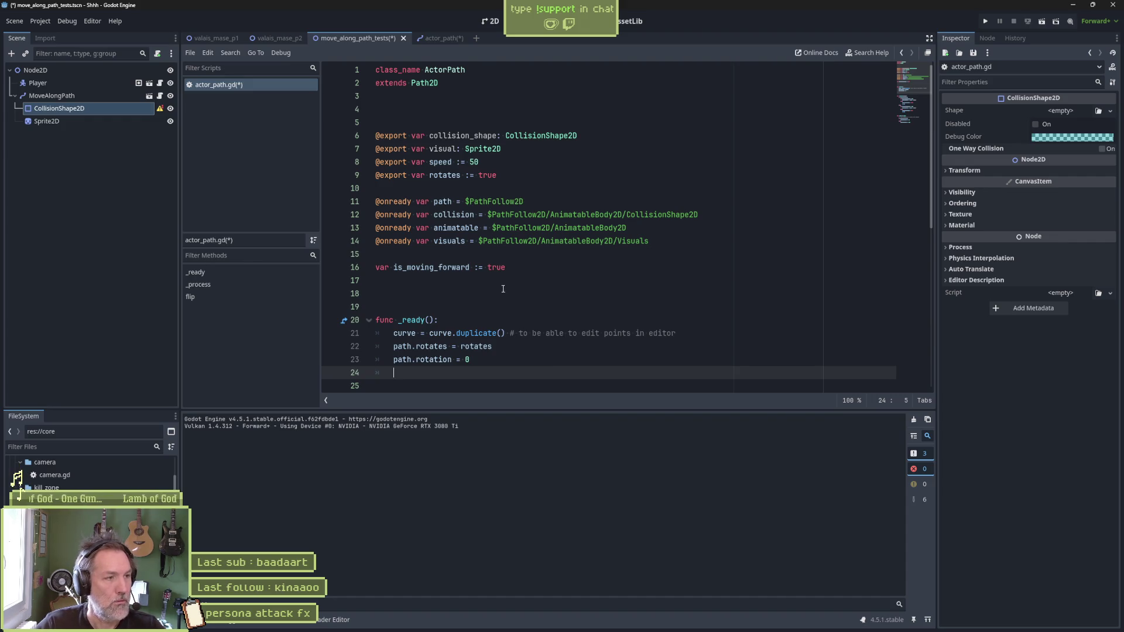
pyautogui.click(440, 38)
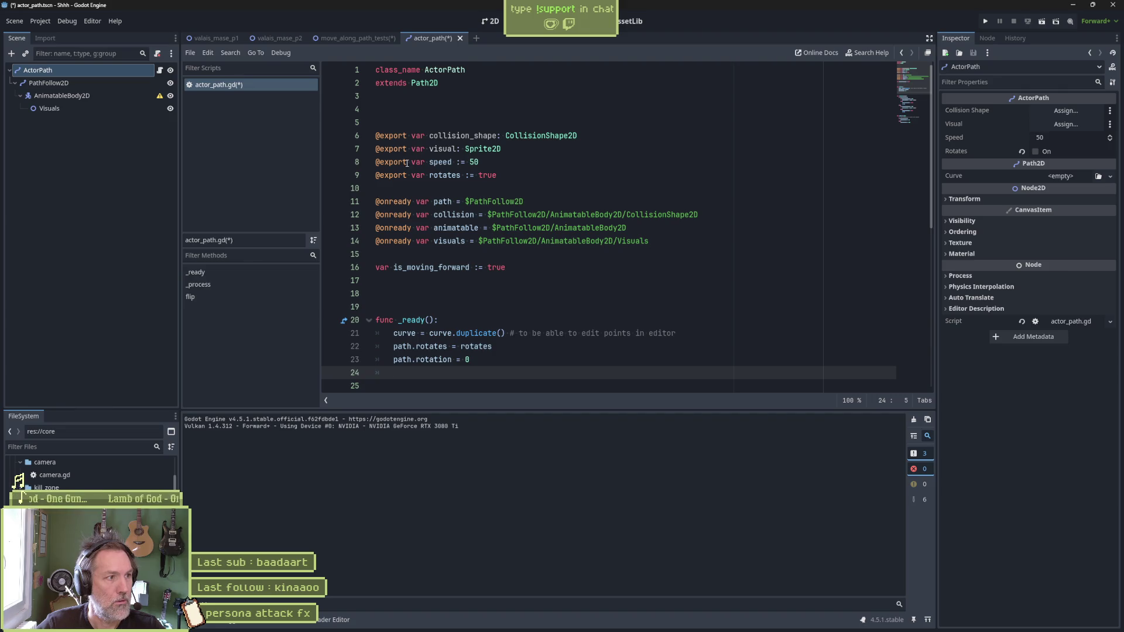
# Add collision_shape.reparent(animatable) to _ready
pyautogui.moveTo(406, 166)
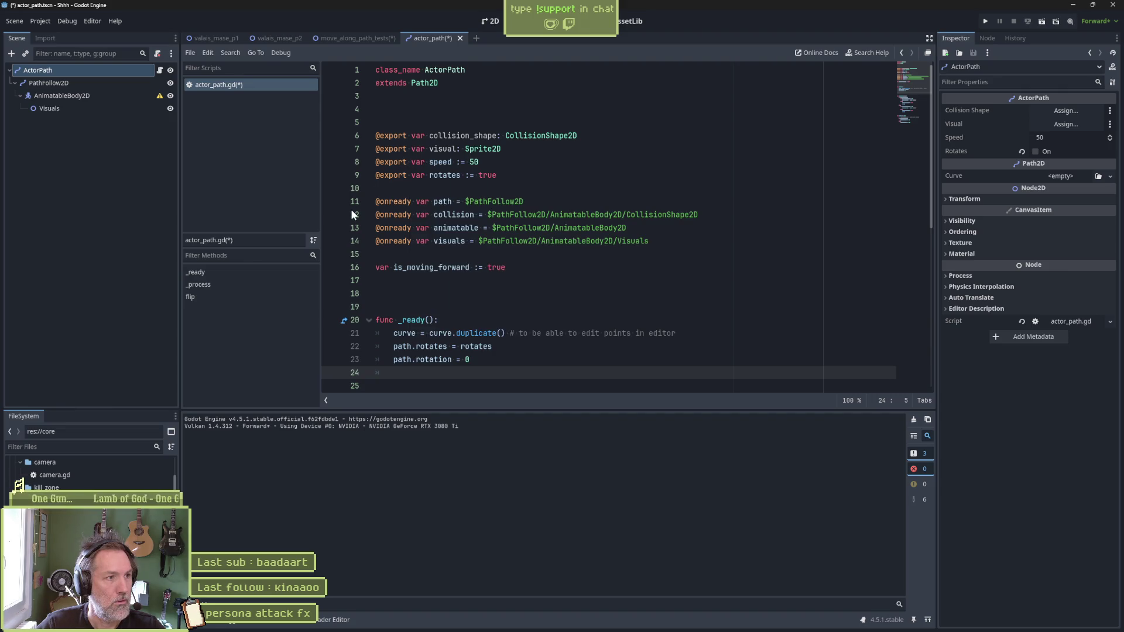
pyautogui.click(447, 229)
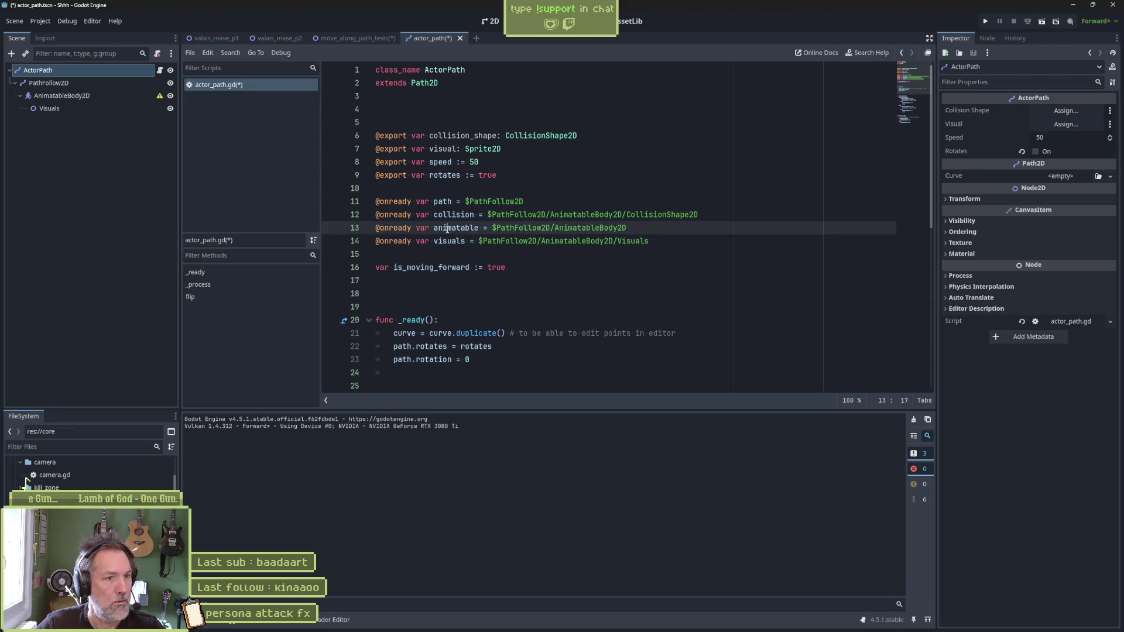
pyautogui.doubleClick(447, 228)
pyautogui.hotkey('ctrl', 'c')
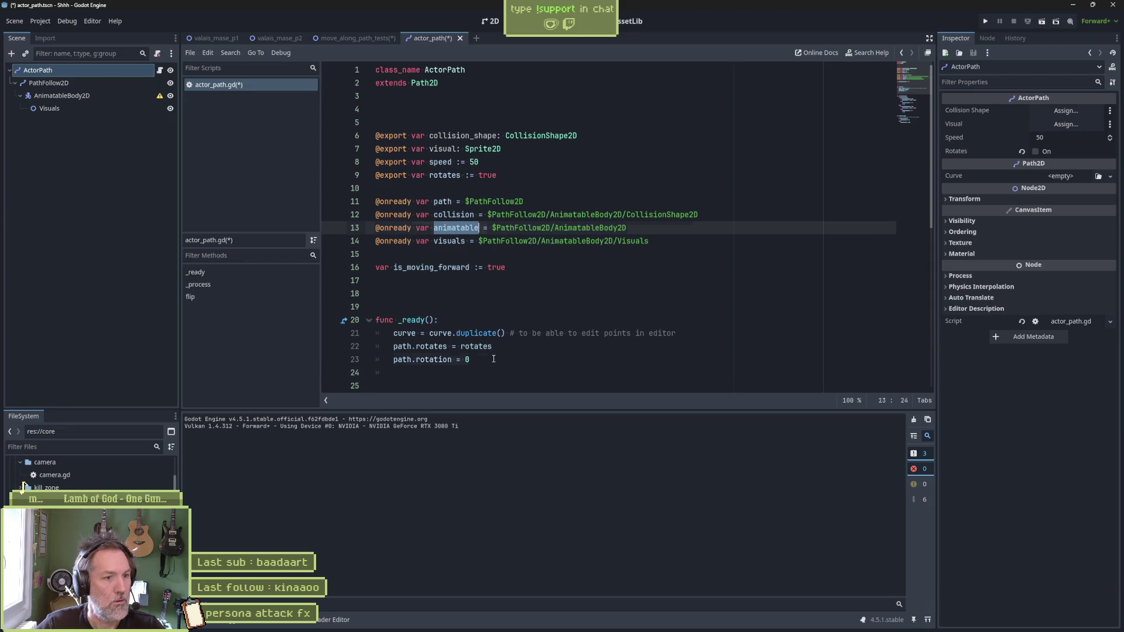
pyautogui.click(497, 370)
pyautogui.hotkey('ctrl', 'v')
pyautogui.write('.')
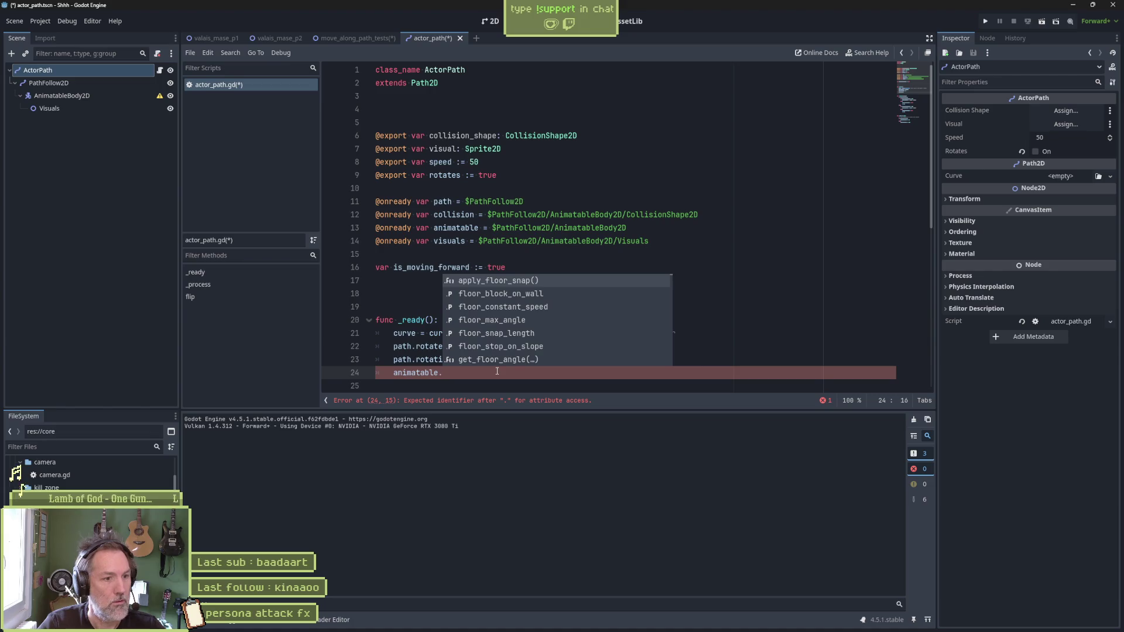
pyautogui.hotkey('ctrl', 'z')
pyautogui.hotkey('ctrl', 'z')
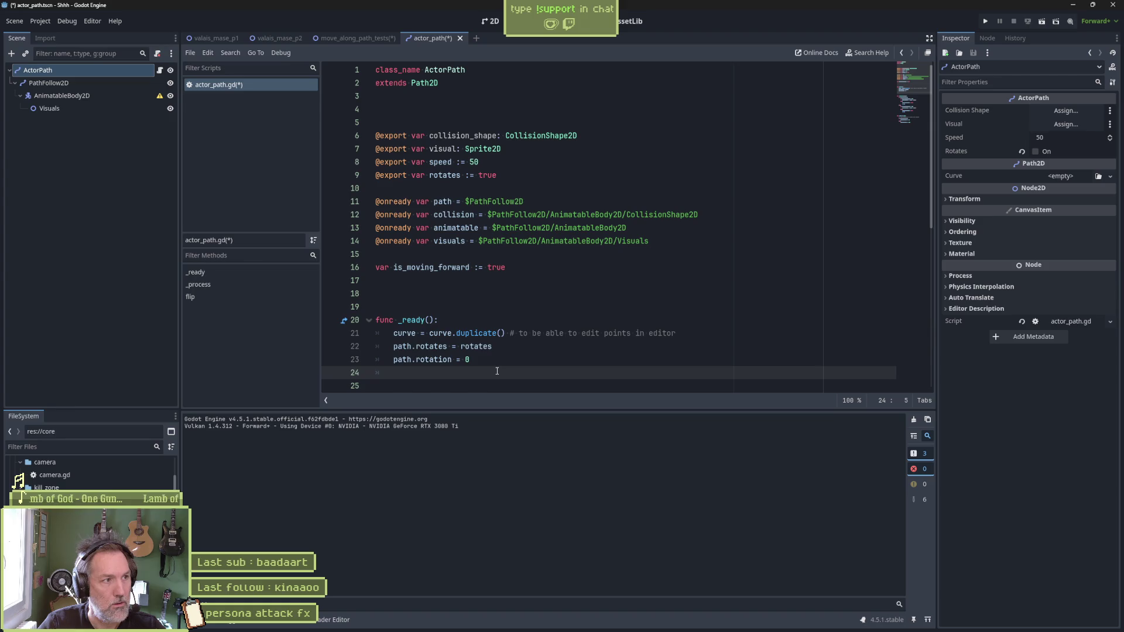
pyautogui.write('coll')
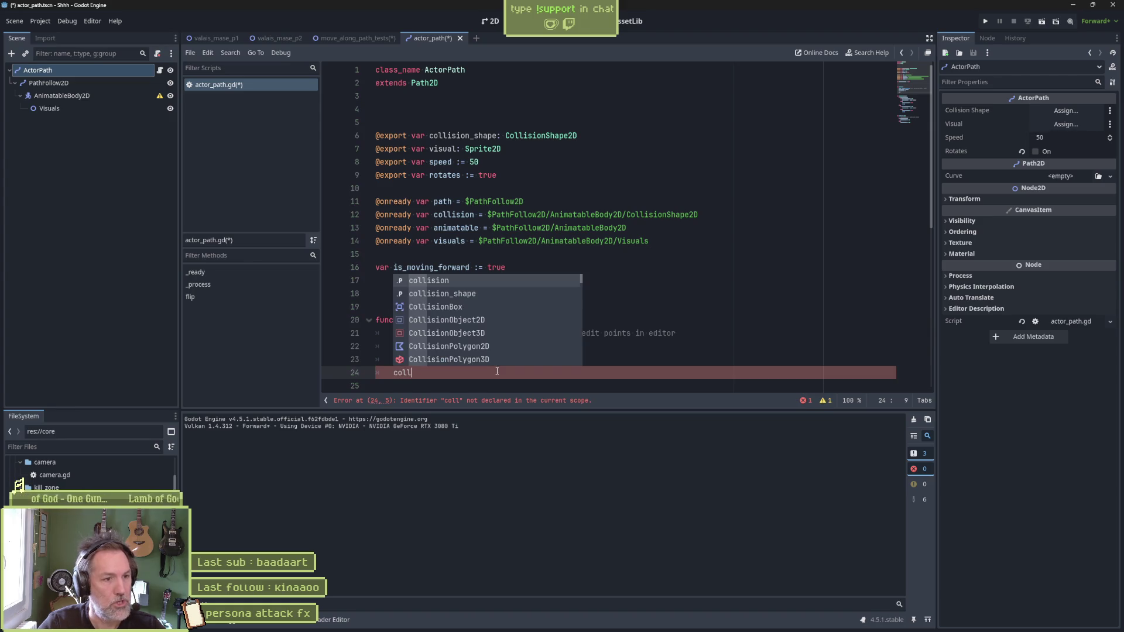
pyautogui.press('Down')
pyautogui.press('Return')
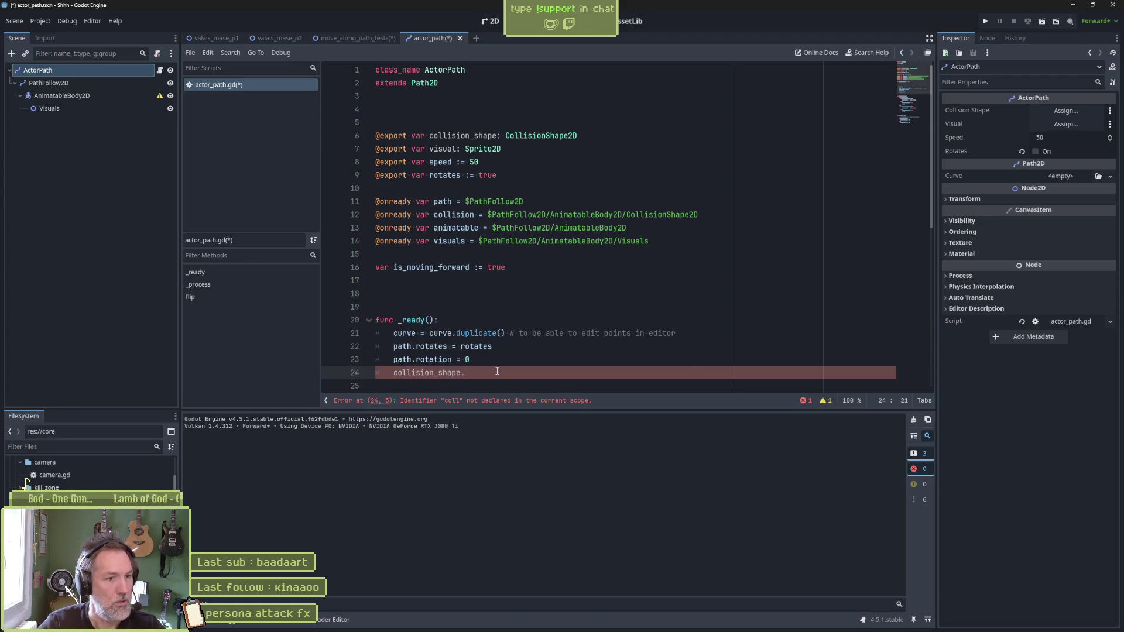
pyautogui.write('rep')
pyautogui.press('Return')
pyautogui.write('animatable')
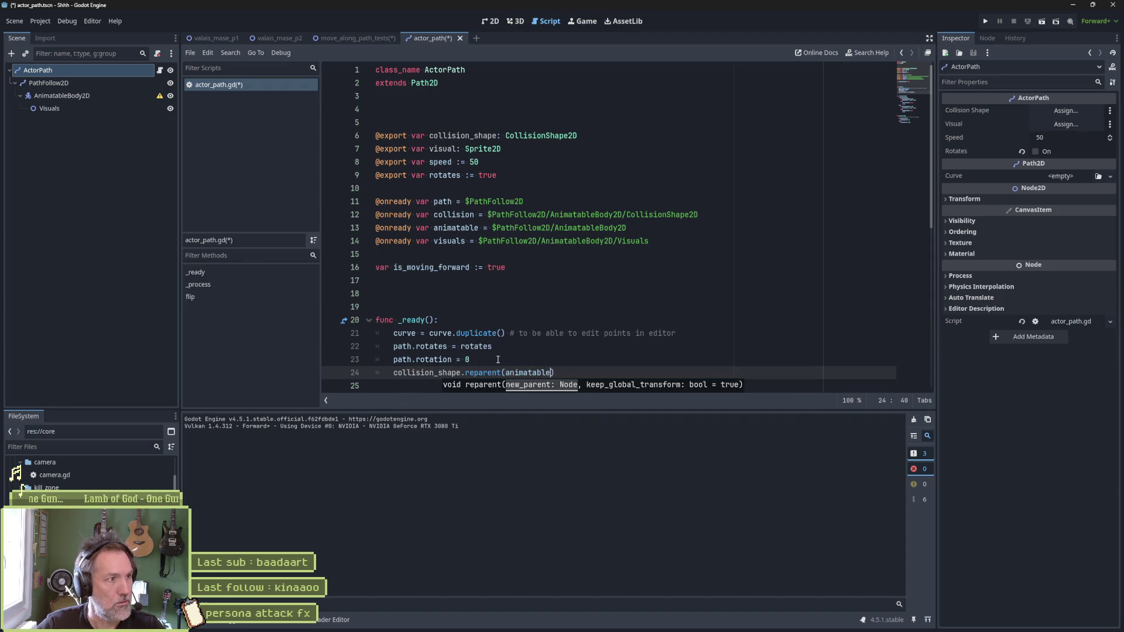
pyautogui.write(')')
# Add visual.reparent(visuals) below it and save the script
pyautogui.press('Return')
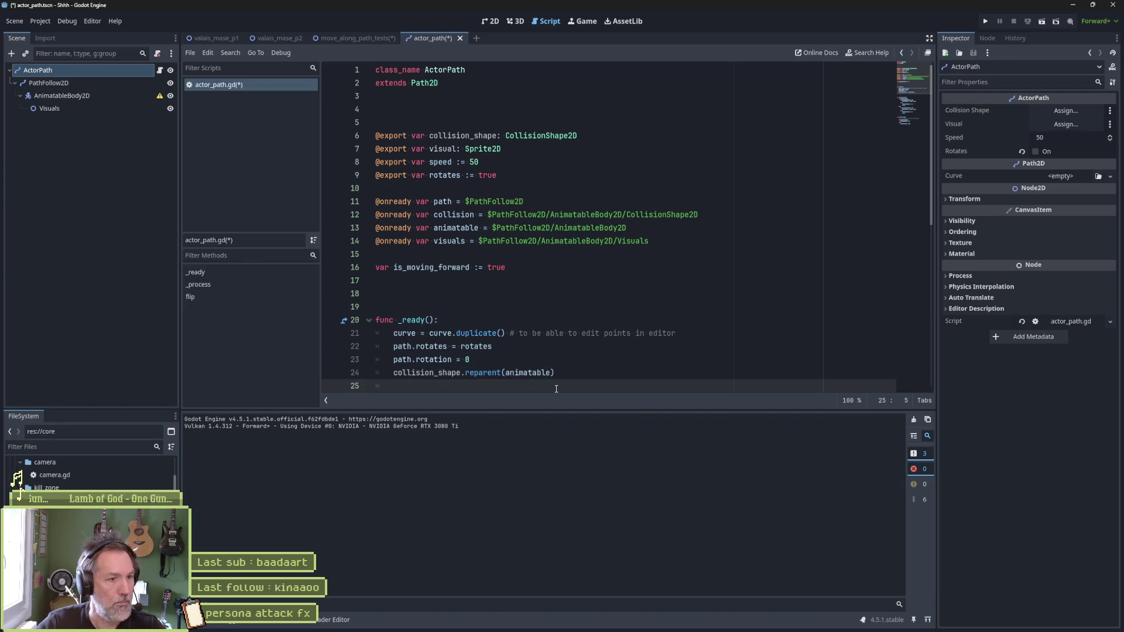
pyautogui.write('ual.re')
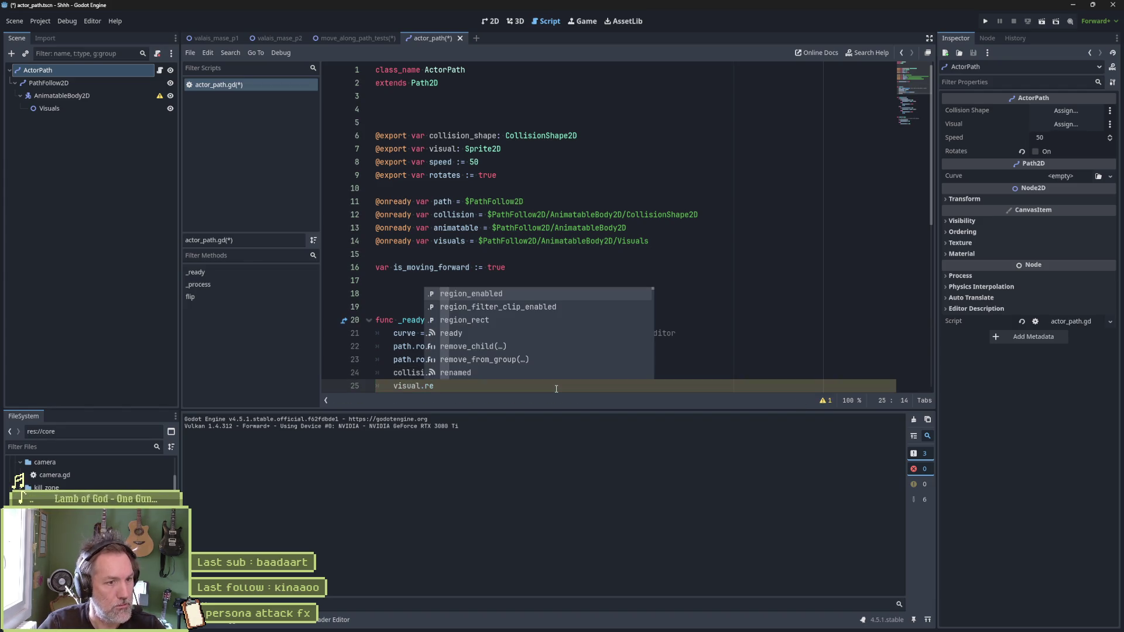
pyautogui.write('pare')
pyautogui.press('Return')
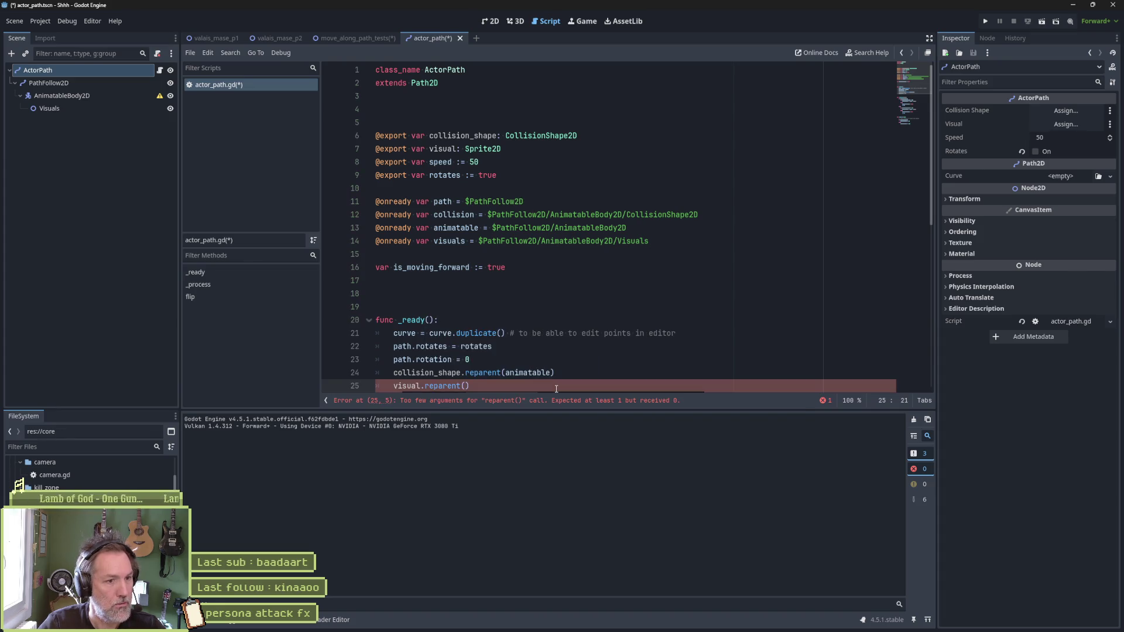
pyautogui.write('visuals')
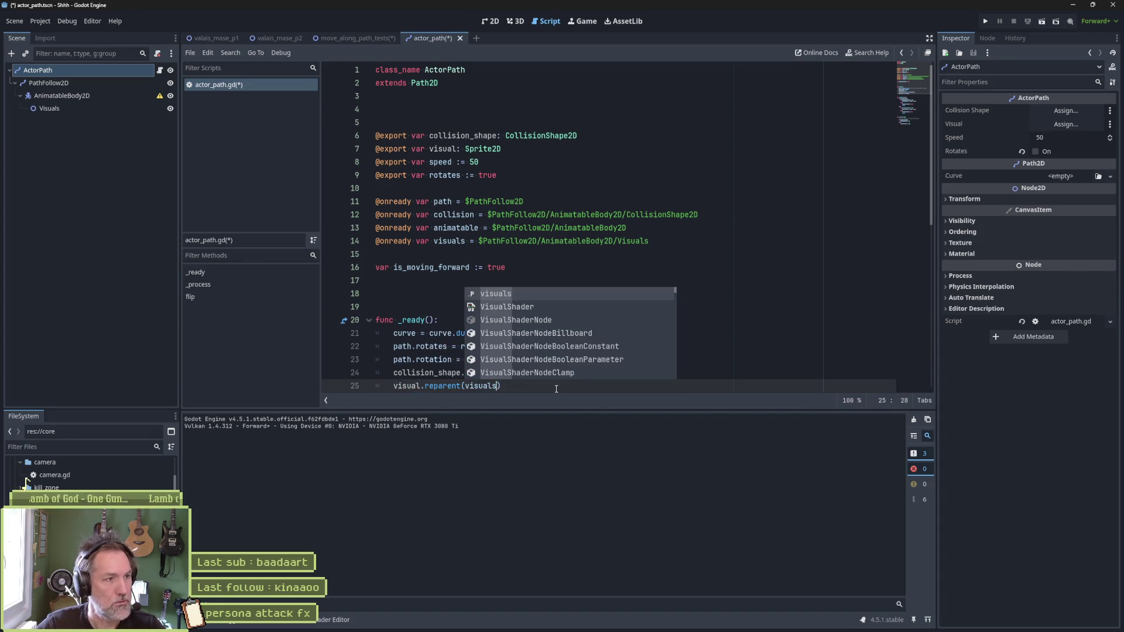
pyautogui.hotkey('ctrl', 's')
pyautogui.click(706, 354)
pyautogui.scroll(-1, 705, 354)
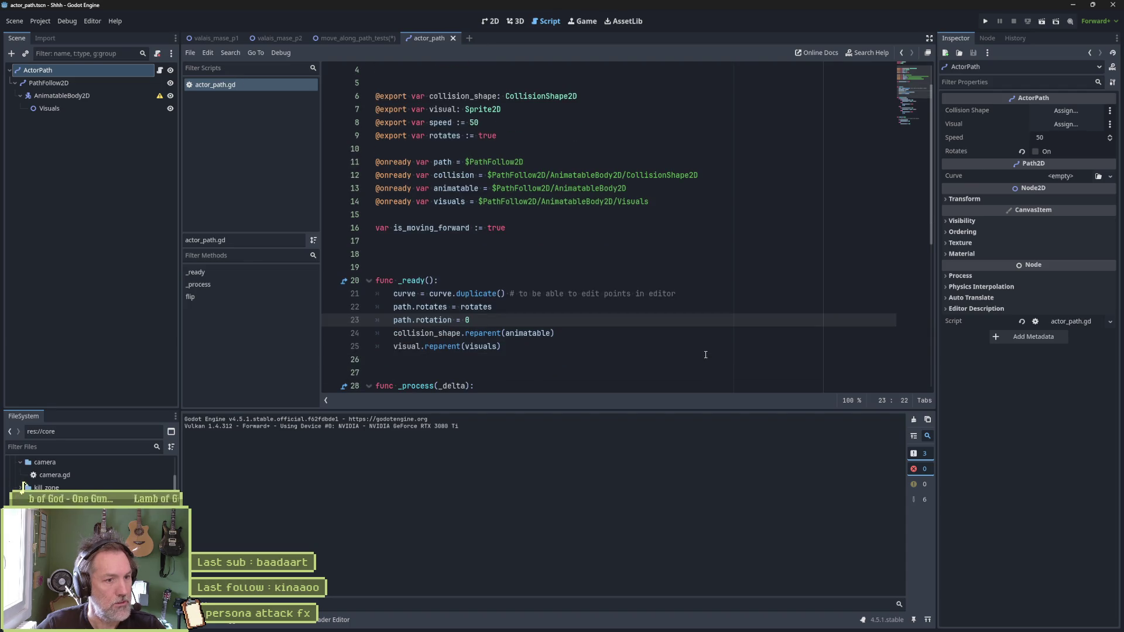
pyautogui.scroll(-3, 705, 355)
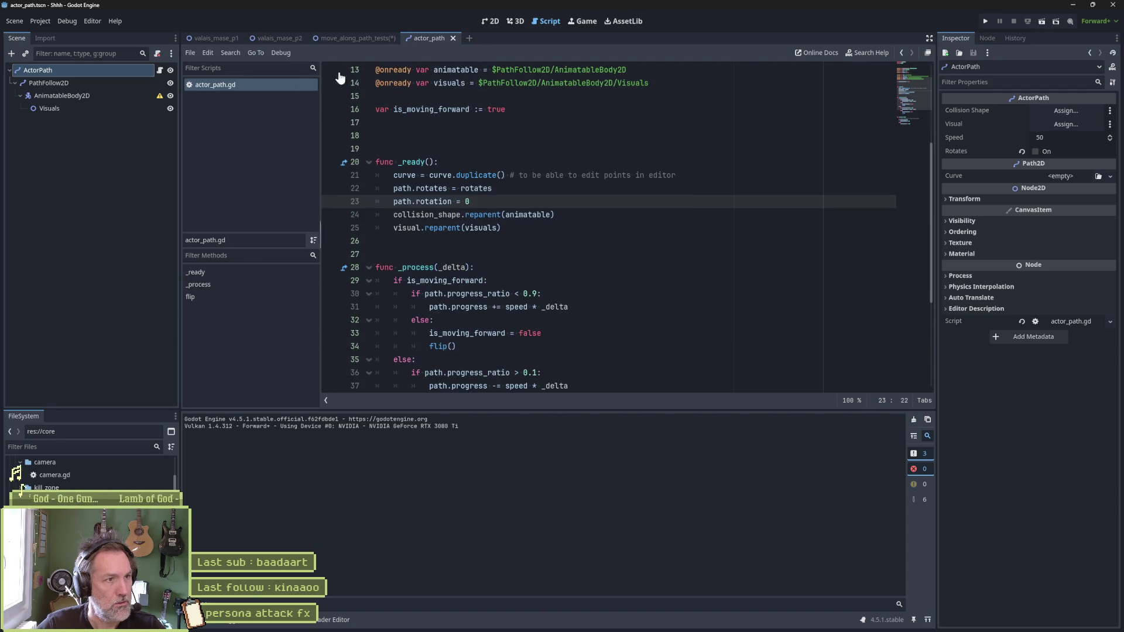
pyautogui.click(495, 21)
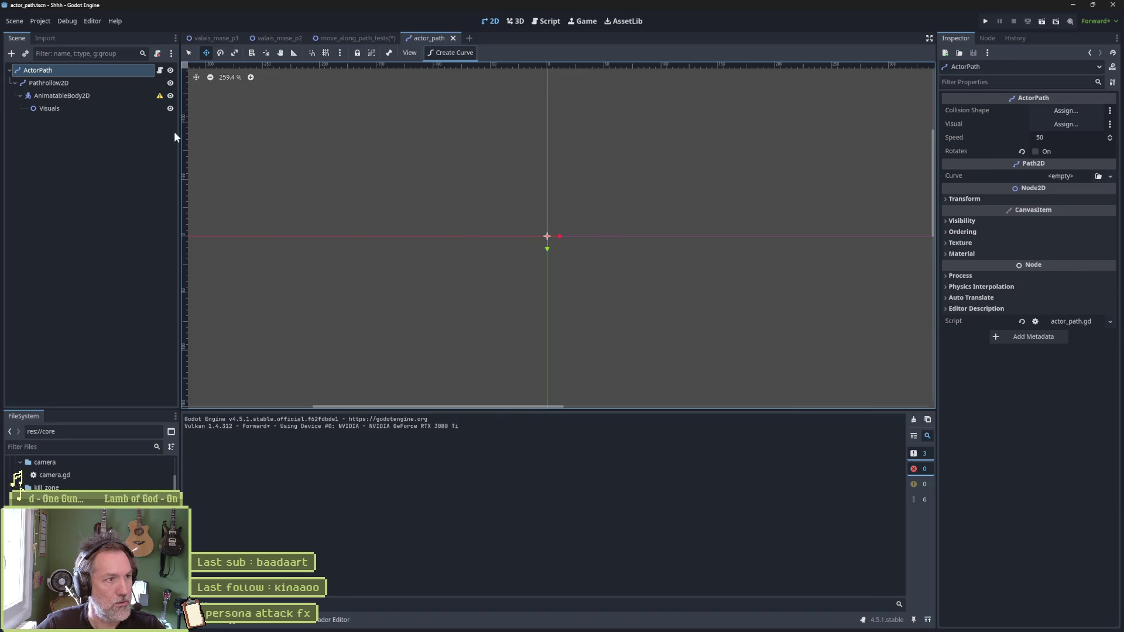
# In move_along_path_tests, assign CollisionShape2D and Sprite2D to MoveAlongPath's Collision Shape and Visual slots, and save
pyautogui.click(377, 40)
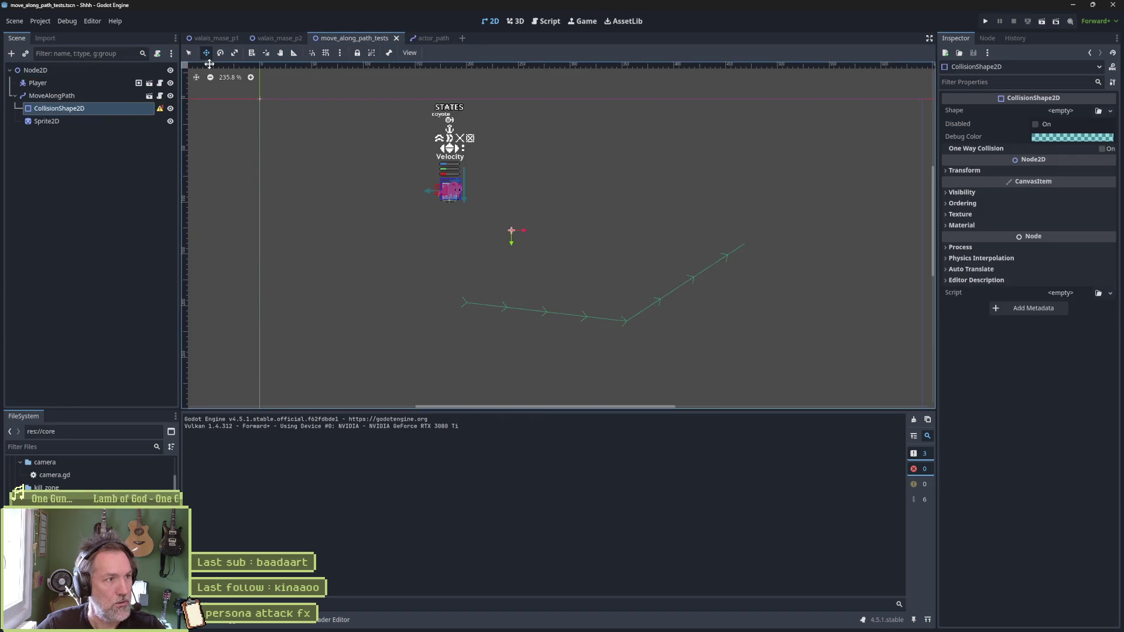
pyautogui.click(107, 97)
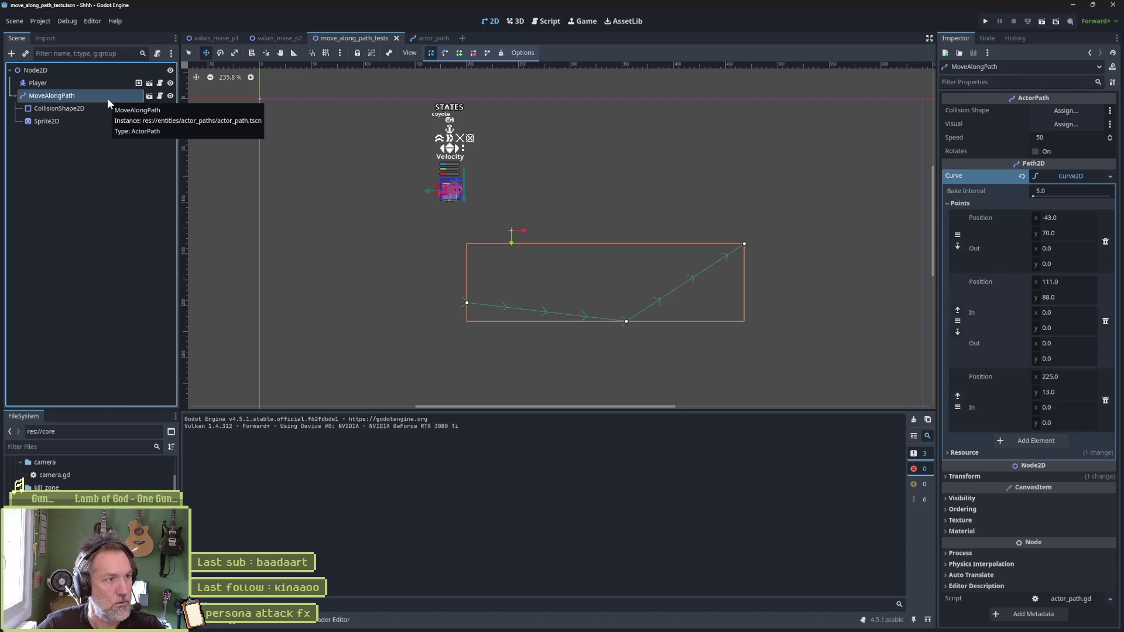
pyautogui.moveTo(86, 108)
pyautogui.mouseDown()
pyautogui.moveTo(719, 130)
pyautogui.moveTo(1065, 111)
pyautogui.mouseUp()
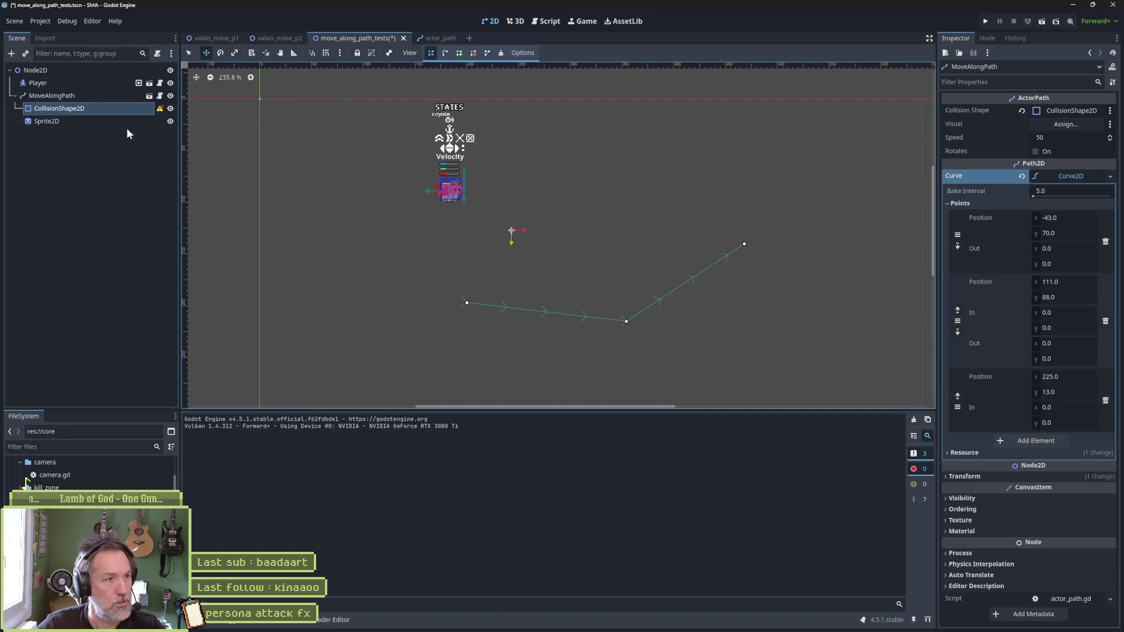
pyautogui.moveTo(44, 121); pyautogui.dragTo(1065, 124)
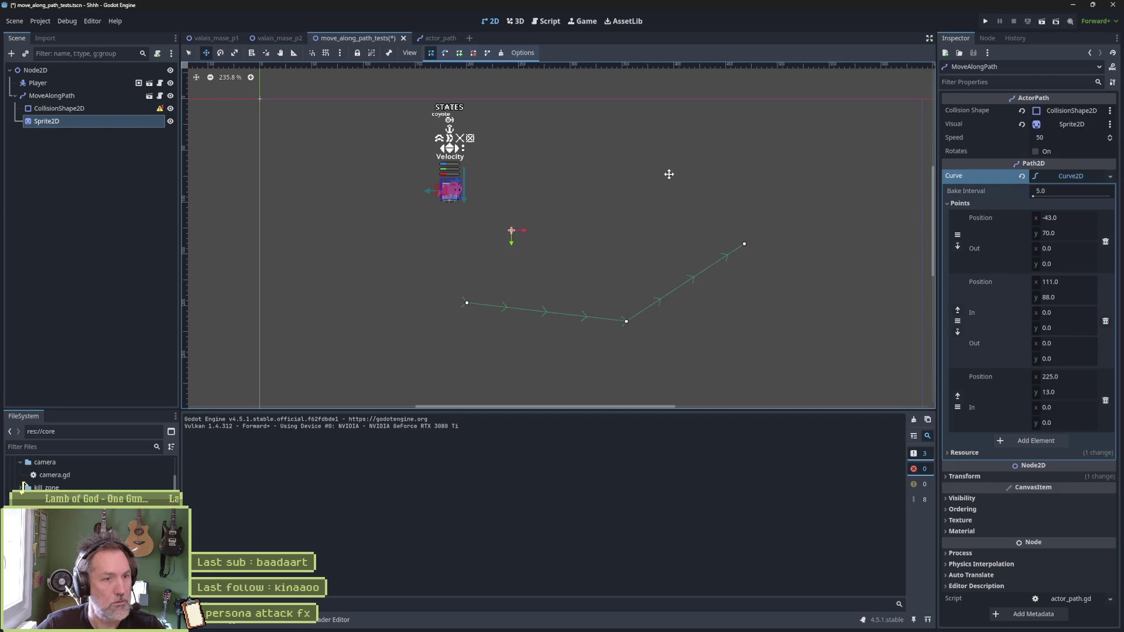
pyautogui.hotkey('ctrl', 's')
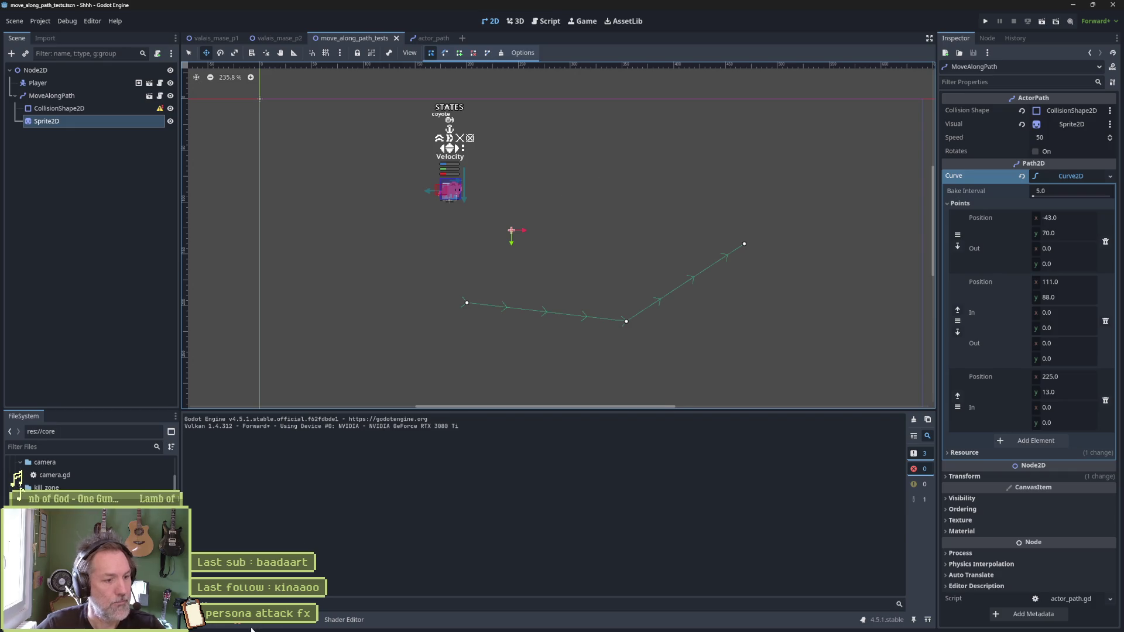
pyautogui.click(246, 418)
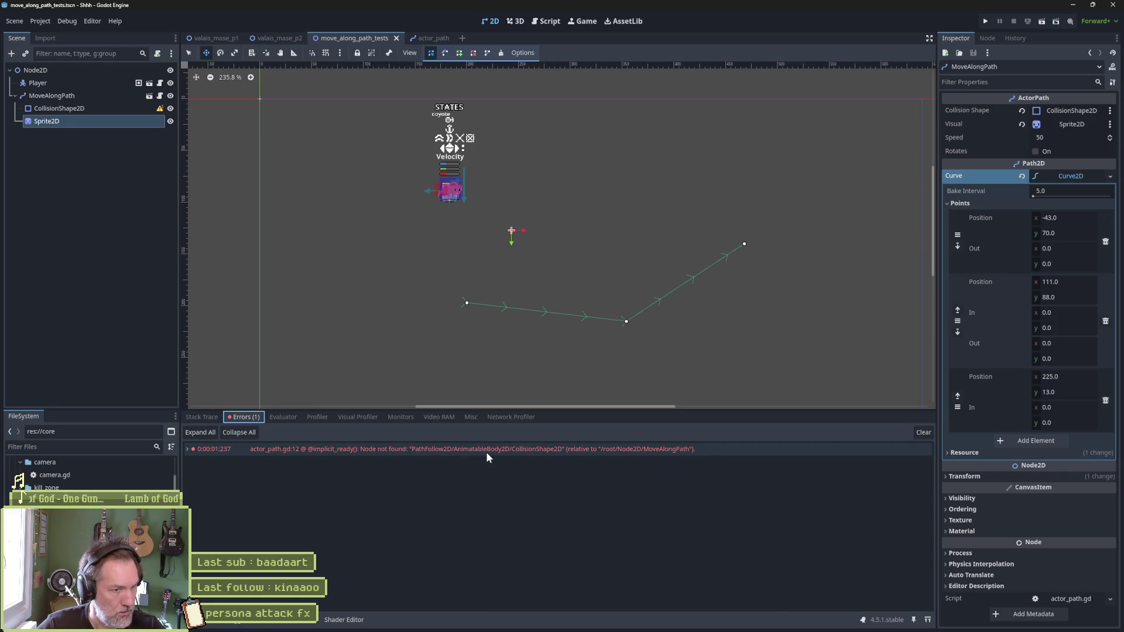
pyautogui.doubleClick(446, 452)
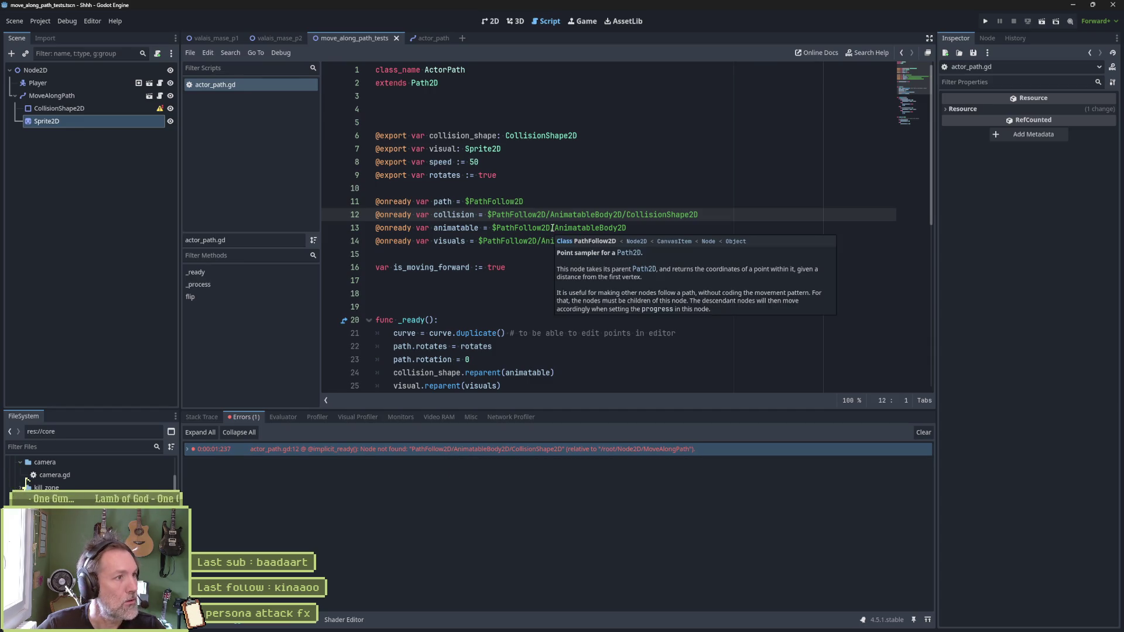
pyautogui.click(420, 37)
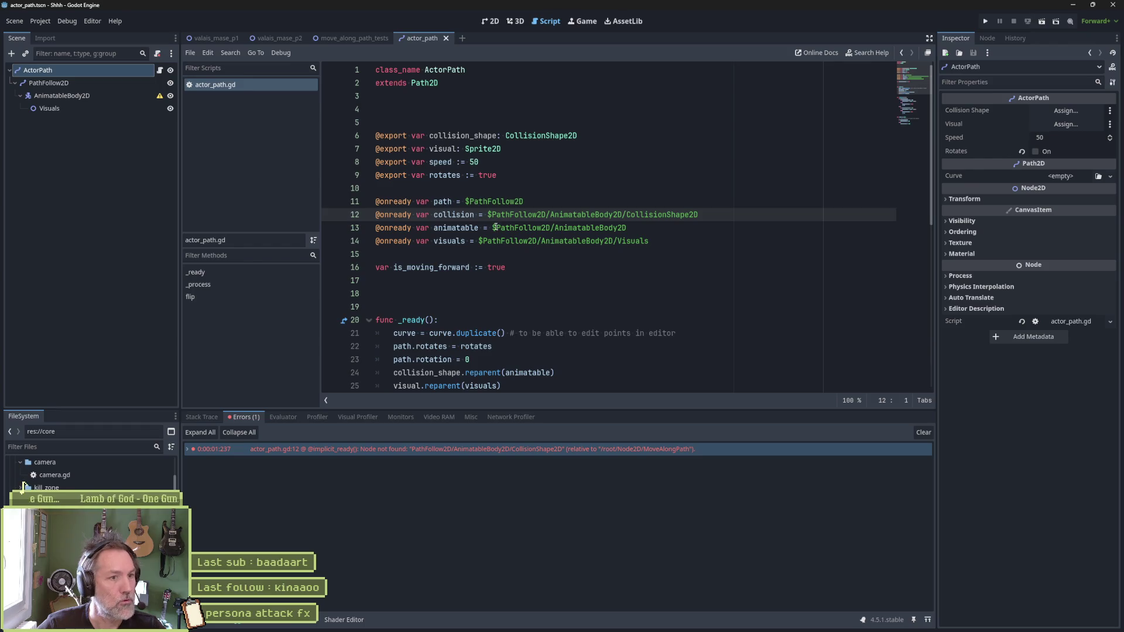
pyautogui.click(410, 214)
pyautogui.hotkey('ctrl', 'shift', 'k')
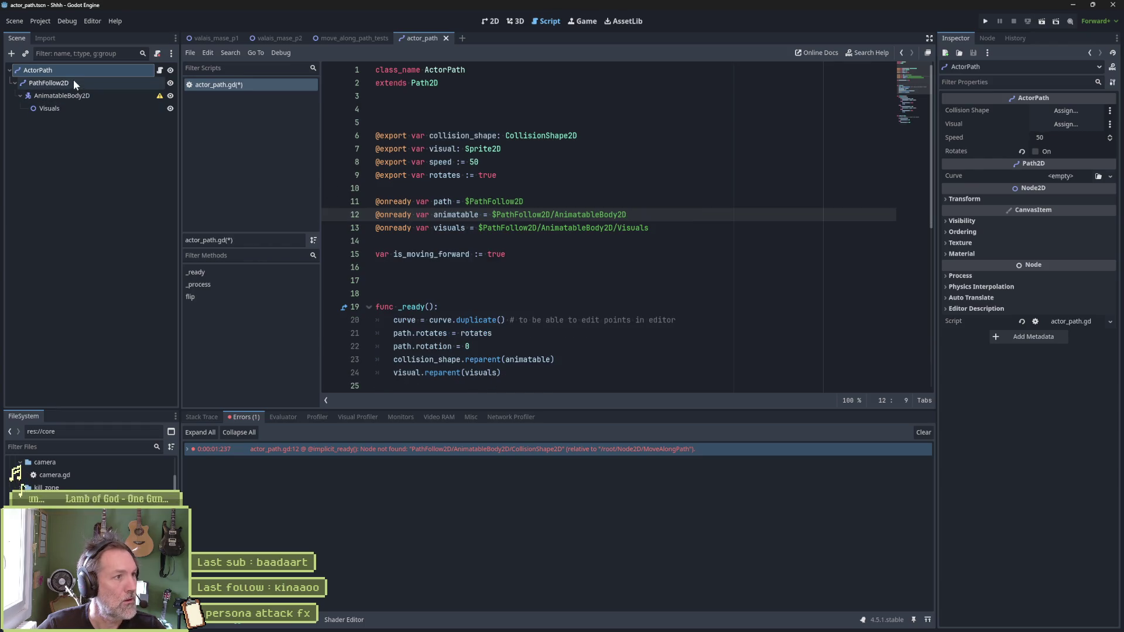
pyautogui.hotkey('ctrl', 'z')
pyautogui.click(460, 202)
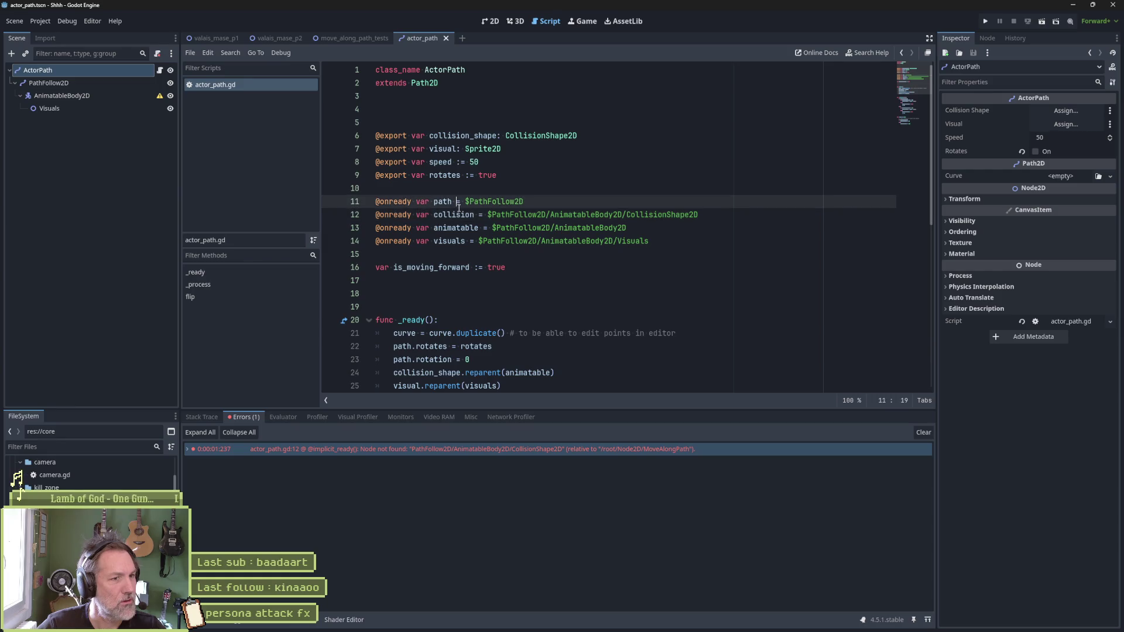
pyautogui.click(461, 214)
pyautogui.doubleClick(453, 214)
pyautogui.scroll(-9, 741, 276)
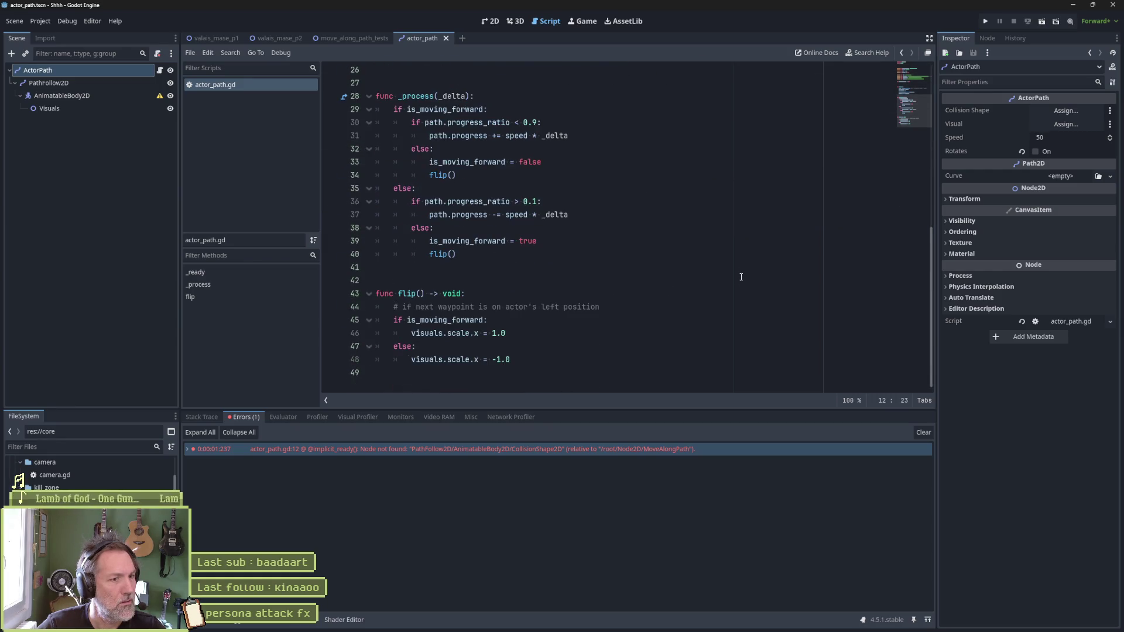
pyautogui.scroll(7, 741, 280)
pyautogui.scroll(3, 741, 279)
pyautogui.press('Right')
pyautogui.press('Right')
pyautogui.press('Right')
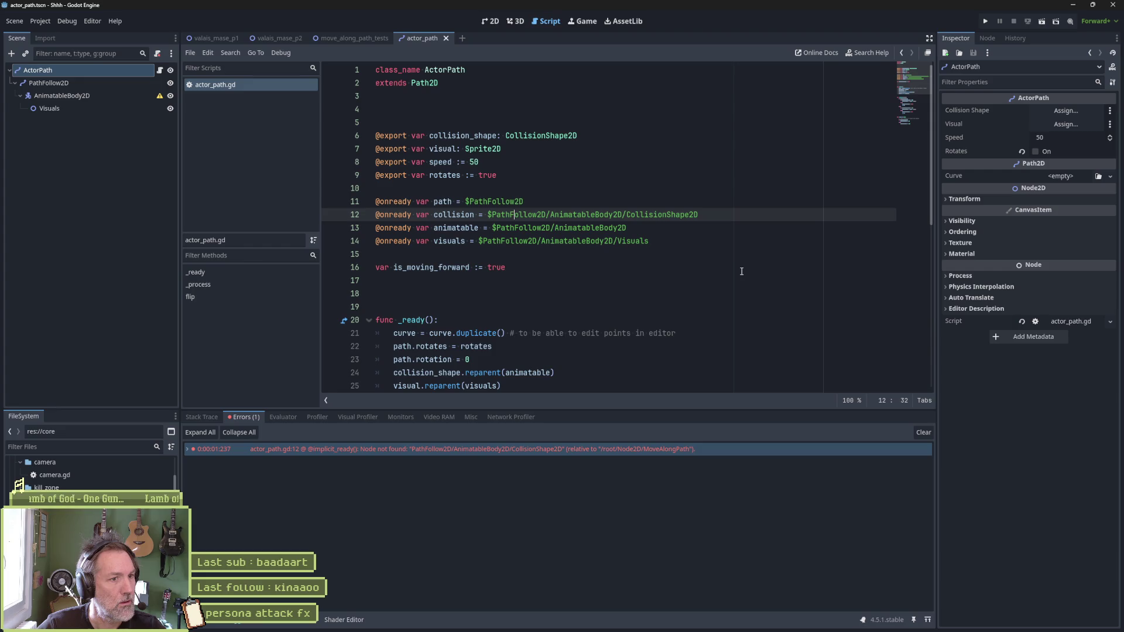
pyautogui.hotkey('ctrl', 'shift', 'k')
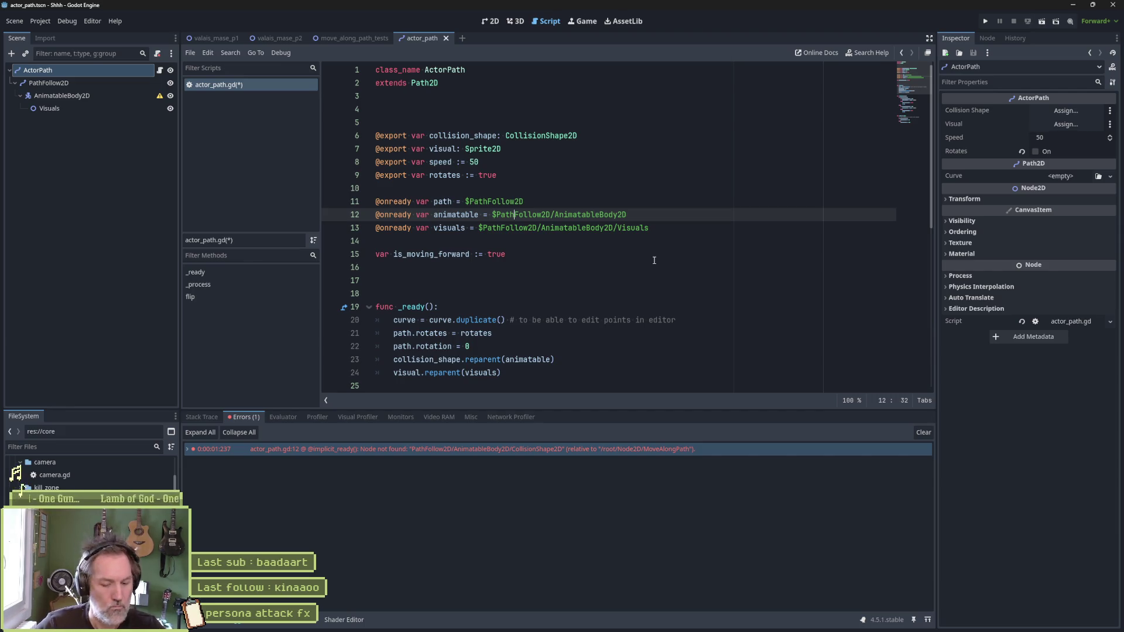
pyautogui.hotkey('ctrl', 's')
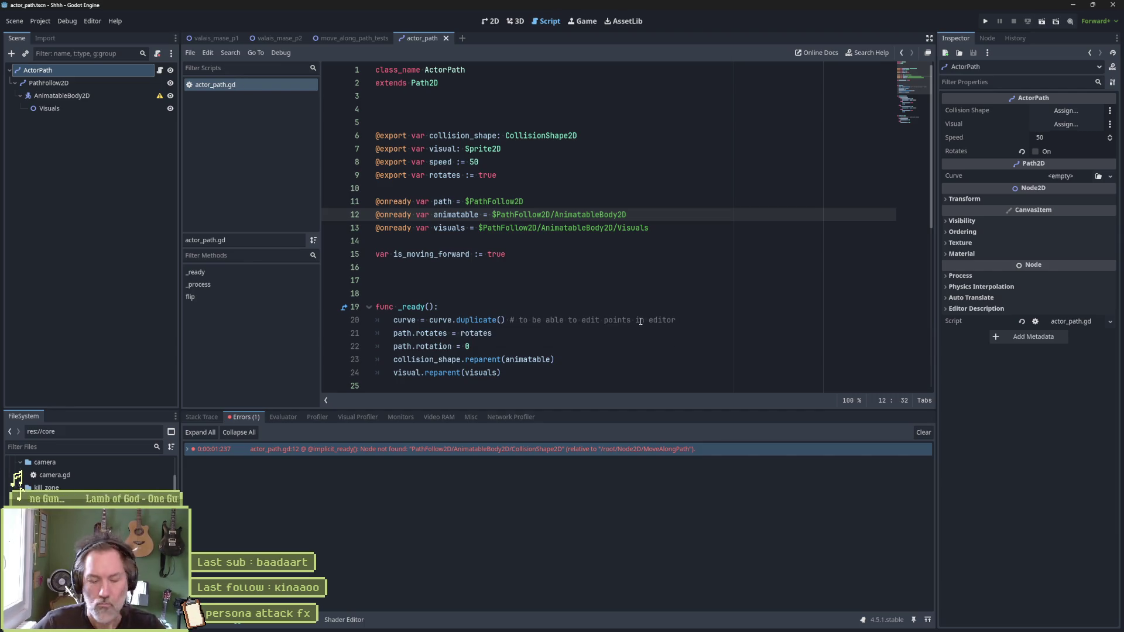
# Run the move_along_path_tests scene with F6, stop it, and run it again
pyautogui.click(354, 38)
pyautogui.press('F6')
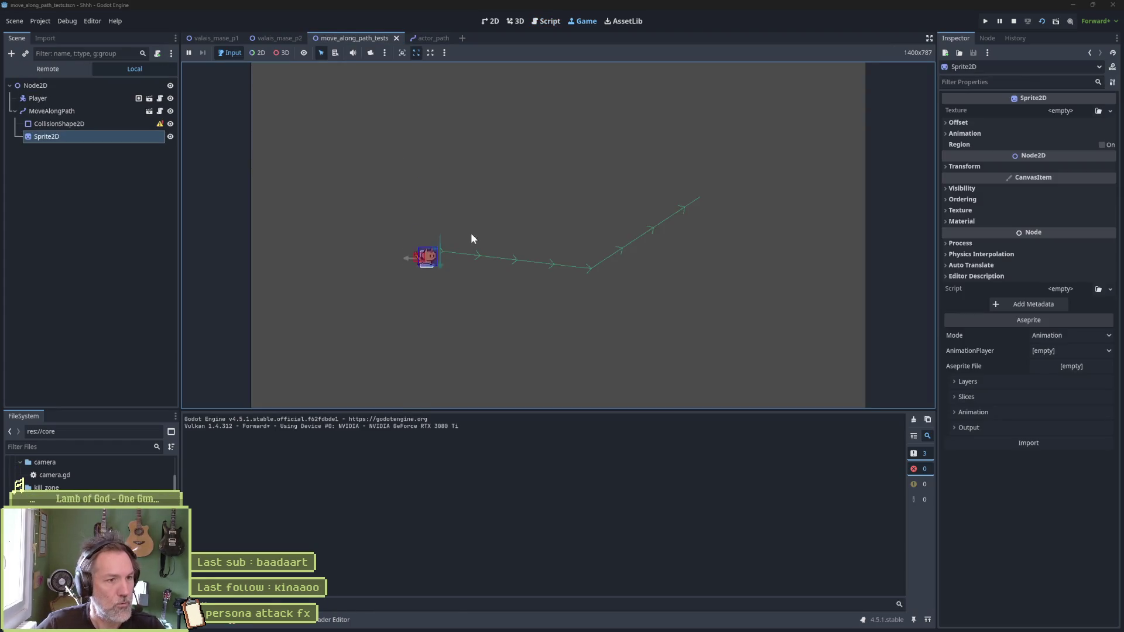
pyautogui.press('F8')
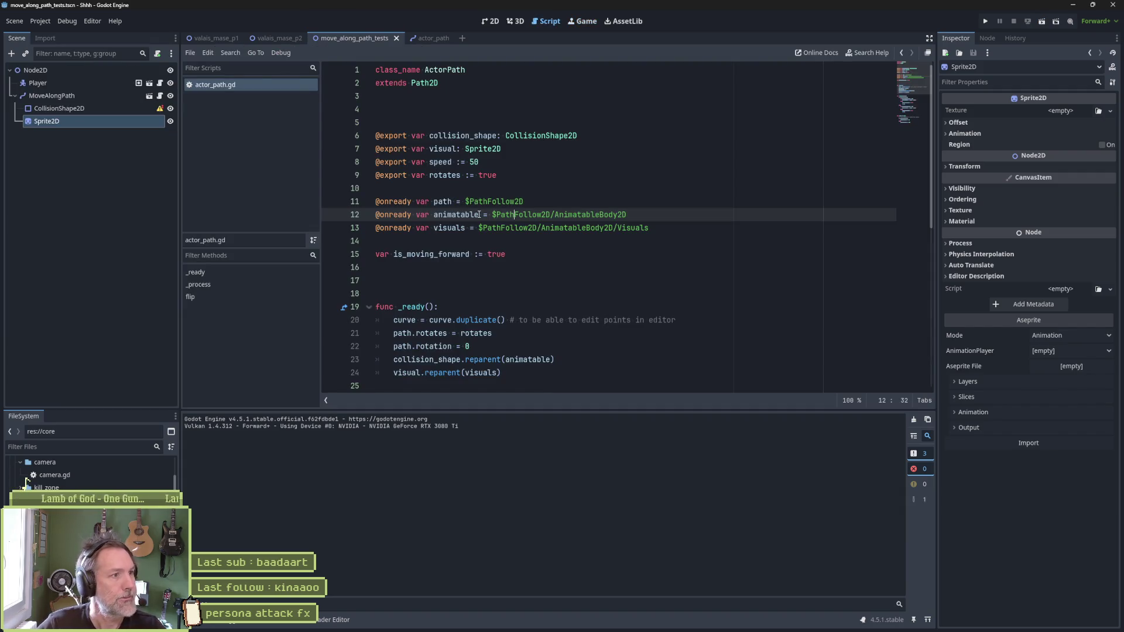
pyautogui.press('F6')
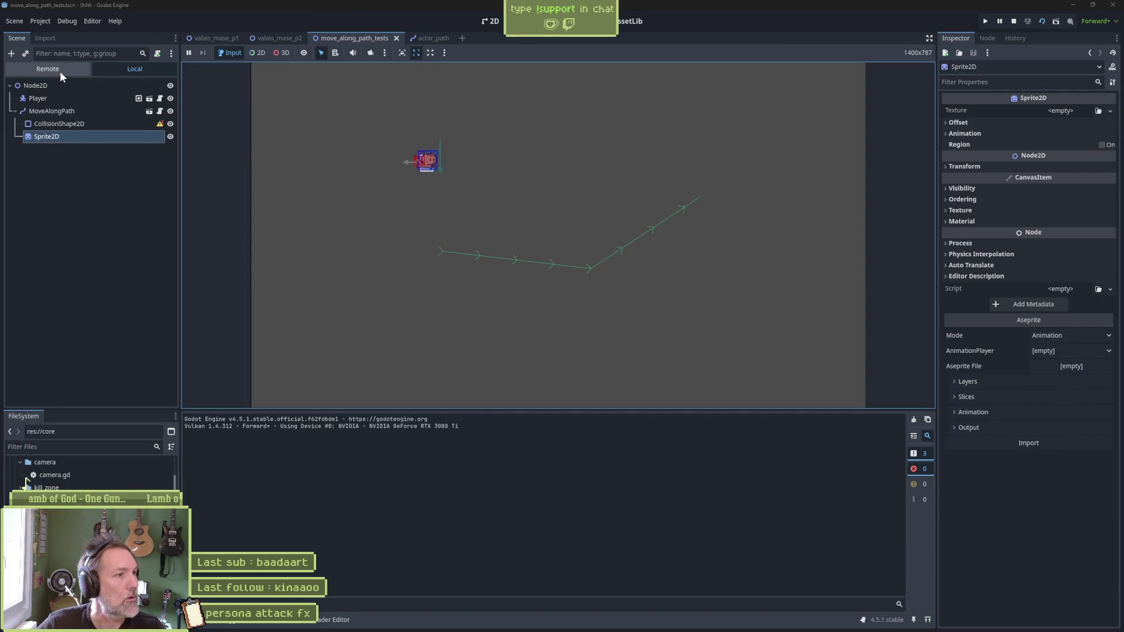
# Inspect the live Sprite2D and CollisionShape2D under MoveAlongPath in the Remote tree, then stop the game
pyautogui.click(60, 72)
pyautogui.click(15, 149)
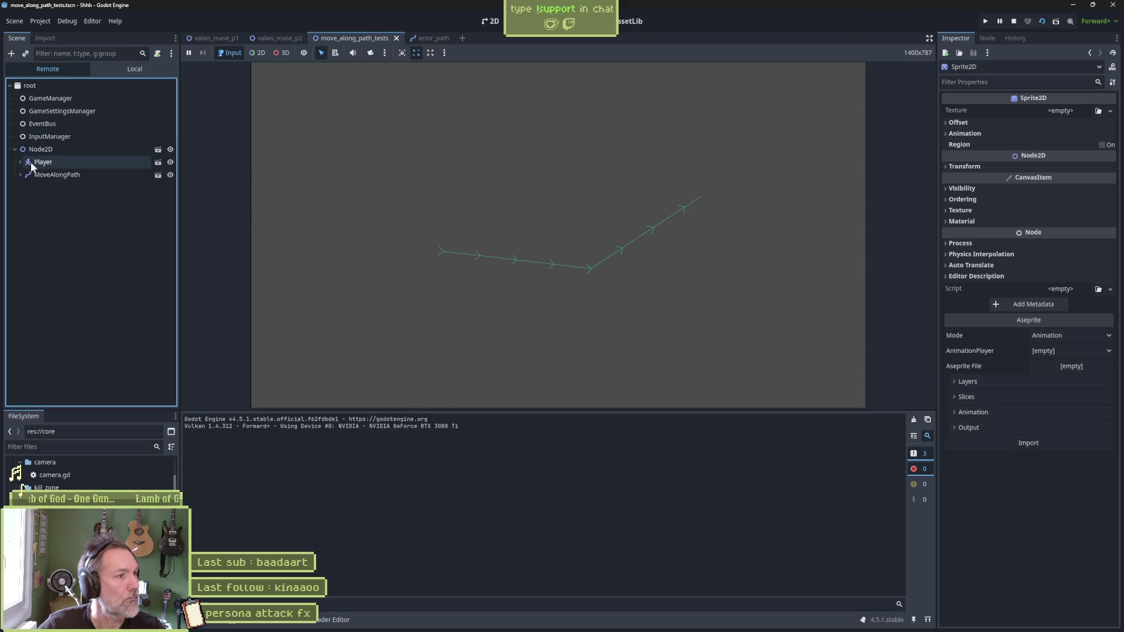
pyautogui.click(19, 174)
pyautogui.click(68, 225)
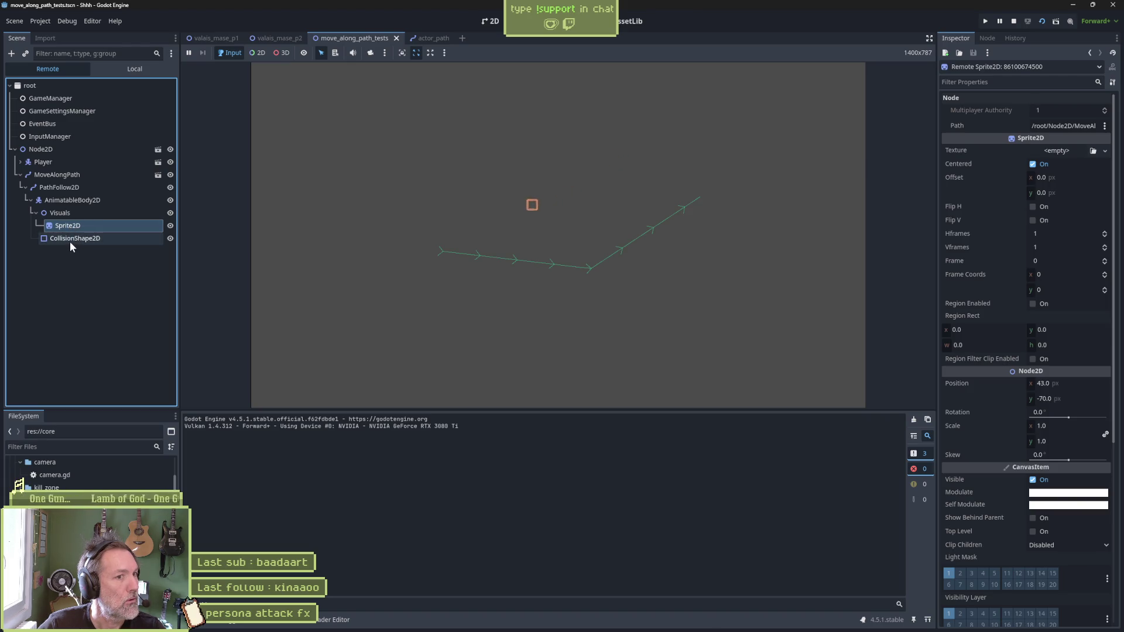
pyautogui.click(67, 240)
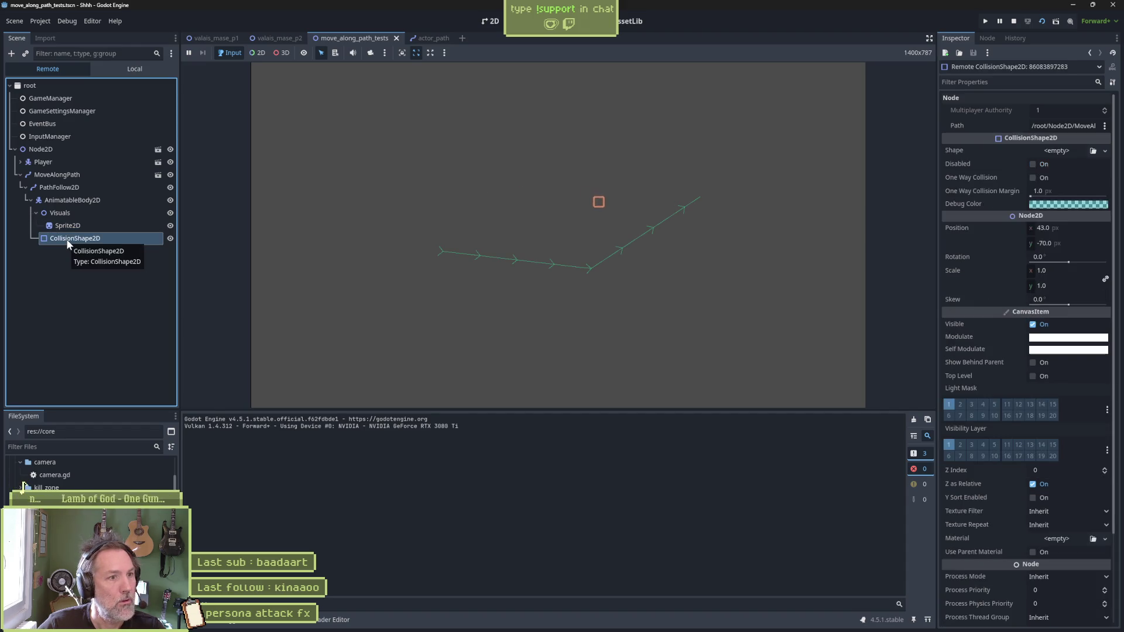
pyautogui.press('F8')
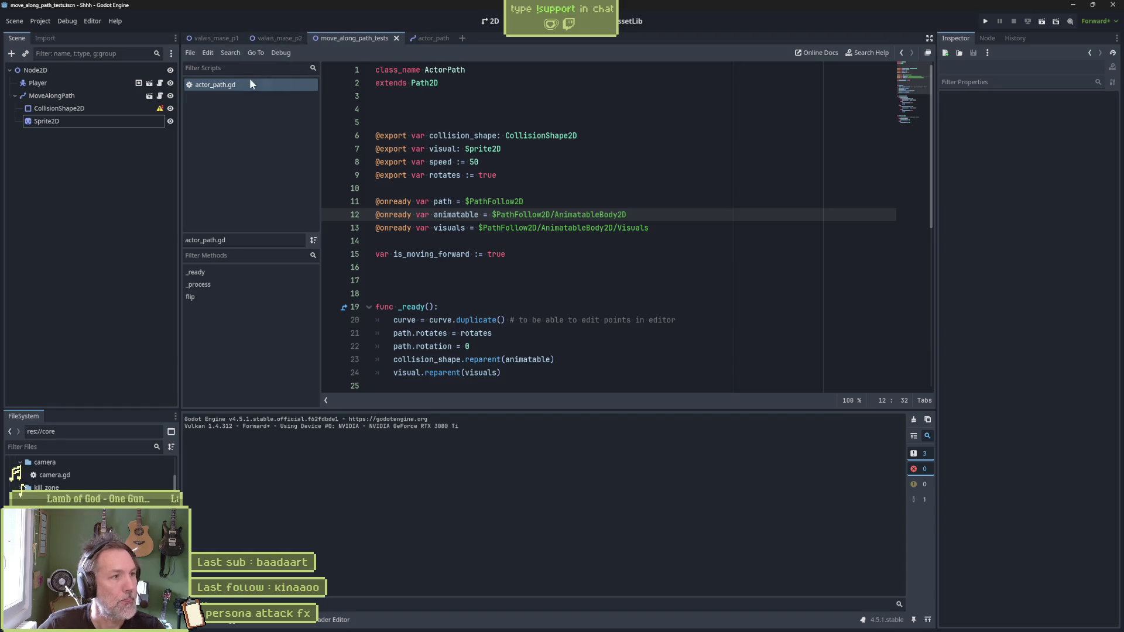
pyautogui.click(490, 21)
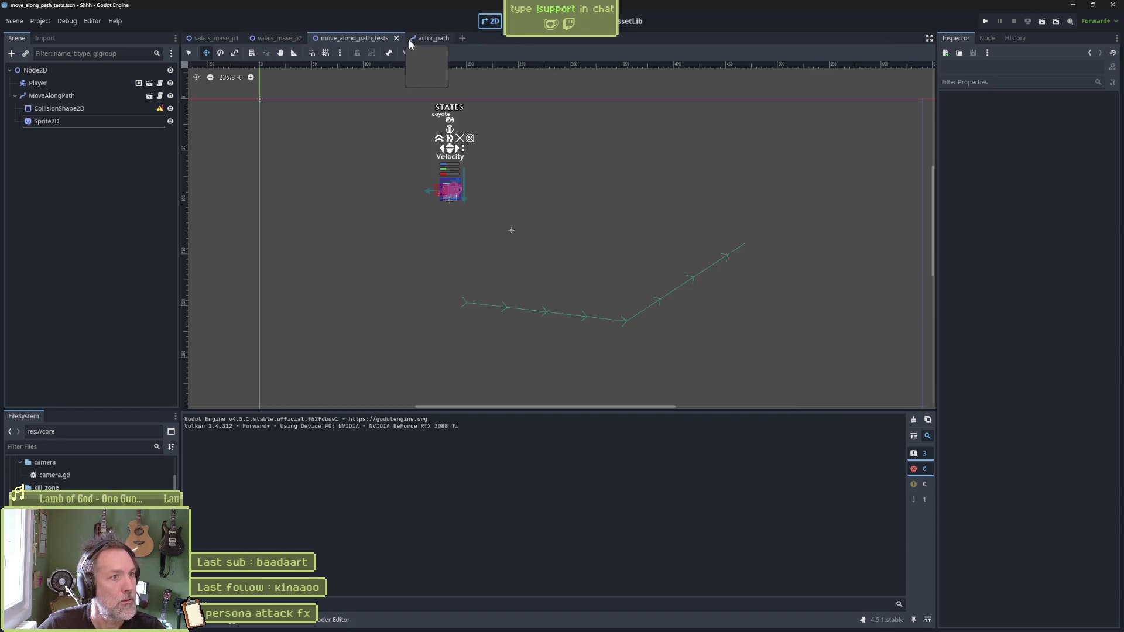
# Give CollisionShape2D a new RectangleShape2D and widen the rectangle
pyautogui.click(67, 108)
pyautogui.click(1108, 111)
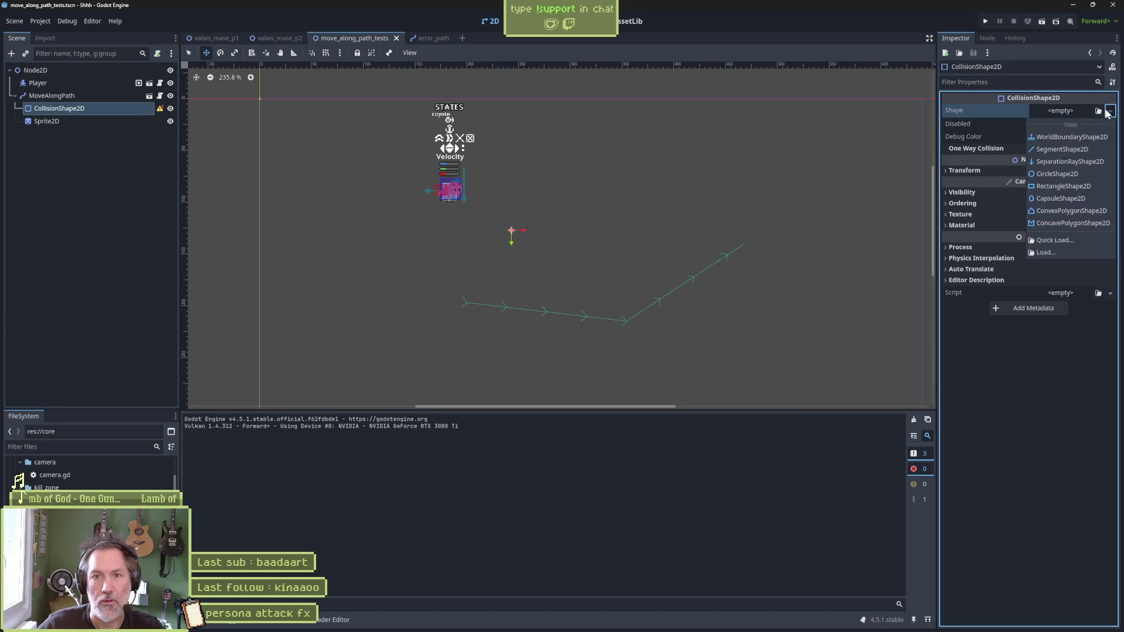
pyautogui.click(1057, 186)
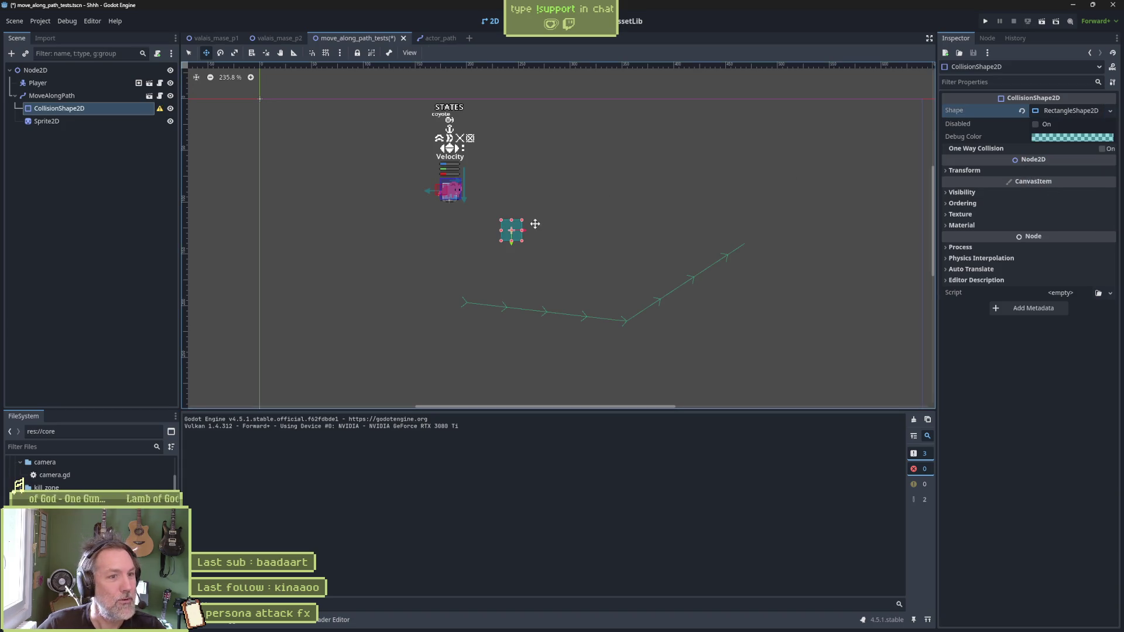
pyautogui.scroll(3, 525, 234)
pyautogui.press('q')
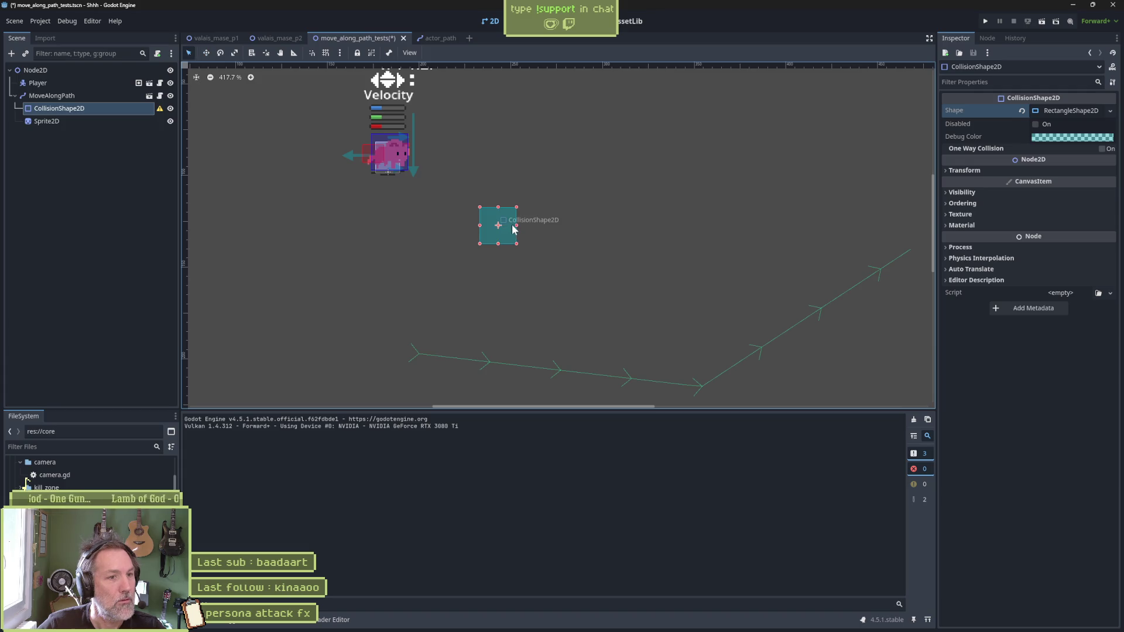
pyautogui.moveTo(516, 225); pyautogui.dragTo(574, 229)
# Texture the Sprite2D with a single grass tile region from valais_platforms, save, and run with F6
pyautogui.click(114, 121)
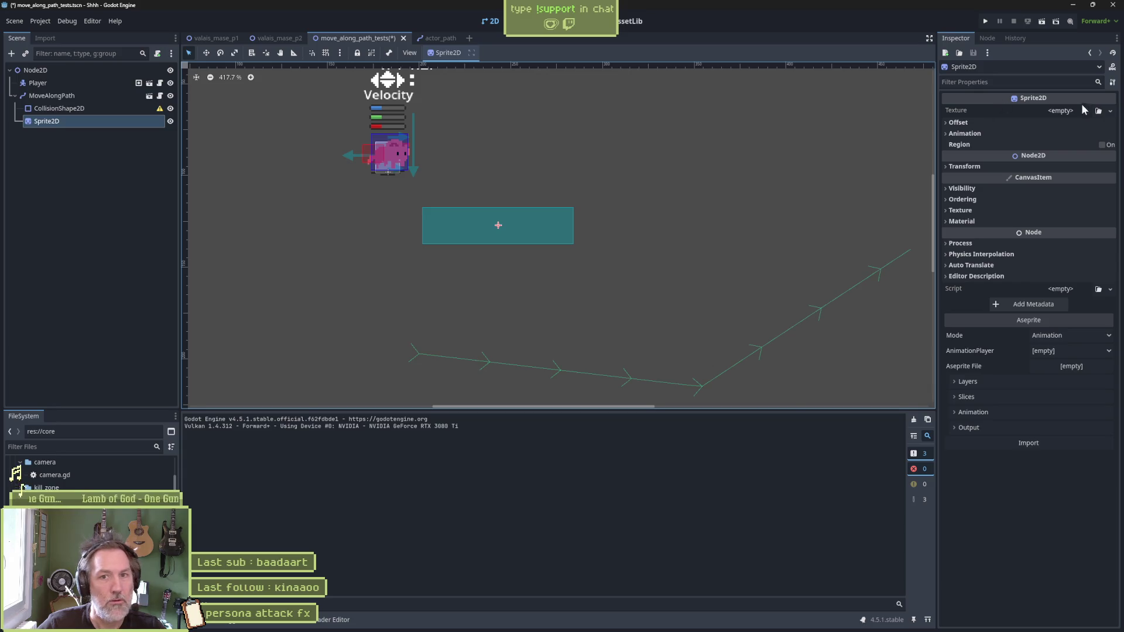
pyautogui.click(1109, 111)
pyautogui.click(1055, 356)
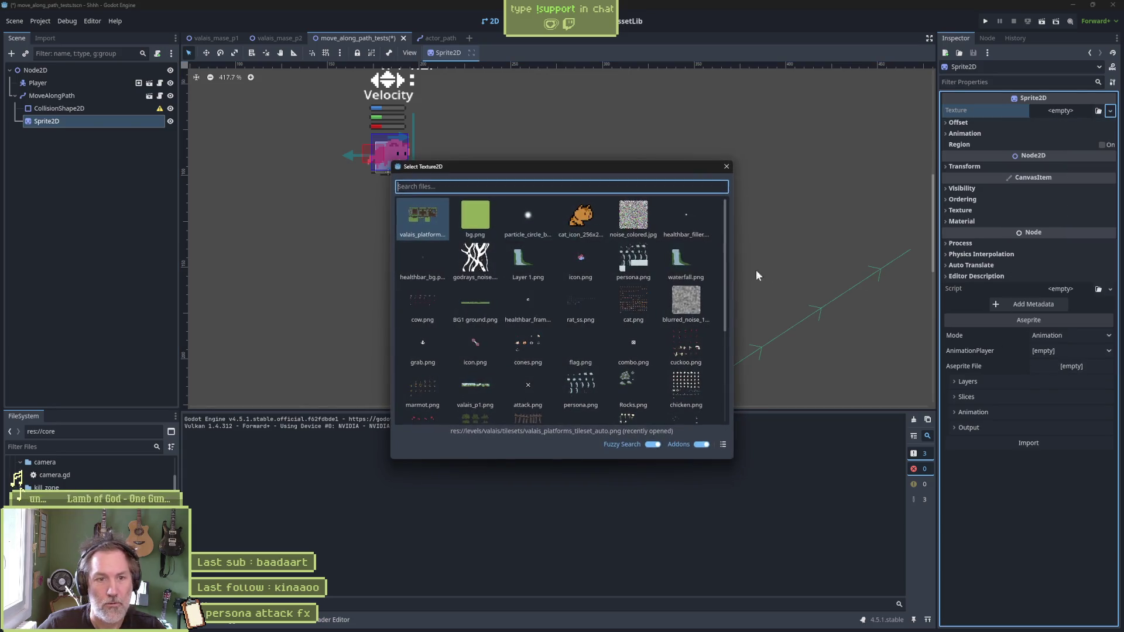
pyautogui.doubleClick(423, 218)
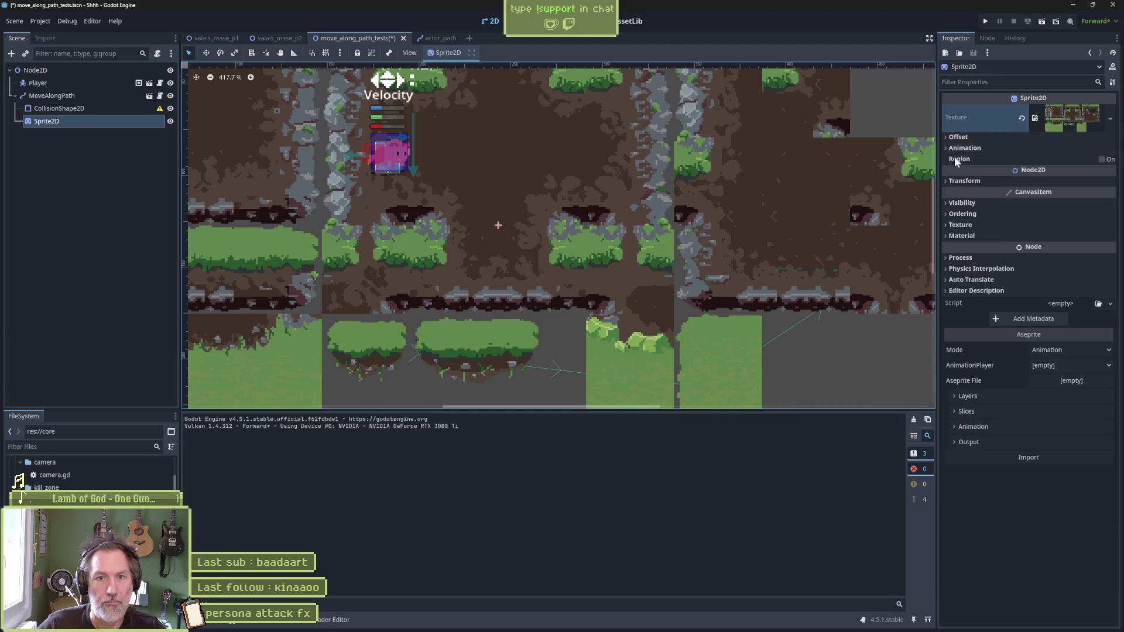
pyautogui.click(1101, 159)
pyautogui.click(1031, 215)
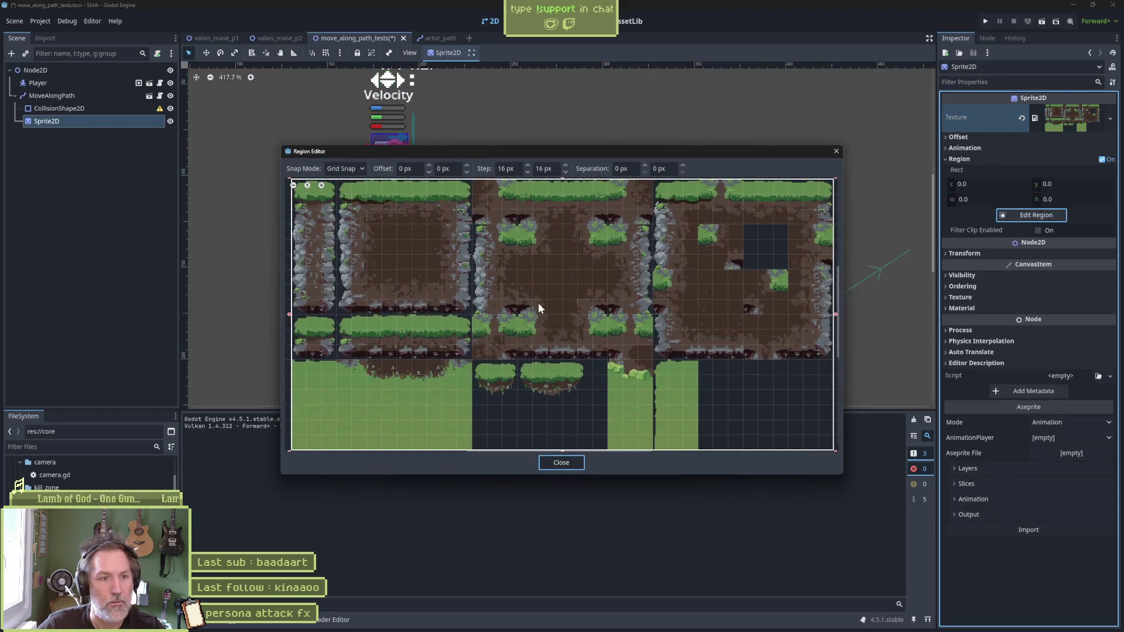
pyautogui.moveTo(474, 363); pyautogui.dragTo(529, 404)
pyautogui.click(561, 463)
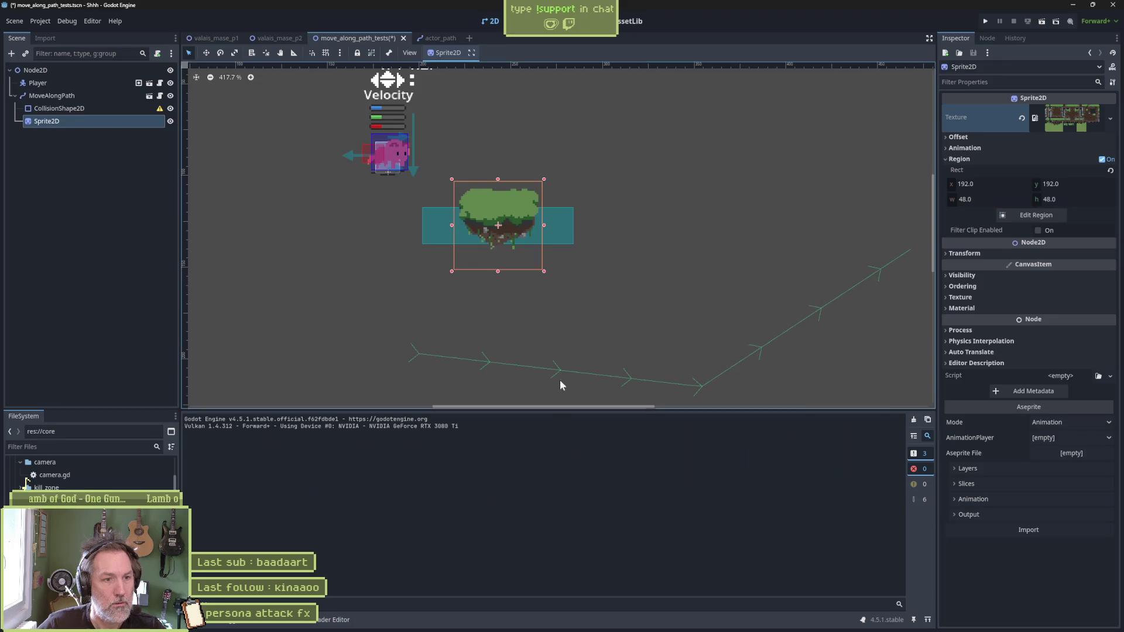
pyautogui.hotkey('ctrl', 's')
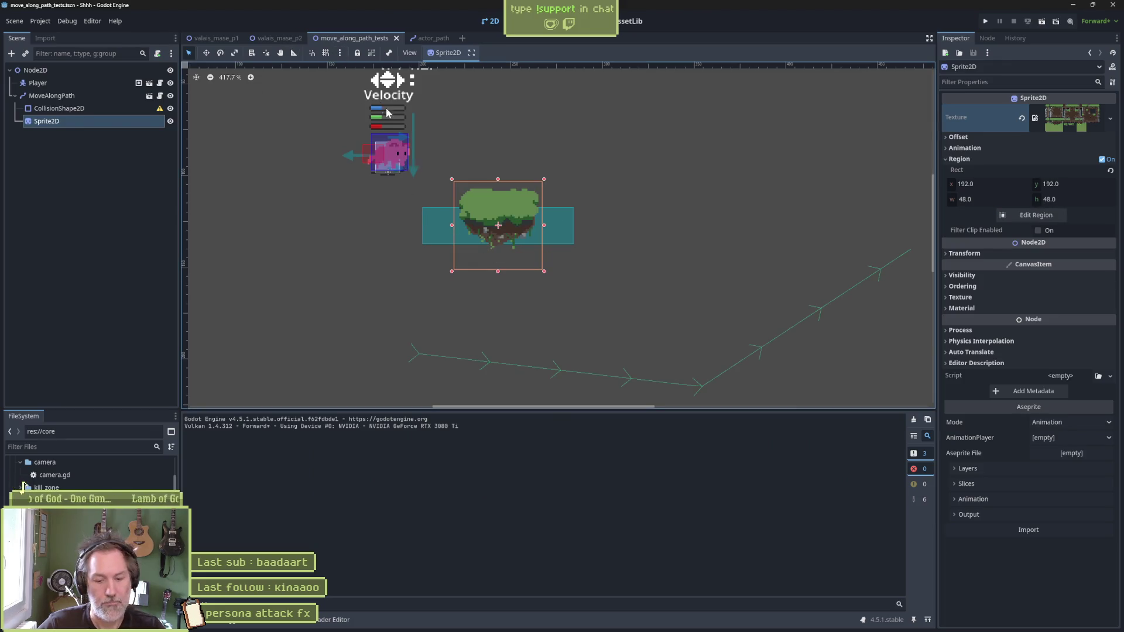
pyautogui.press('F6')
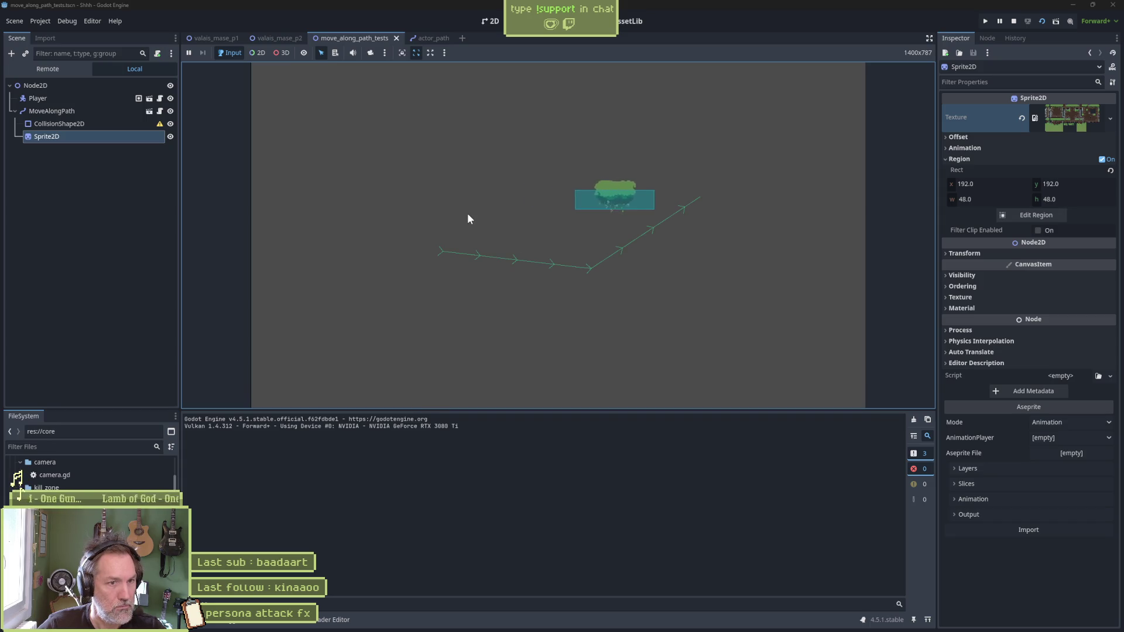
# Stop the game with F8, glance at actor_path, and return to move_along_path_tests
pyautogui.press('F8')
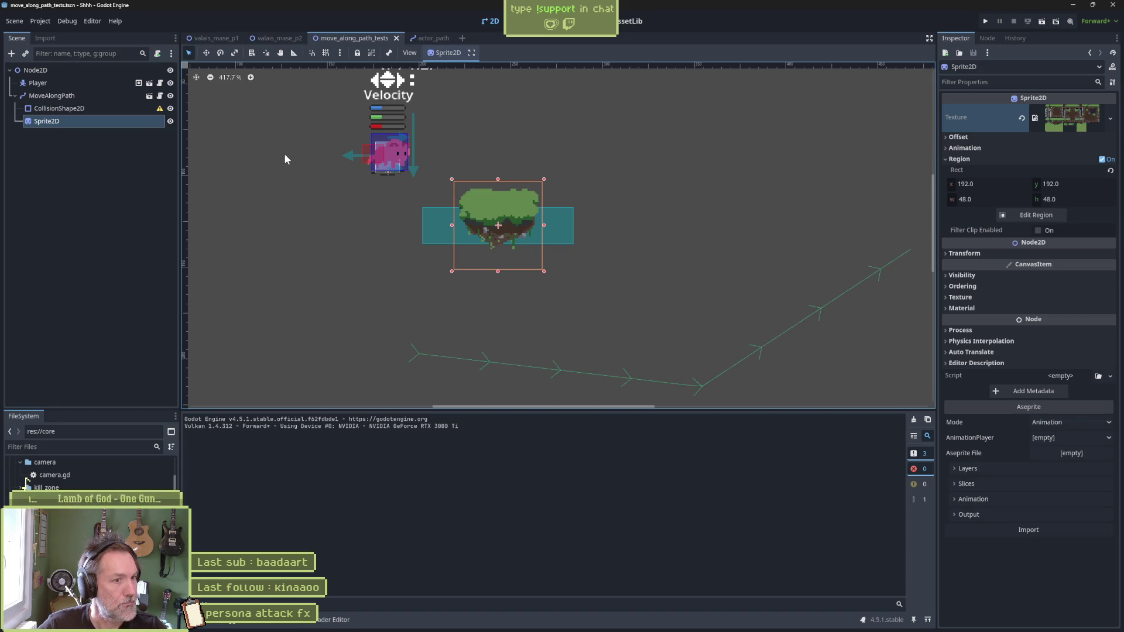
pyautogui.click(439, 37)
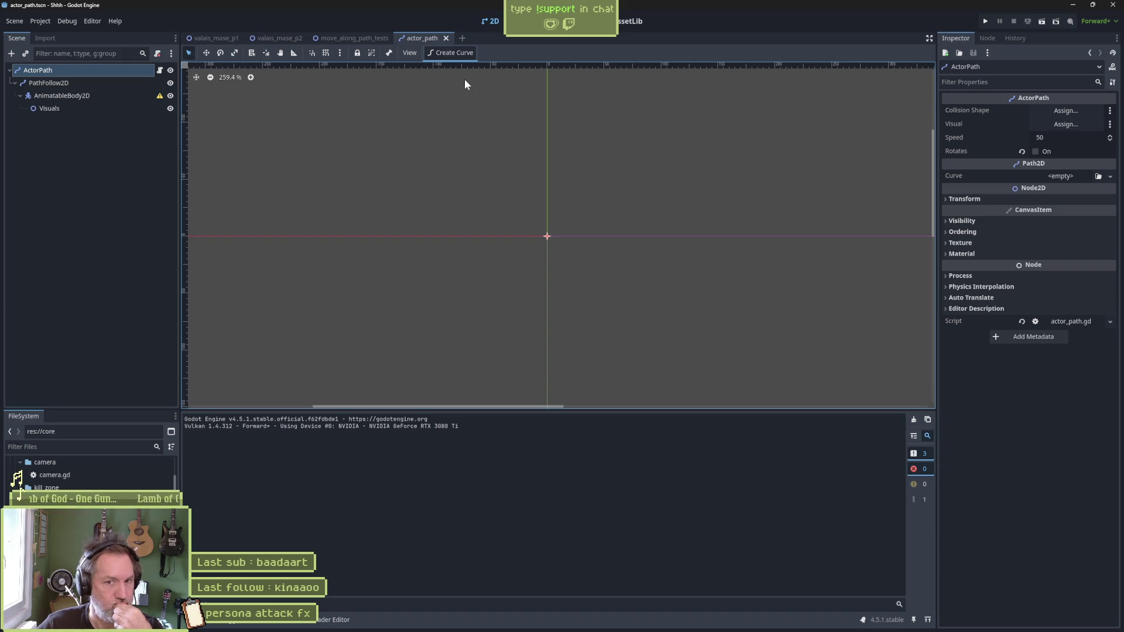
pyautogui.click(347, 38)
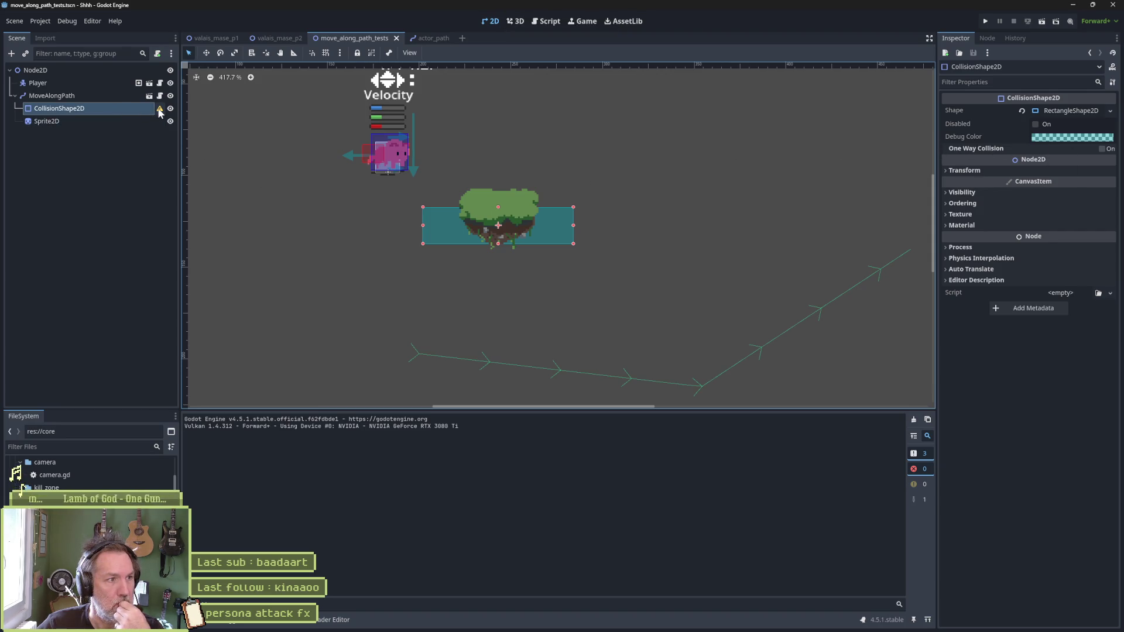
# In actor_path.gd, add a new _ready line after the visual reparent call, begun as 'coll'
pyautogui.moveTo(159, 110)
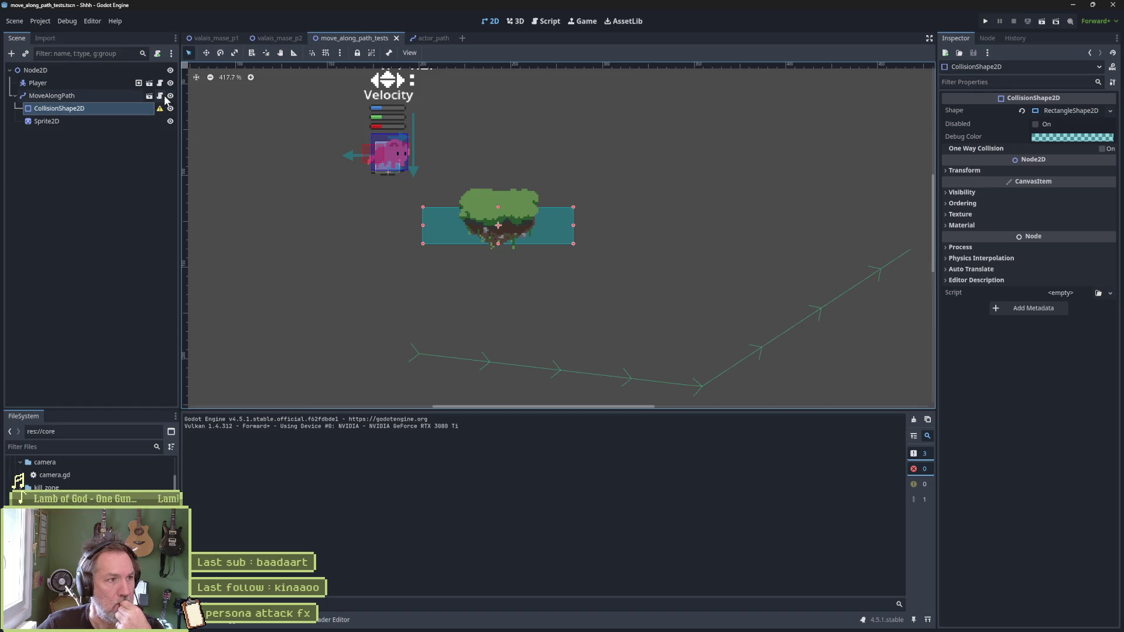
pyautogui.click(159, 95)
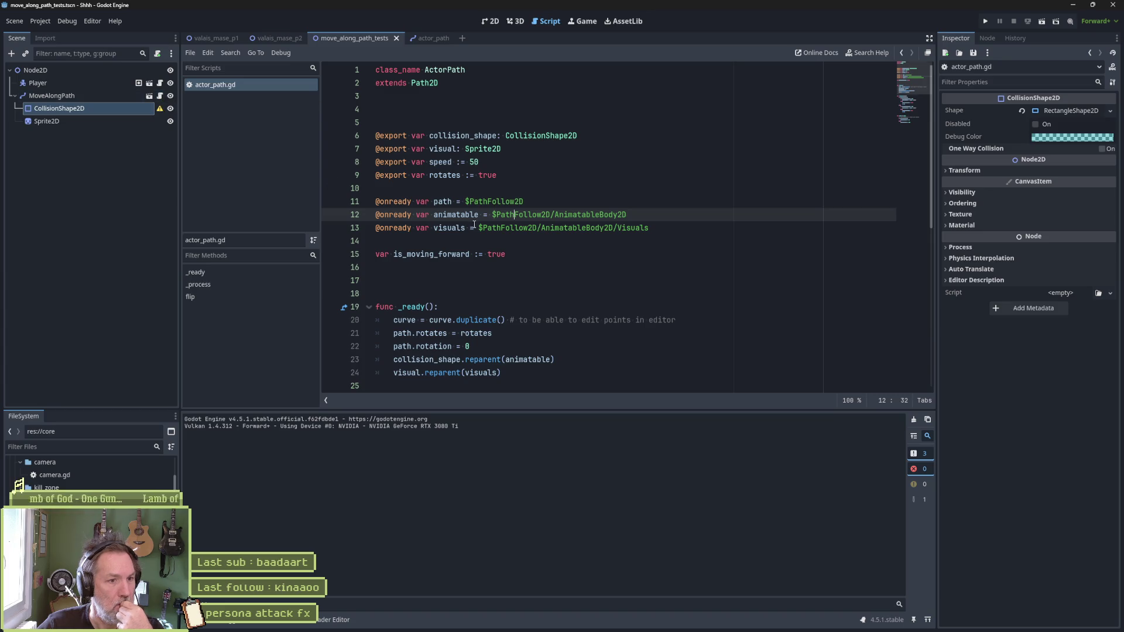
pyautogui.scroll(-3, 474, 224)
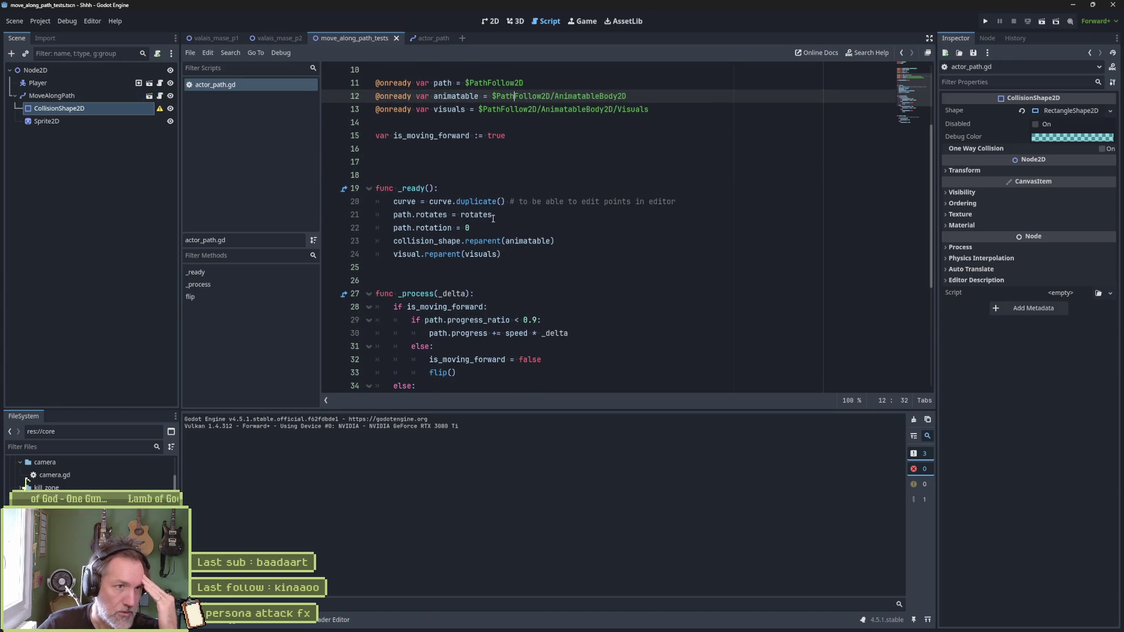
pyautogui.click(545, 254)
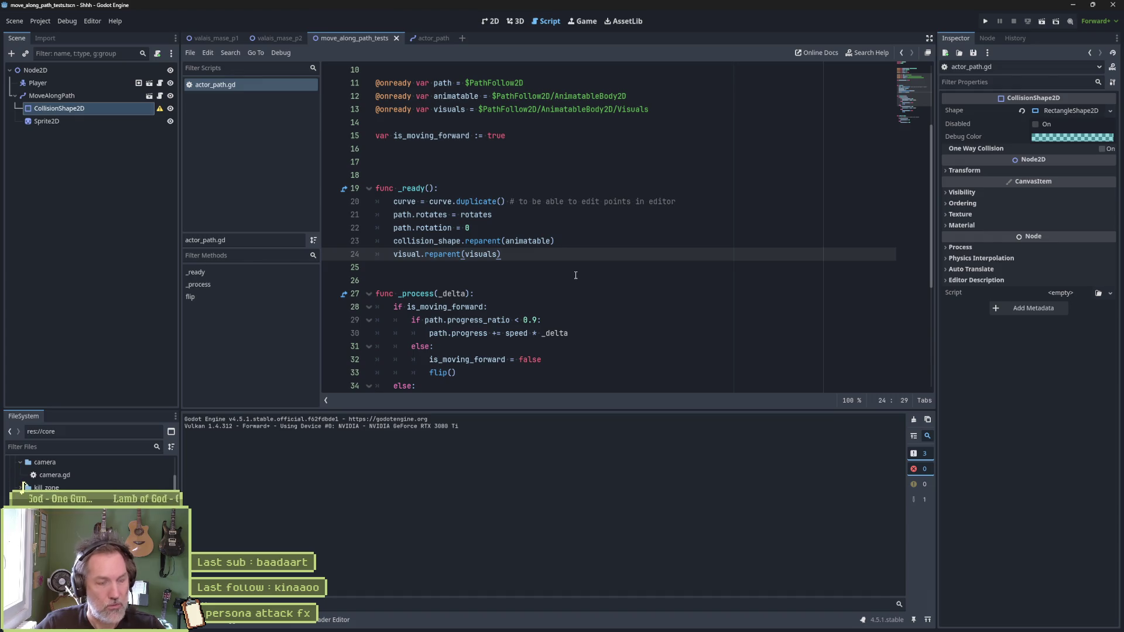
pyautogui.press('Return')
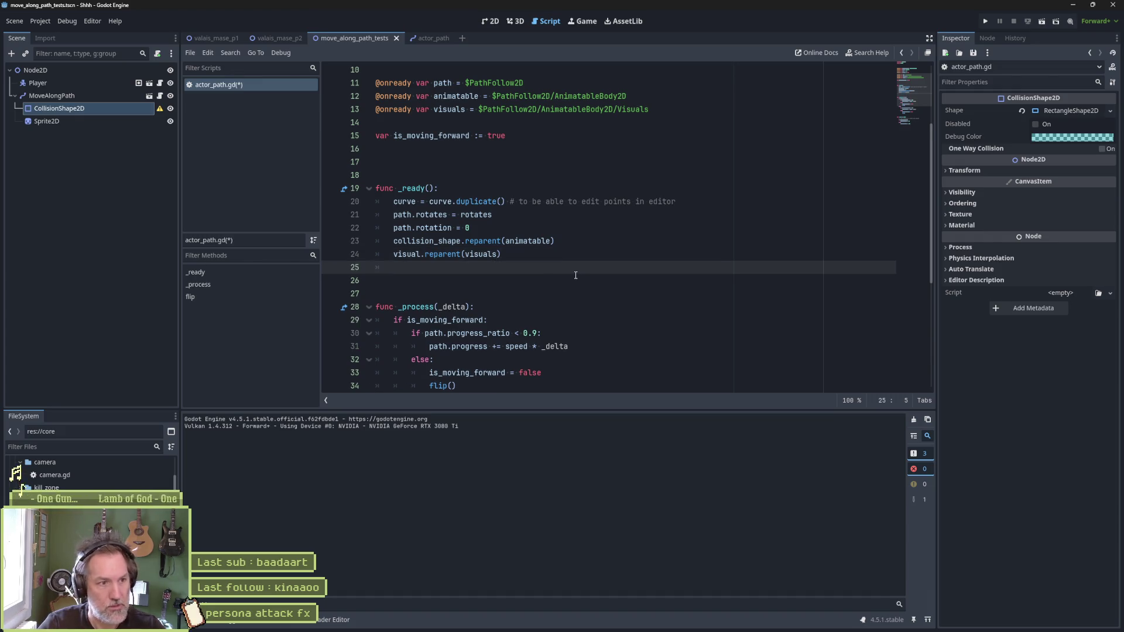
pyautogui.write('coll')
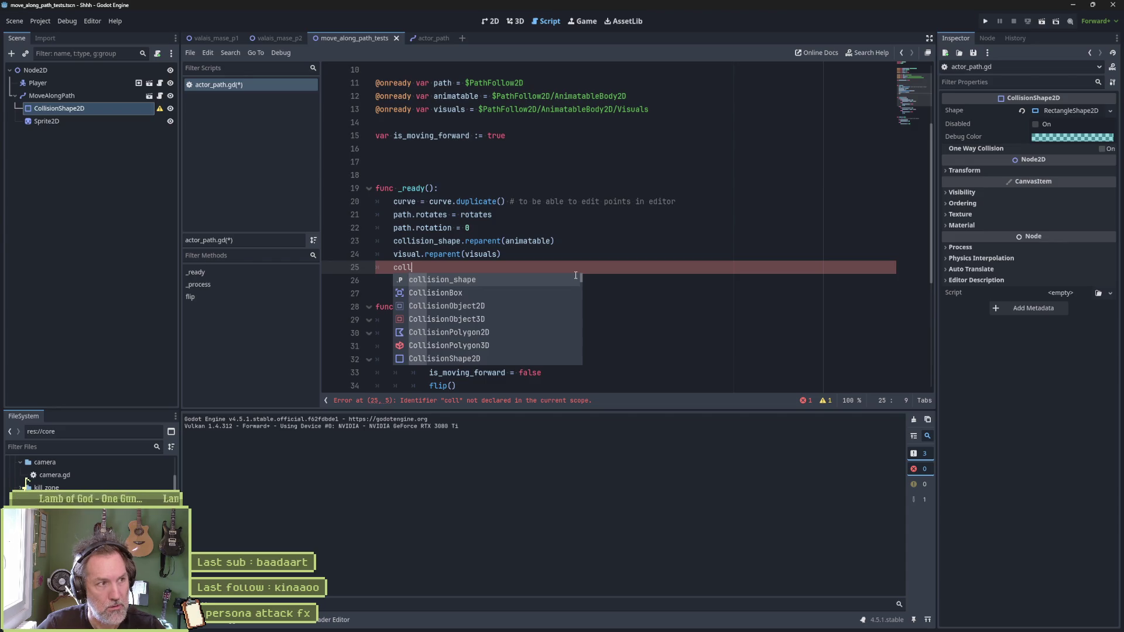
pyautogui.press('Escape')
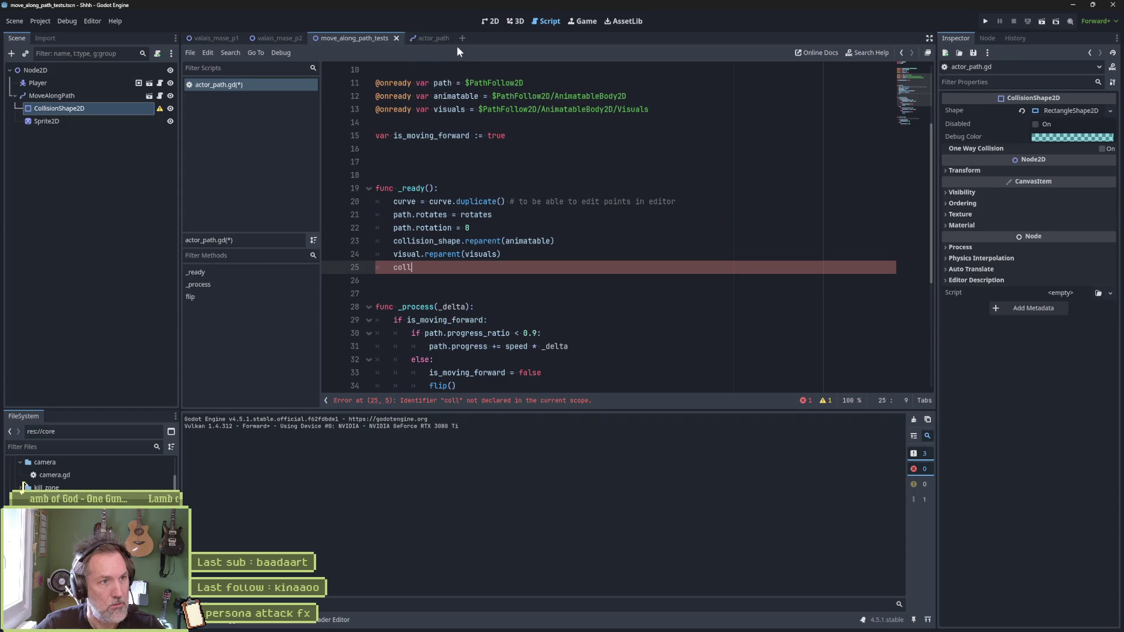
pyautogui.click(421, 38)
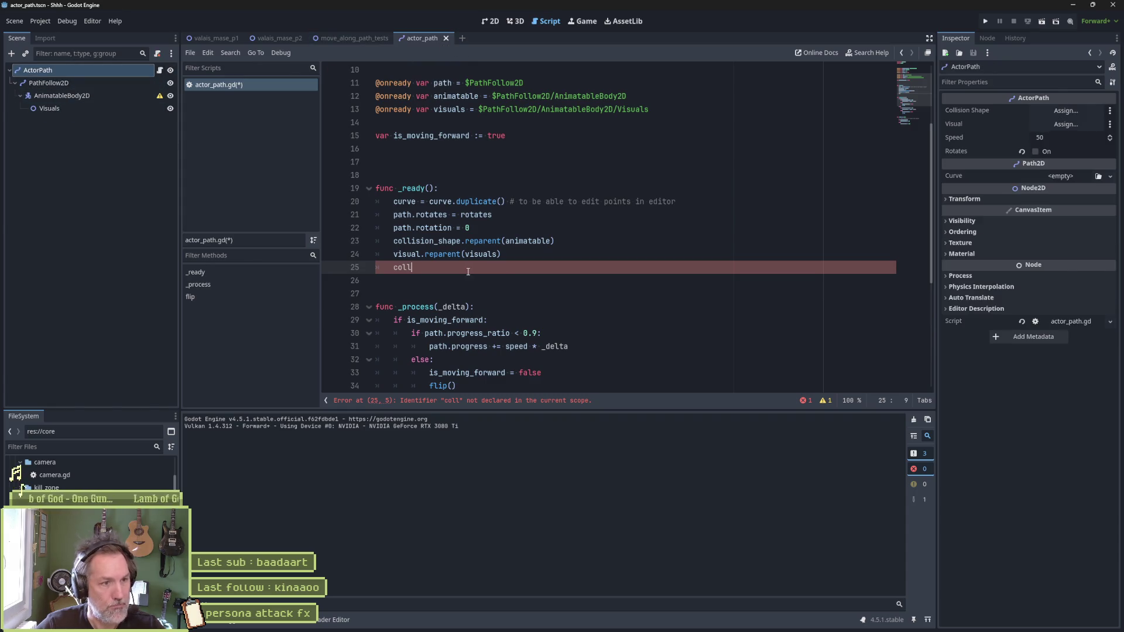
# Write 'collision_shape.position = path.get' on line 25 using autocompletion
pyautogui.hotkey('ctrl', 'space')
pyautogui.press('Return')
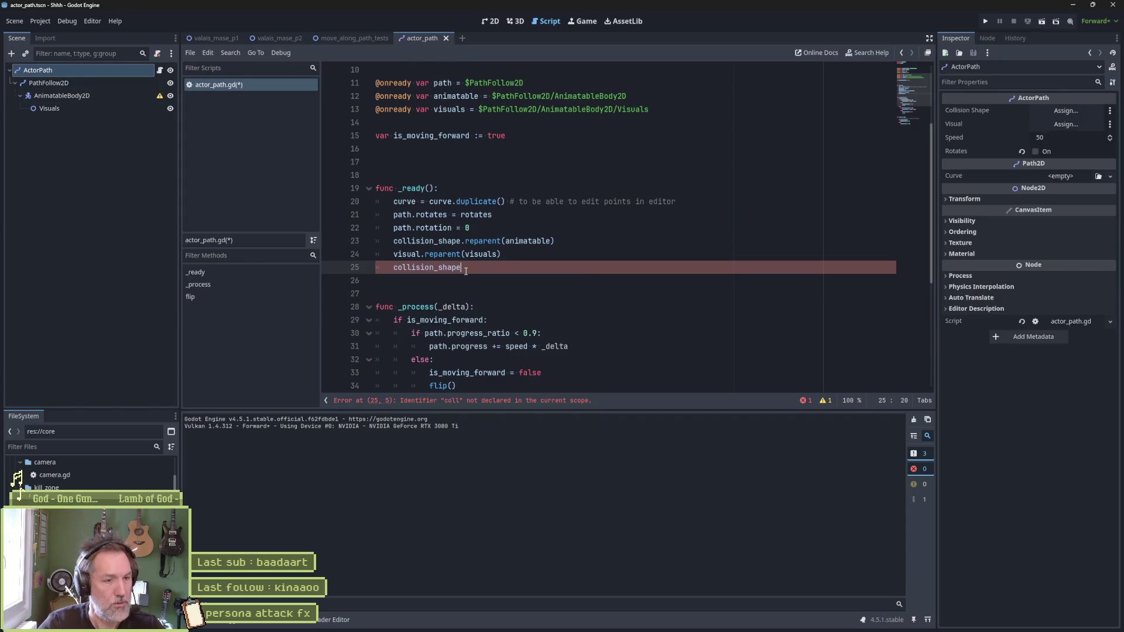
pyautogui.write('.pos')
pyautogui.press('Return')
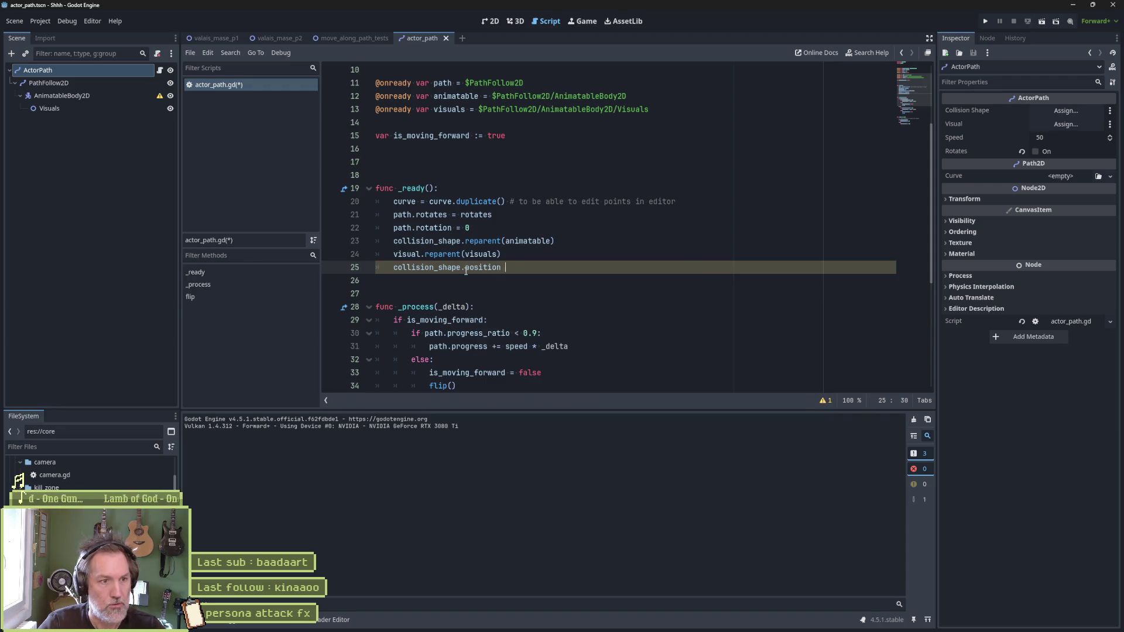
pyautogui.write('=')
pyautogui.hotkey('ctrl', 'space')
pyautogui.write('path.get')
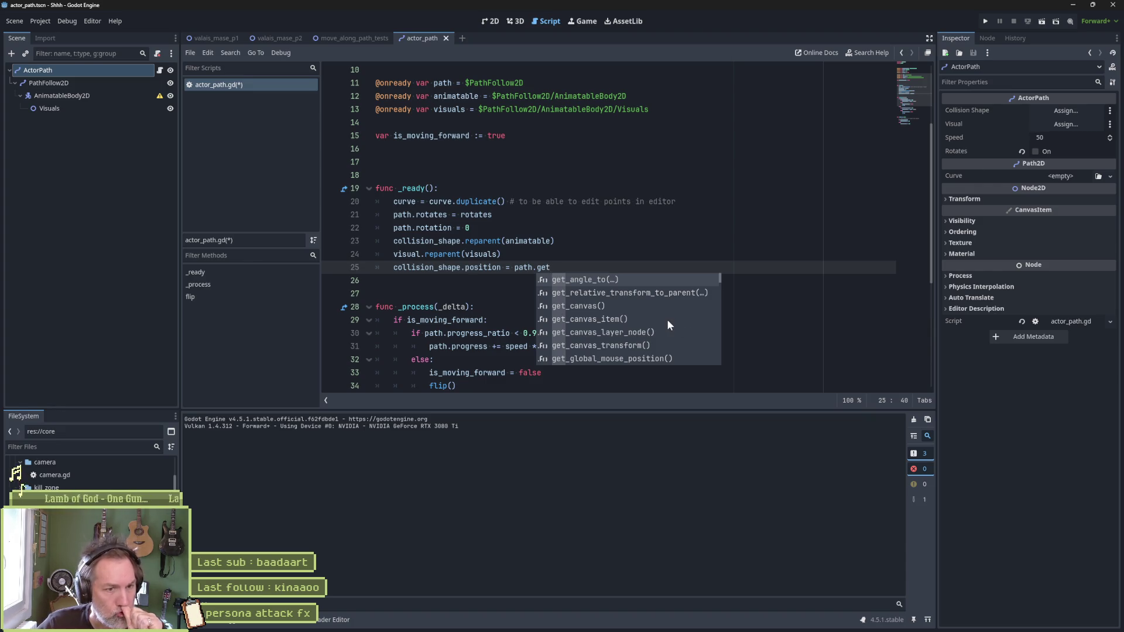
# Browse the path's available get methods in the completion list, then dismiss it
pyautogui.press('Down')
pyautogui.scroll(-4, 666, 318)
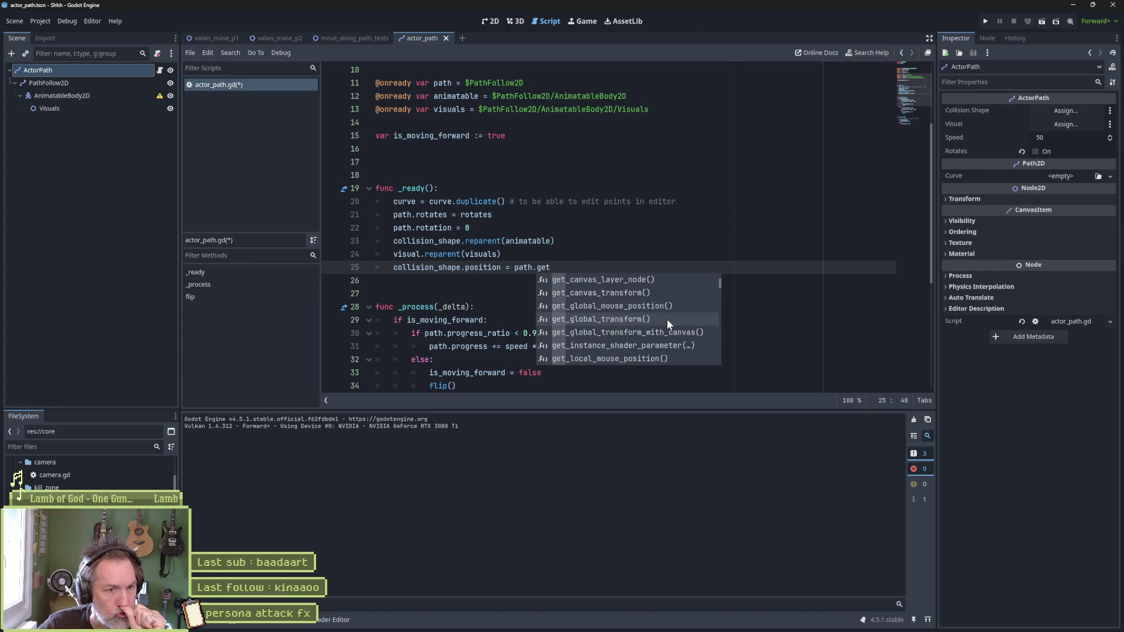
pyautogui.scroll(-5, 666, 318)
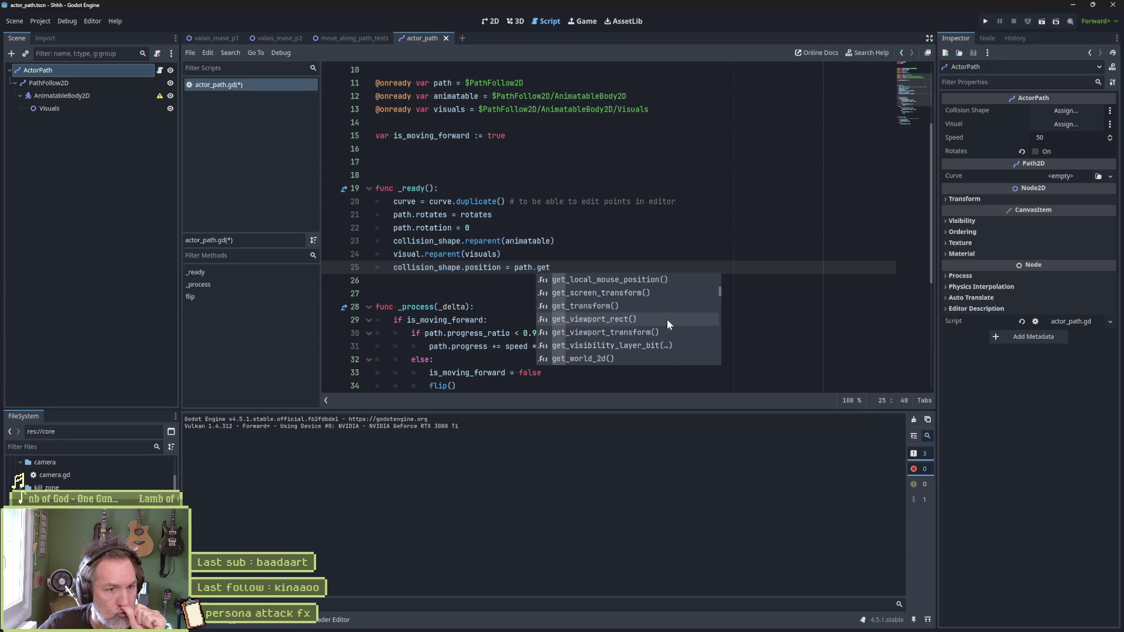
pyautogui.scroll(-4, 666, 319)
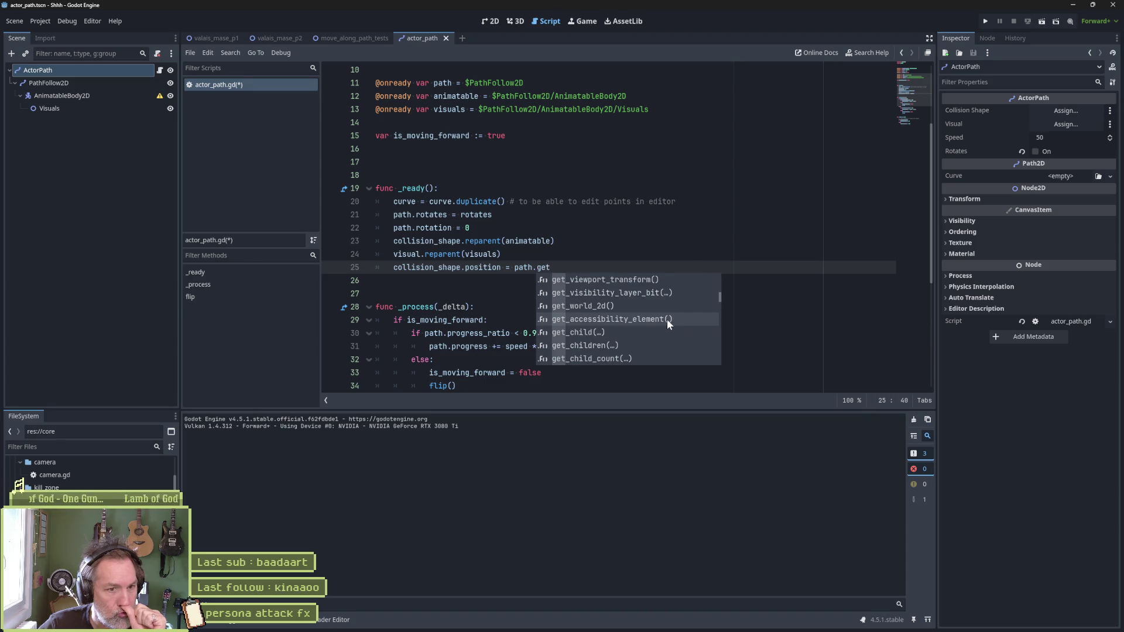
pyautogui.scroll(-4, 666, 318)
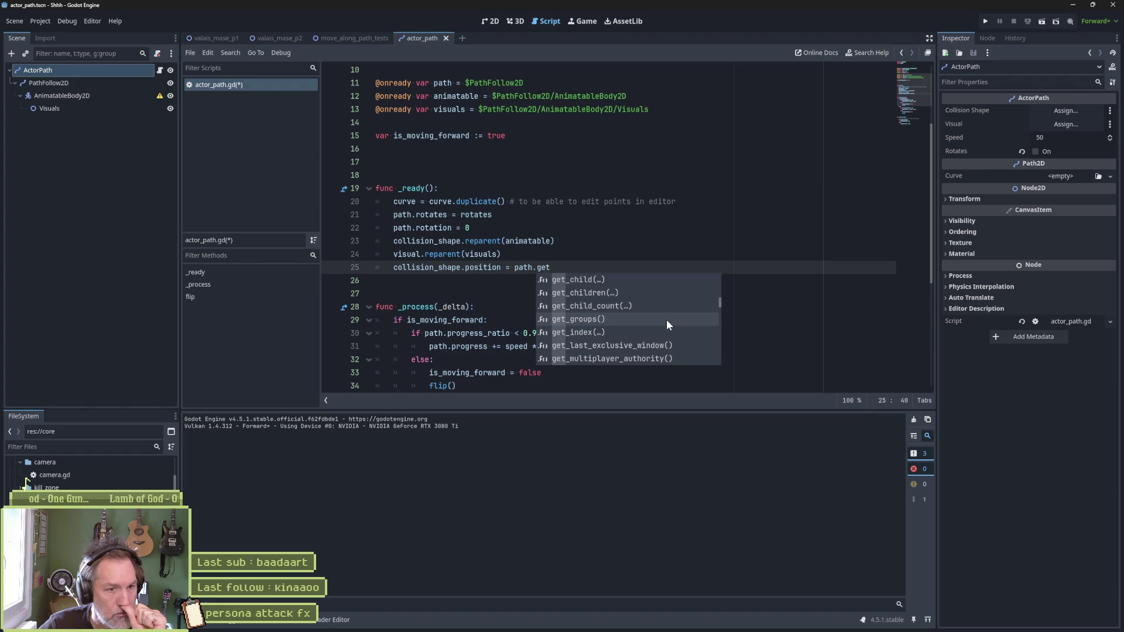
pyautogui.scroll(-2, 666, 319)
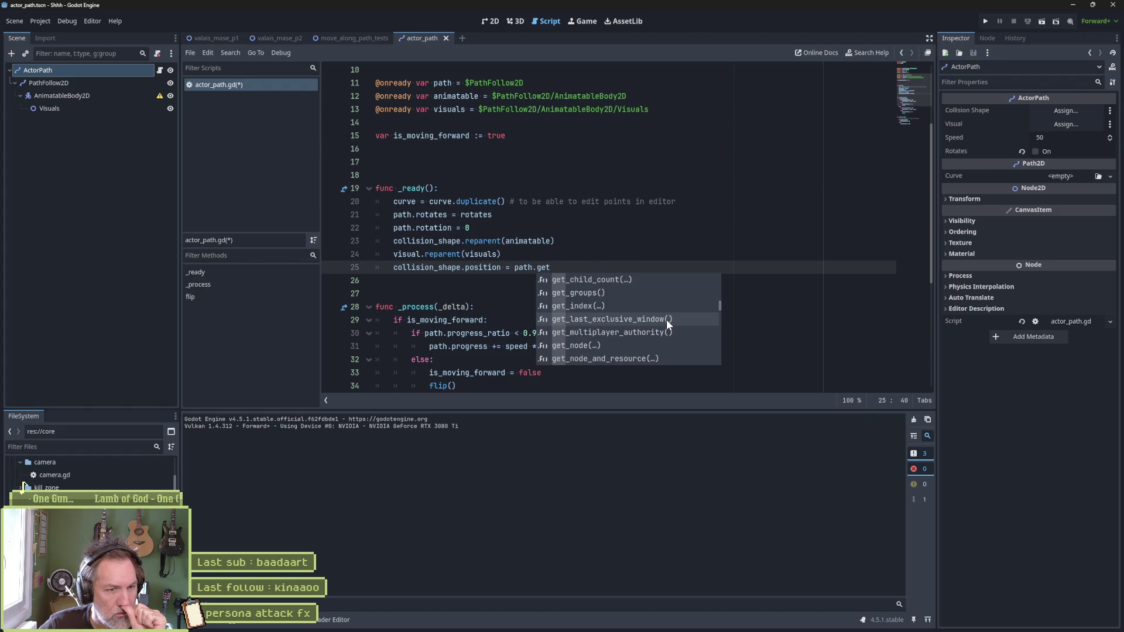
pyautogui.scroll(-7, 666, 320)
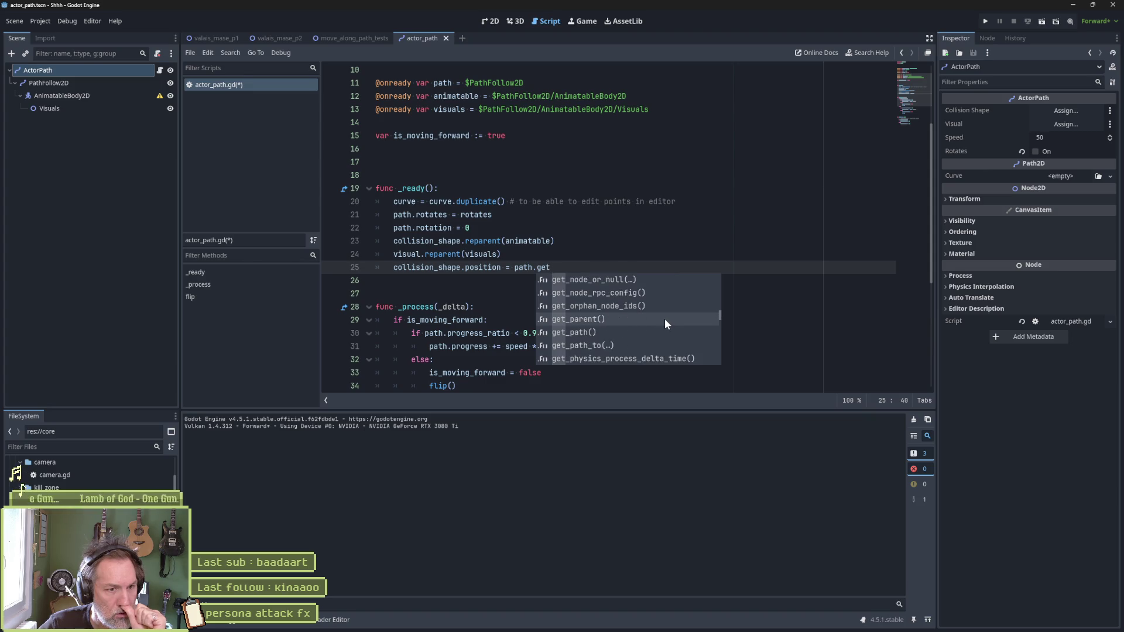
pyautogui.scroll(-3, 664, 318)
pyautogui.scroll(-10, 665, 318)
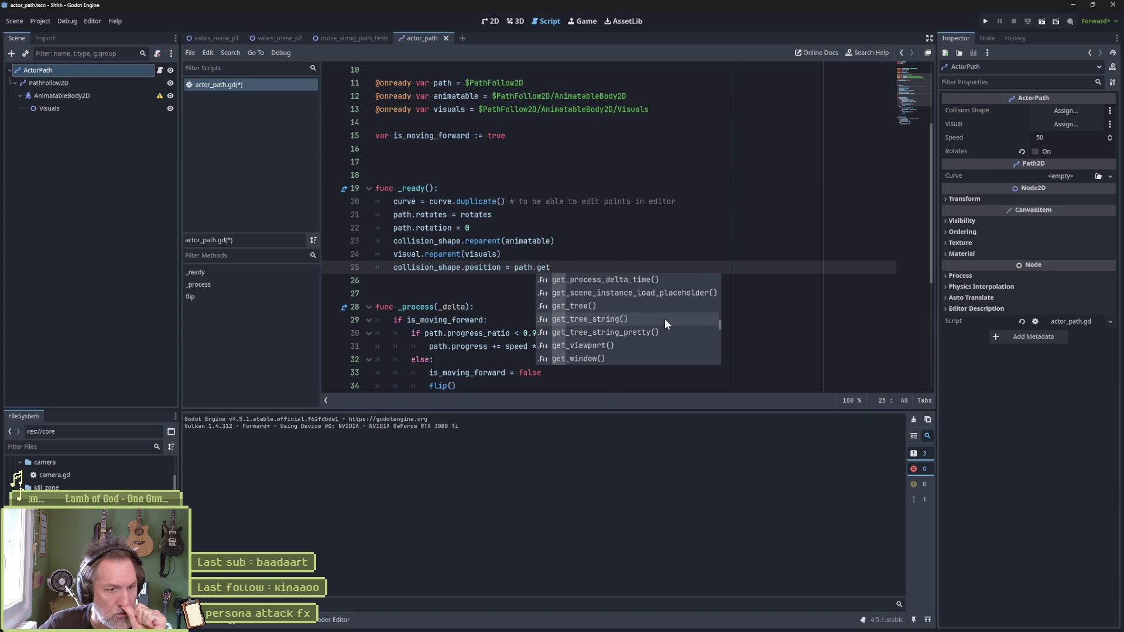
pyautogui.scroll(-10, 663, 322)
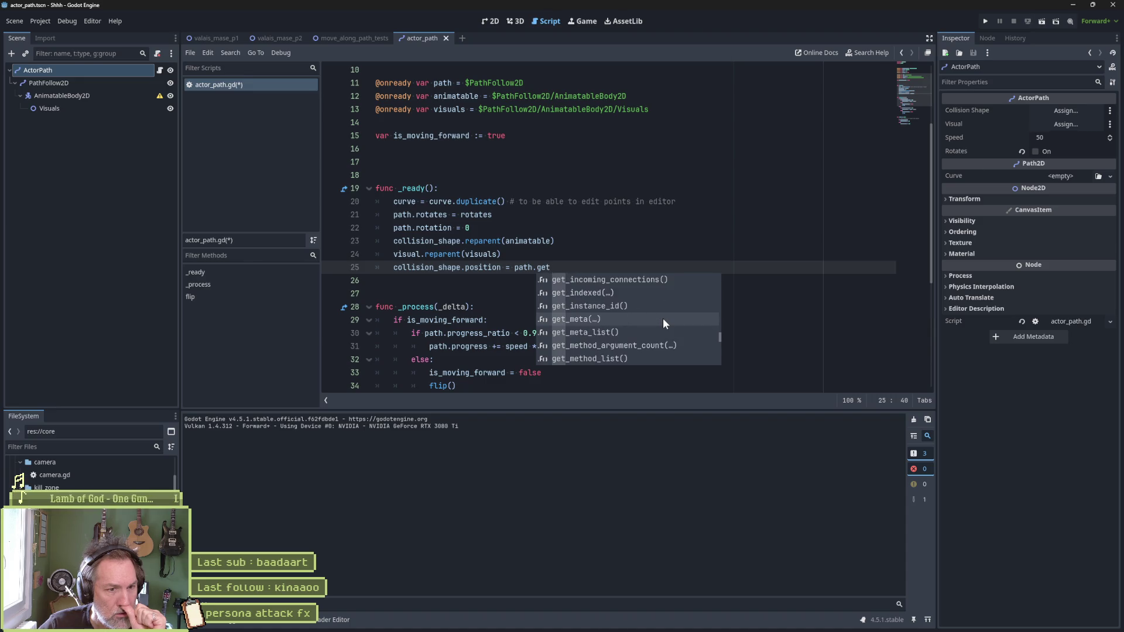
pyautogui.scroll(-5, 663, 317)
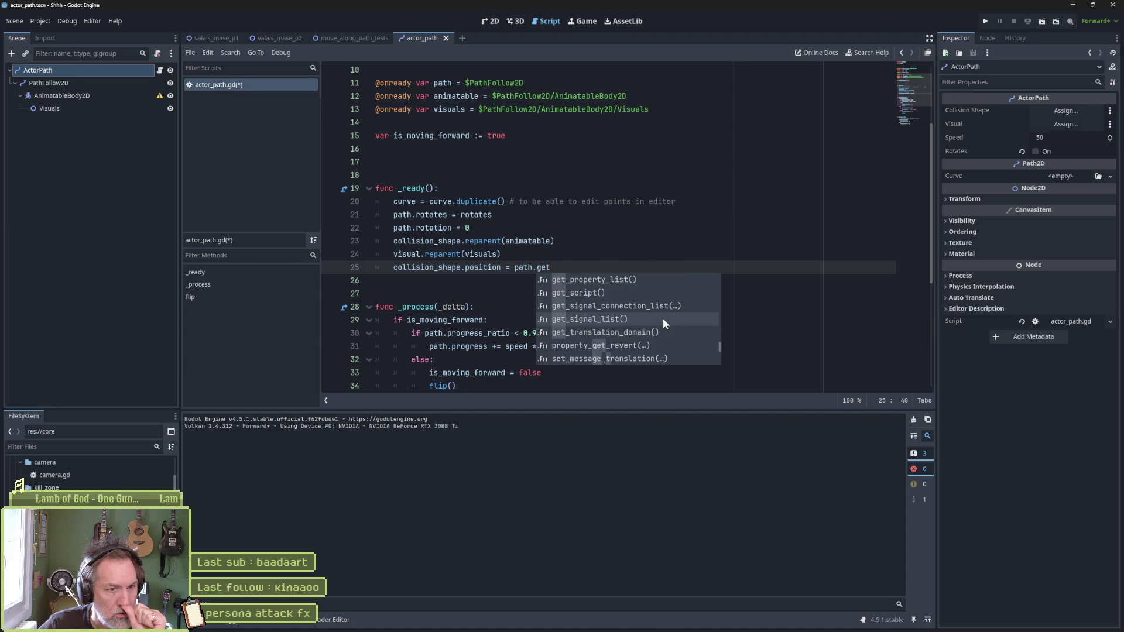
pyautogui.scroll(-5, 662, 319)
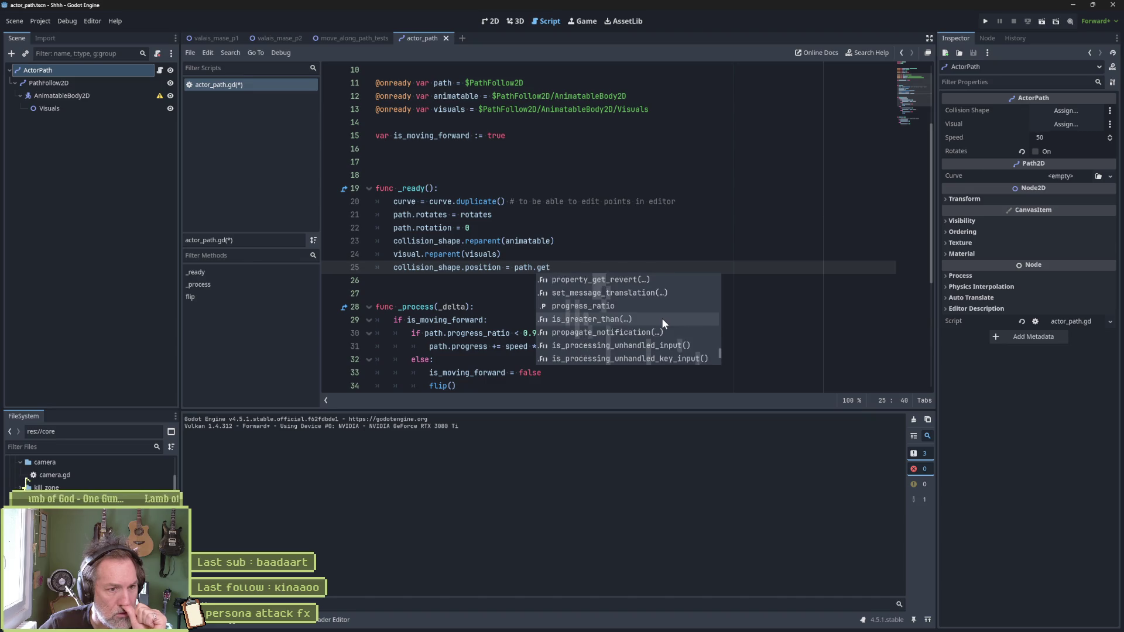
pyautogui.click(483, 319)
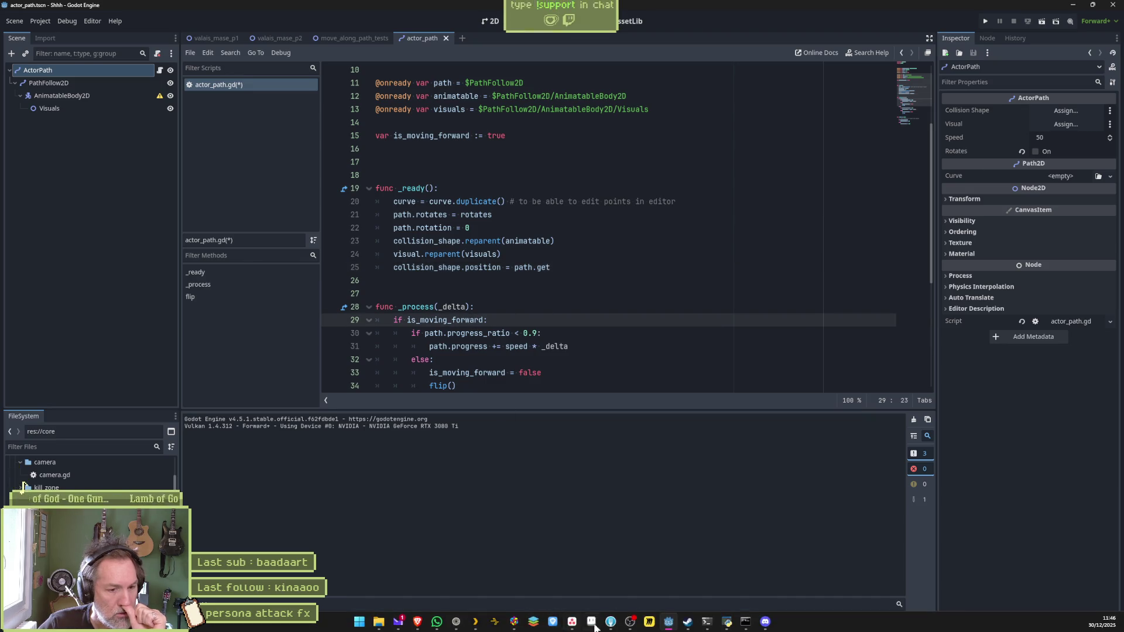
# Copy the curve.get_point_position(0) call from the latest commit's changes in Fork, then return to Godot
pyautogui.click(532, 621)
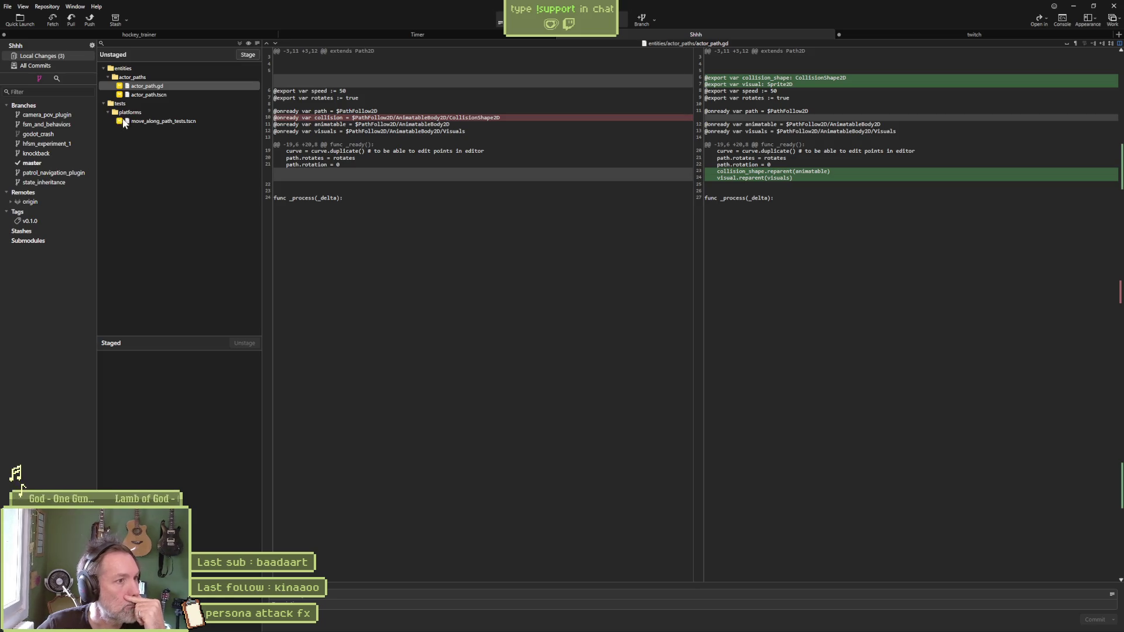
pyautogui.click(46, 164)
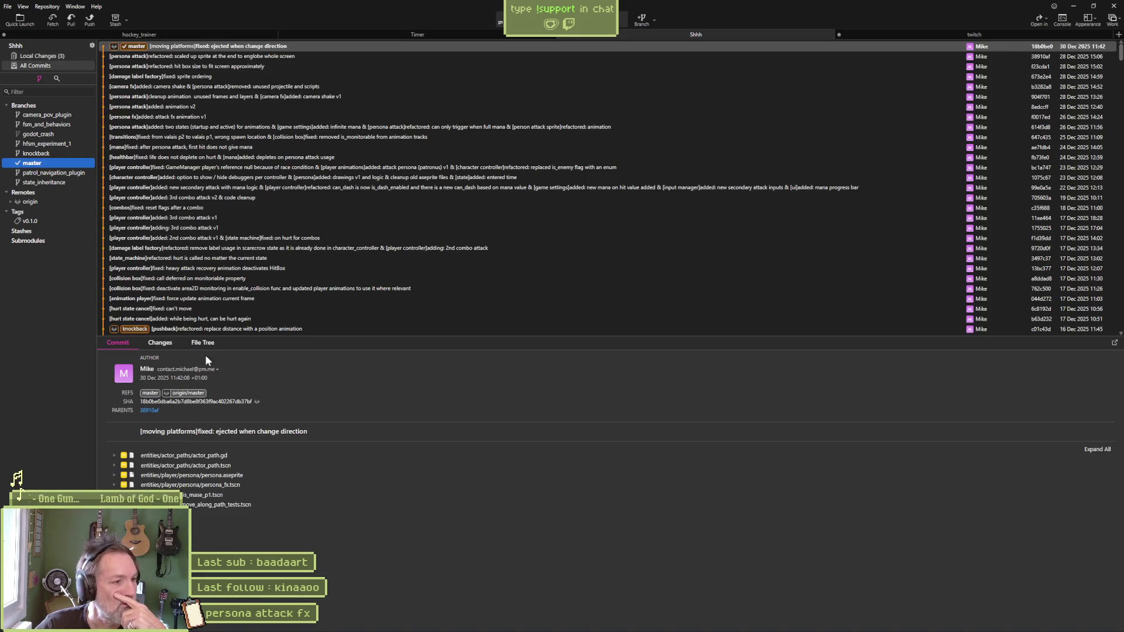
pyautogui.click(153, 343)
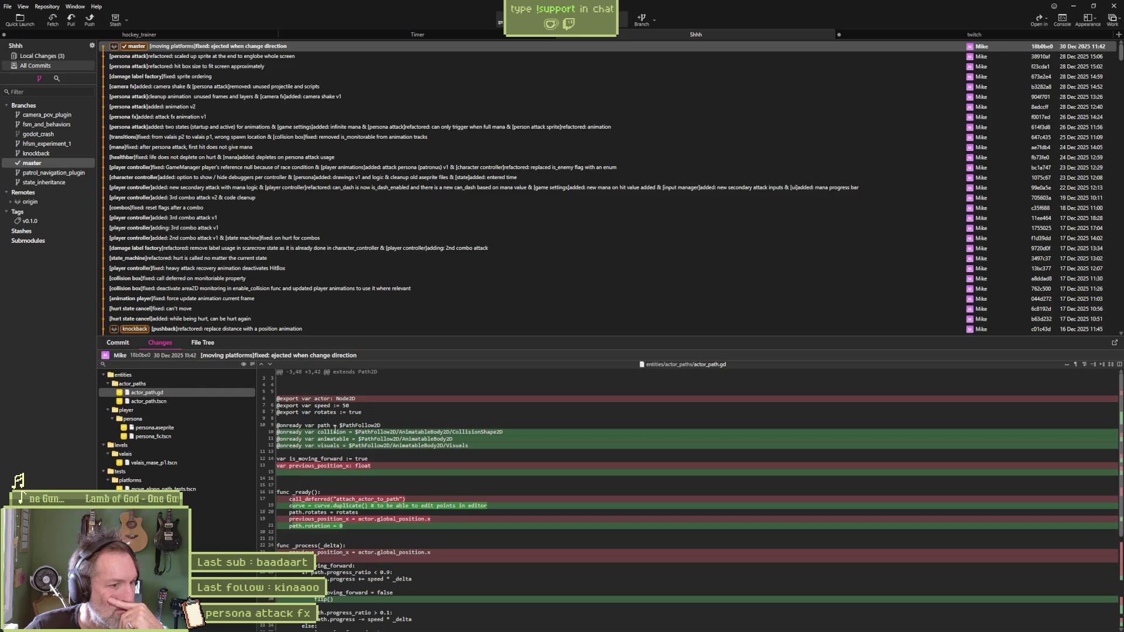
pyautogui.scroll(-3, 383, 481)
pyautogui.scroll(-4, 393, 505)
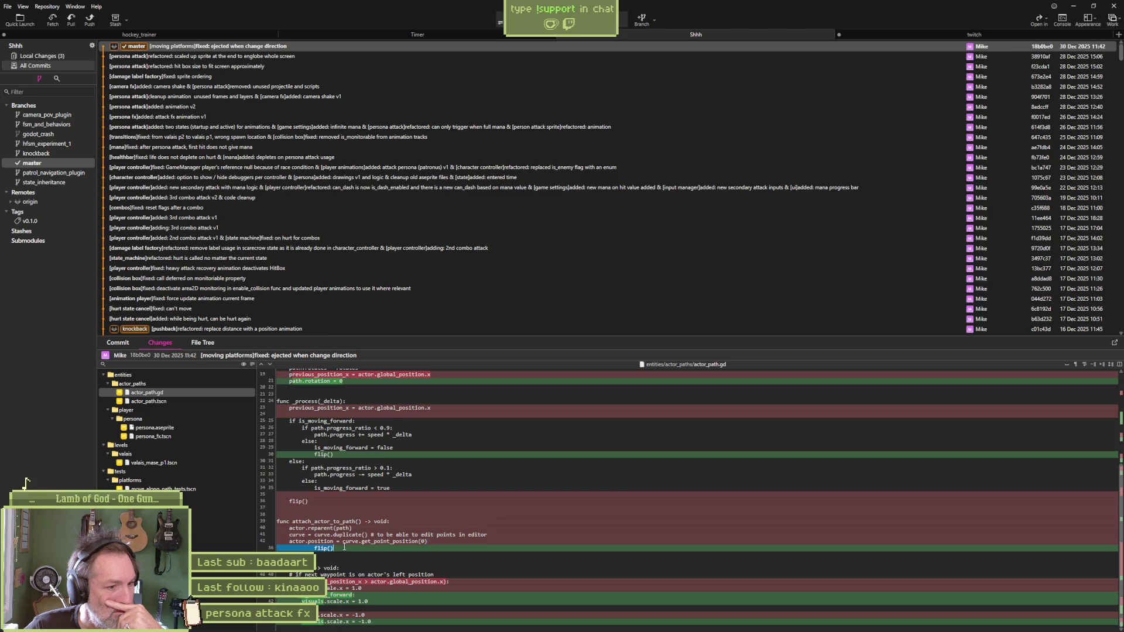
pyautogui.moveTo(426, 541); pyautogui.dragTo(345, 541)
pyautogui.hotkey('ctrl', 'c')
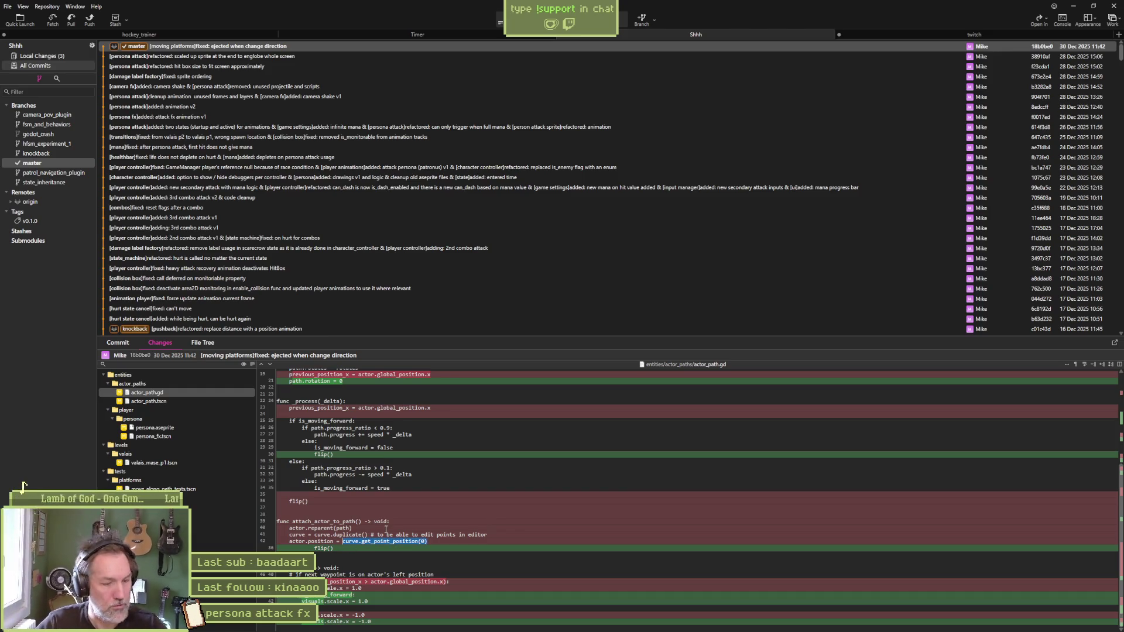
pyautogui.hotkey('alt', 'Tab')
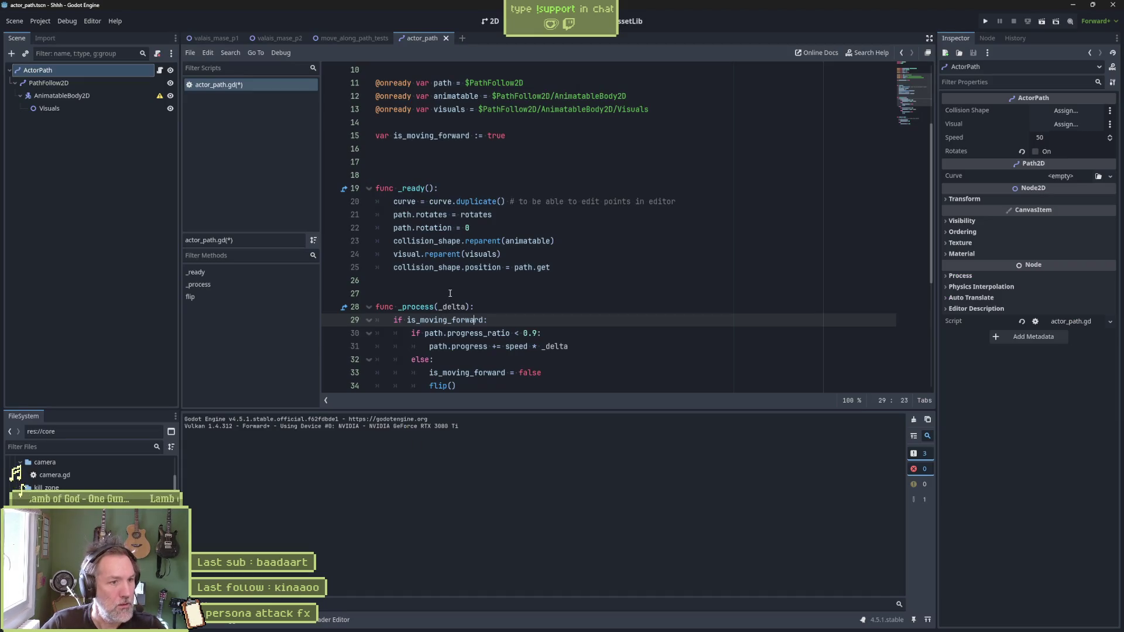
# Replace path.get on line 25 with curve.get_point_position(0) for the collision shape position
pyautogui.moveTo(551, 267); pyautogui.dragTo(515, 267)
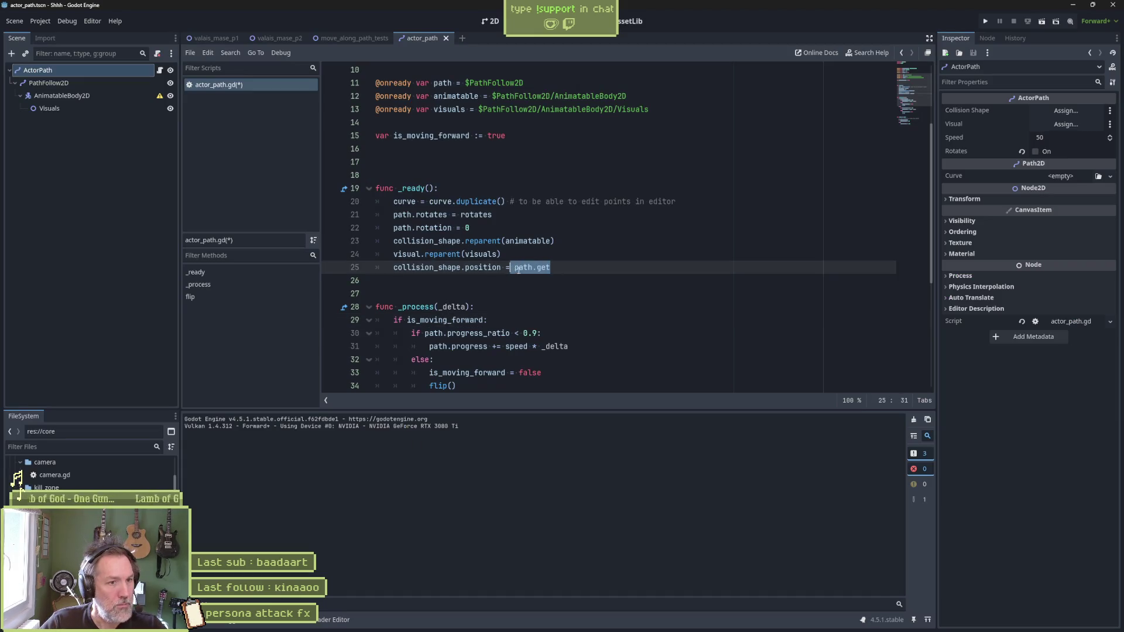
pyautogui.hotkey('ctrl', 'z')
pyautogui.hotkey('ctrl', 'z')
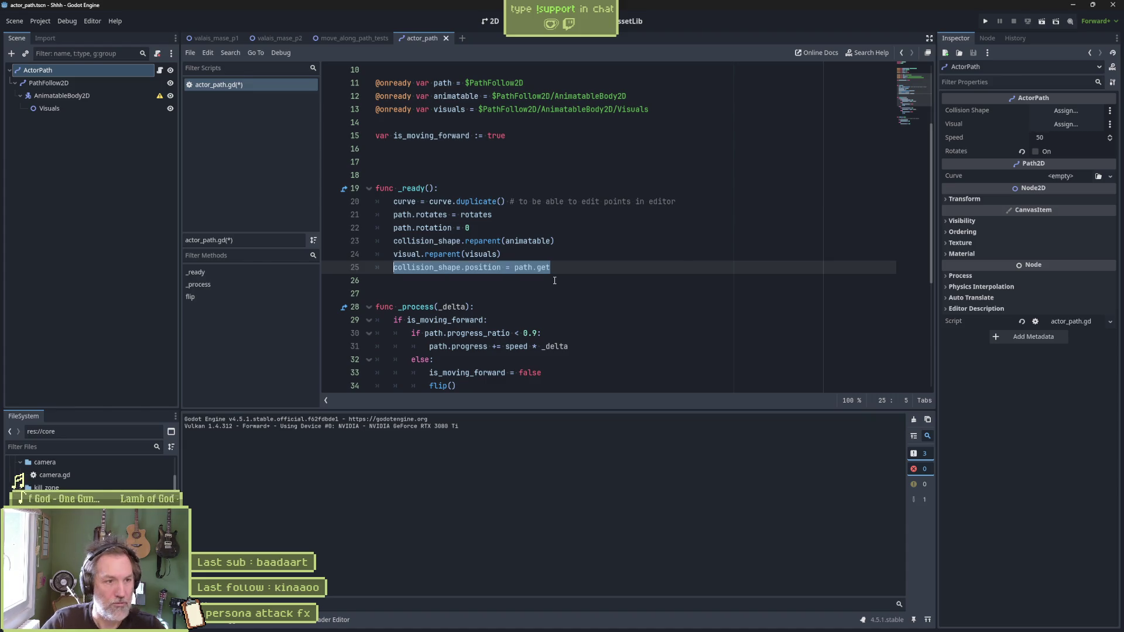
pyautogui.hotkey('ctrl', 'y')
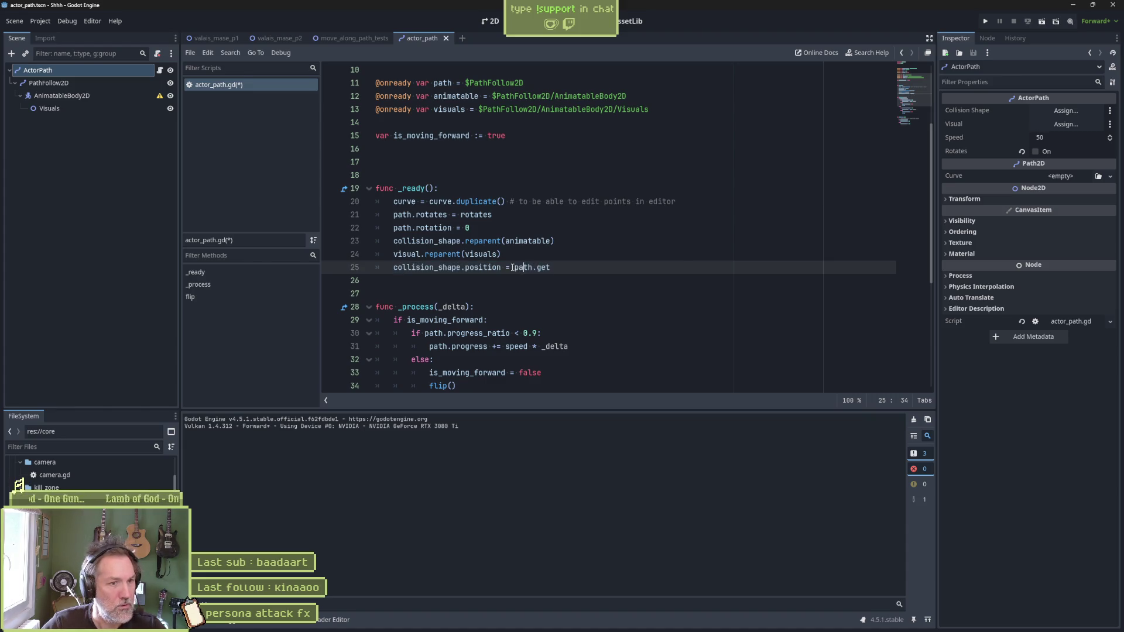
pyautogui.moveTo(510, 267); pyautogui.dragTo(550, 267)
pyautogui.press('BackSpace')
pyautogui.hotkey('ctrl', 'v')
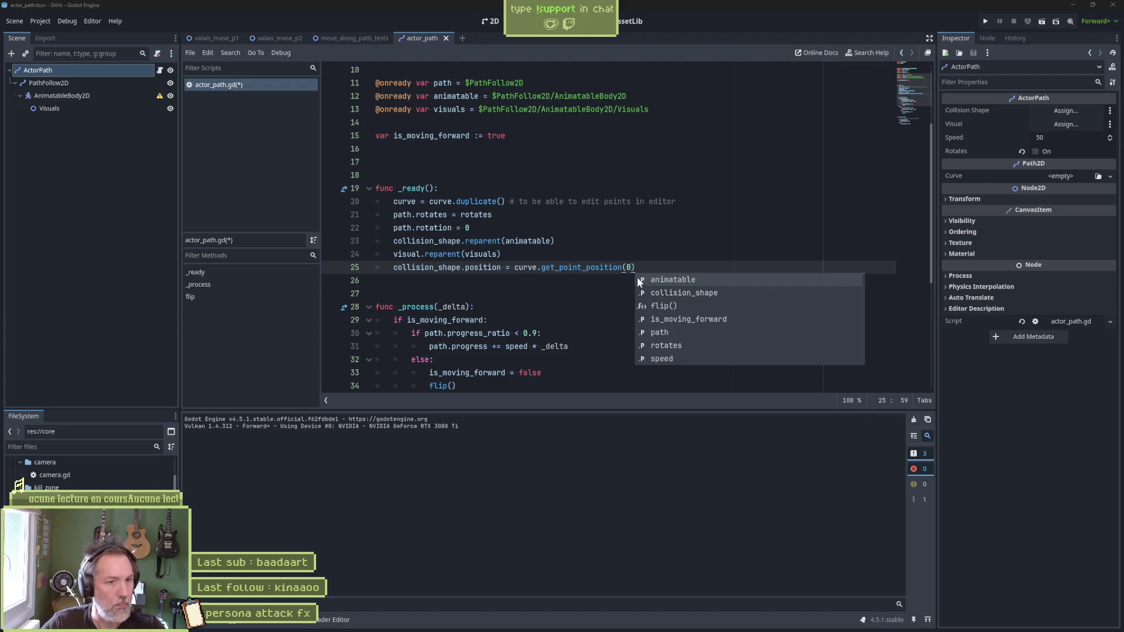
pyautogui.press('Left')
pyautogui.press('Left')
pyautogui.press('Left')
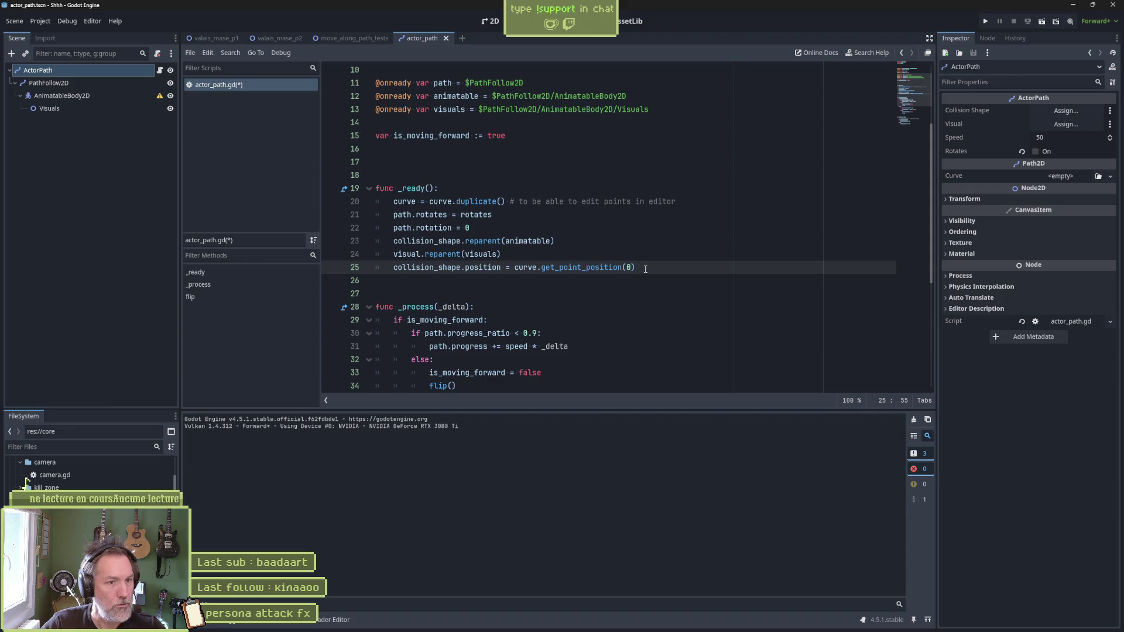
# Duplicate that line as visual.position, save the script, and show the move_along_path_tests scene
pyautogui.hotkey('ctrl', 'shift', 'd')
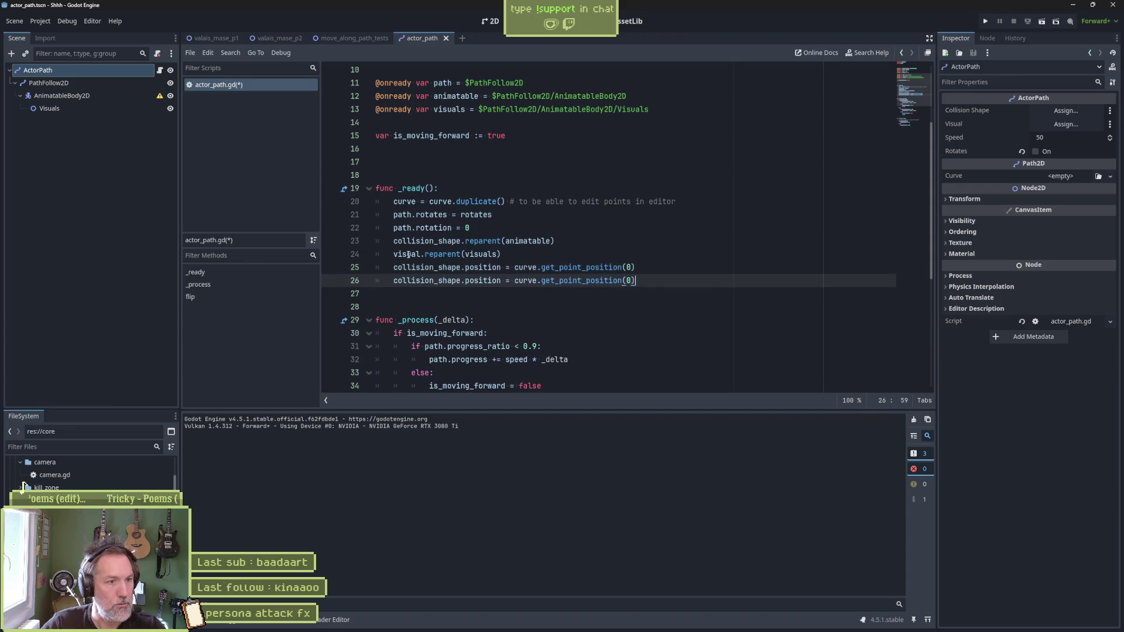
pyautogui.doubleClick(406, 254)
pyautogui.hotkey('ctrl', 'c')
pyautogui.doubleClick(409, 281)
pyautogui.hotkey('ctrl', 'v')
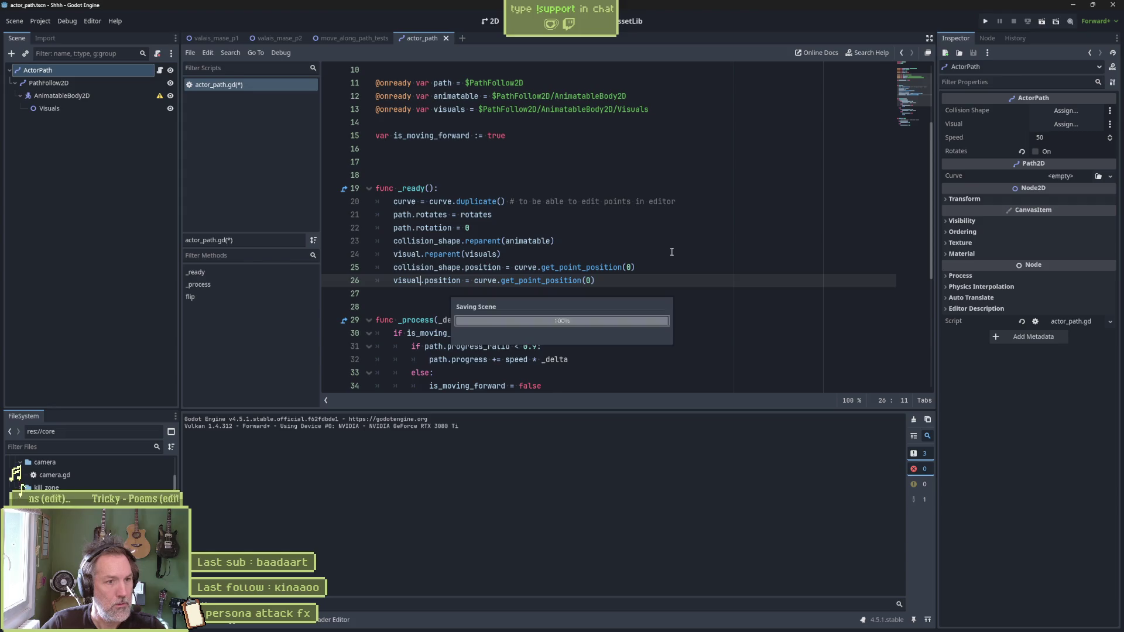
pyautogui.hotkey('ctrl', 's')
pyautogui.click(349, 40)
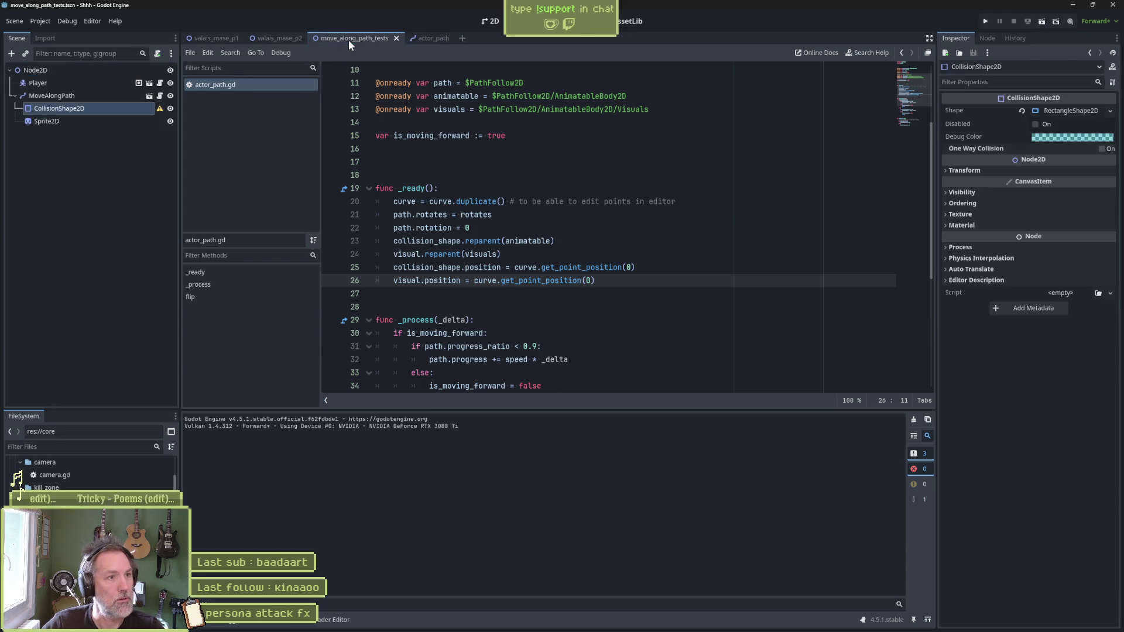
# Test-run the scene with F6 to see where the platform appears, then stop it
pyautogui.press('F6')
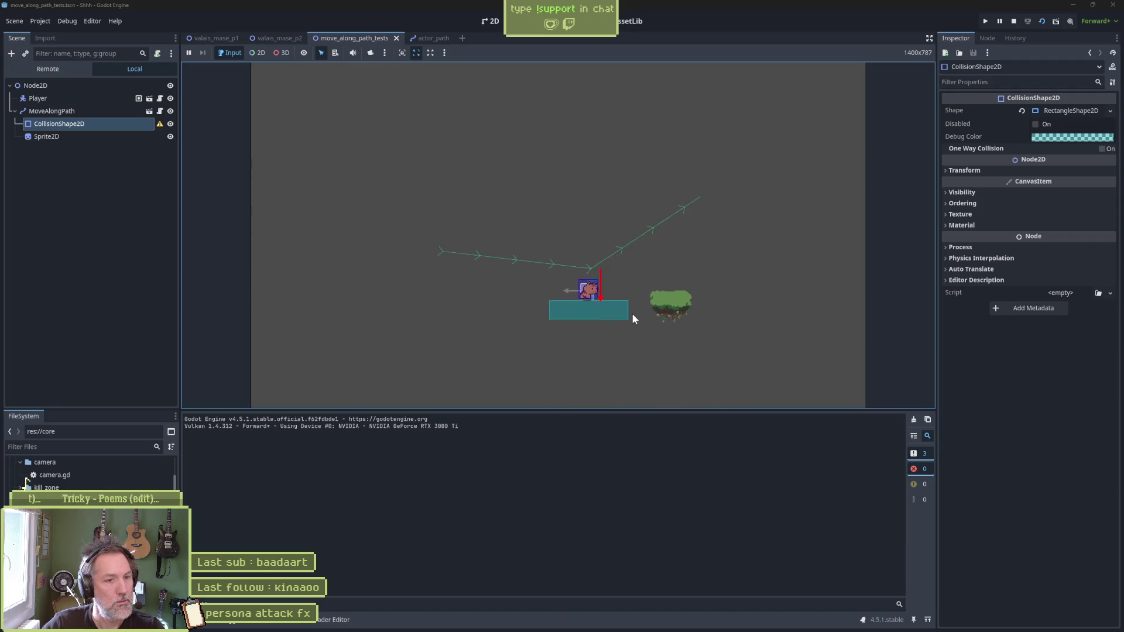
pyautogui.press('F8')
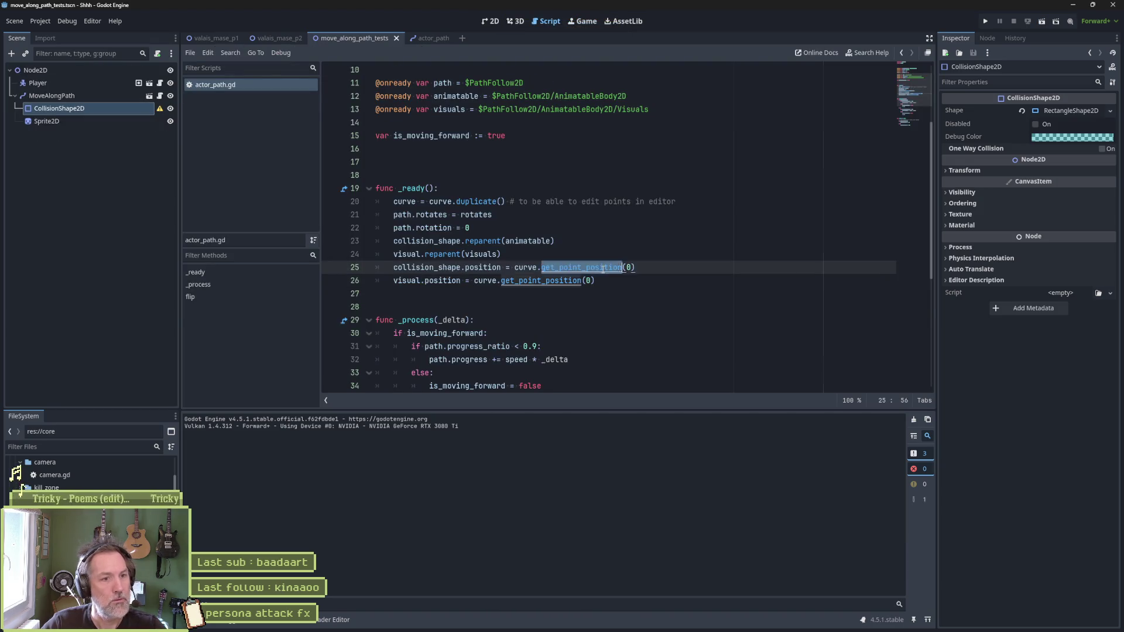
# Read the Curve2D get_point_position reference, then close the help page
pyautogui.keyDown('ctrl'); pyautogui.click(579, 266); pyautogui.keyUp('ctrl')
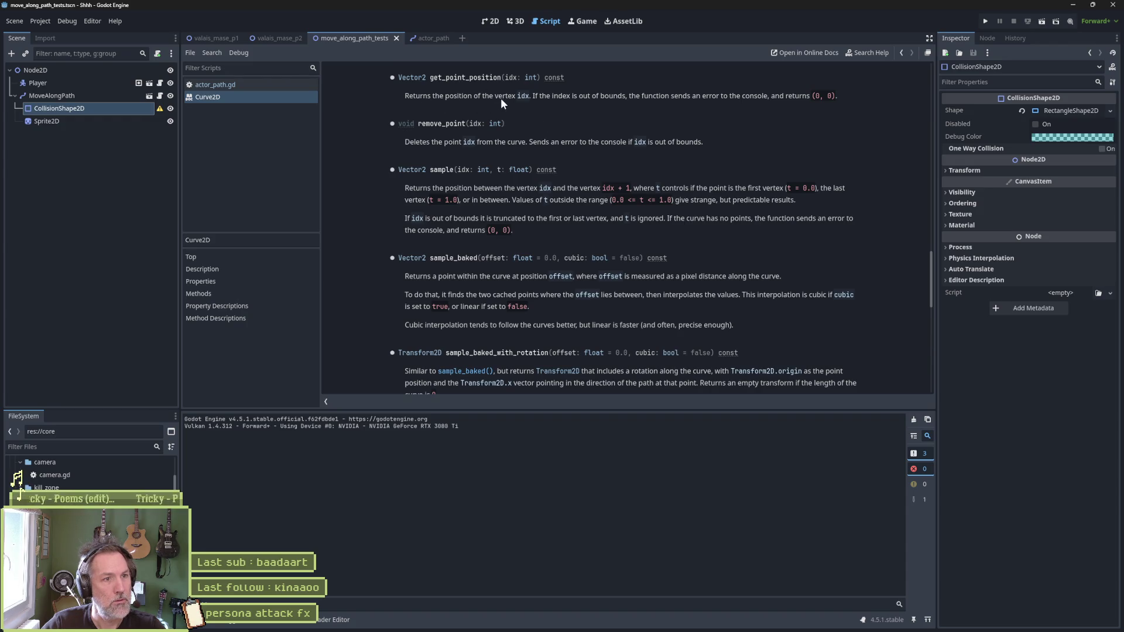
pyautogui.moveTo(489, 96); pyautogui.dragTo(533, 96)
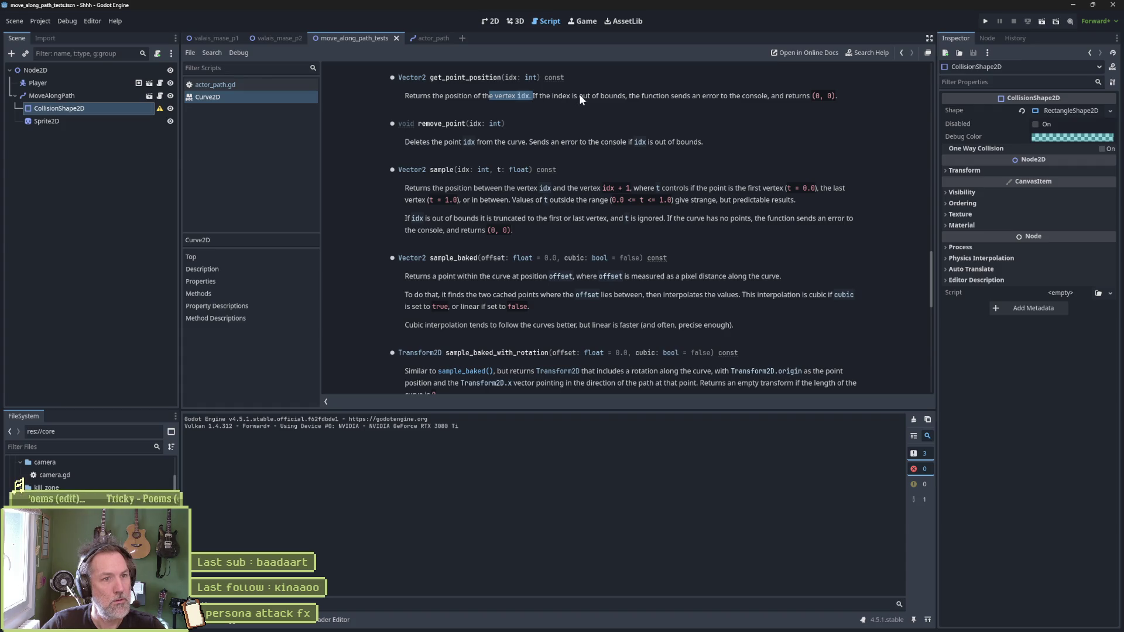
pyautogui.click(468, 96)
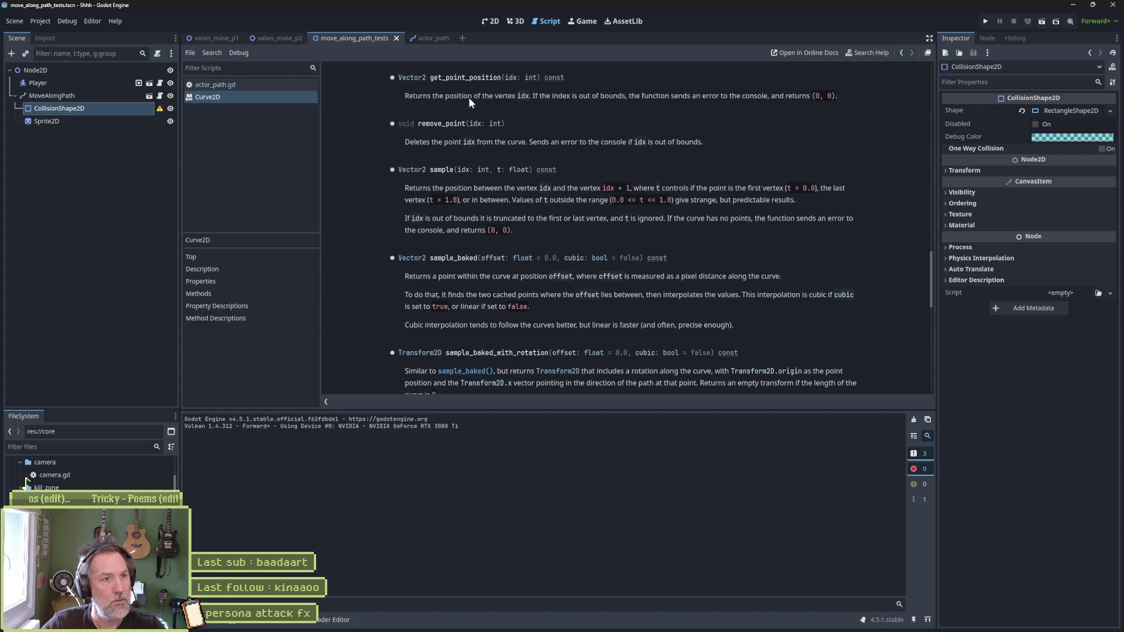
pyautogui.doubleClick(447, 96)
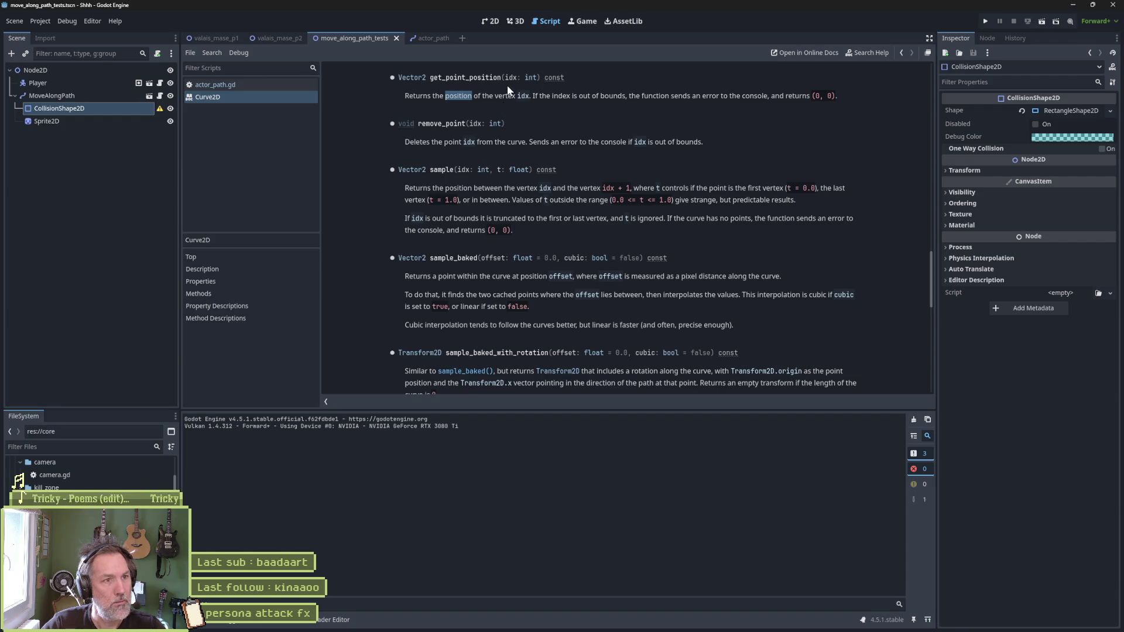
pyautogui.click(492, 22)
pyautogui.click(543, 21)
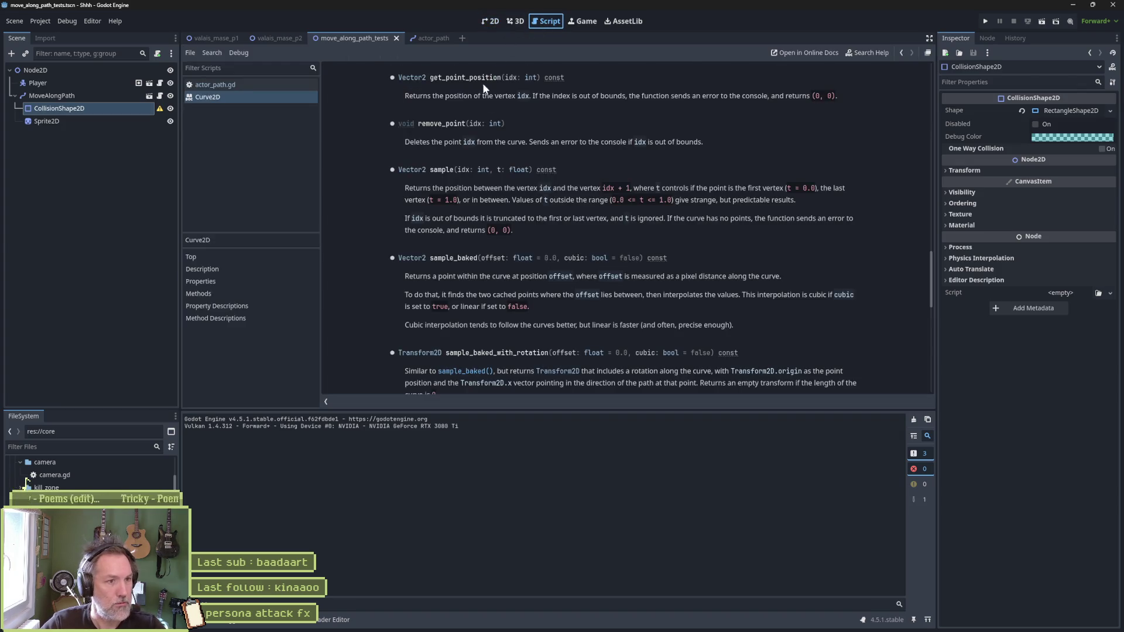
pyautogui.hotkey('ctrl', 'w')
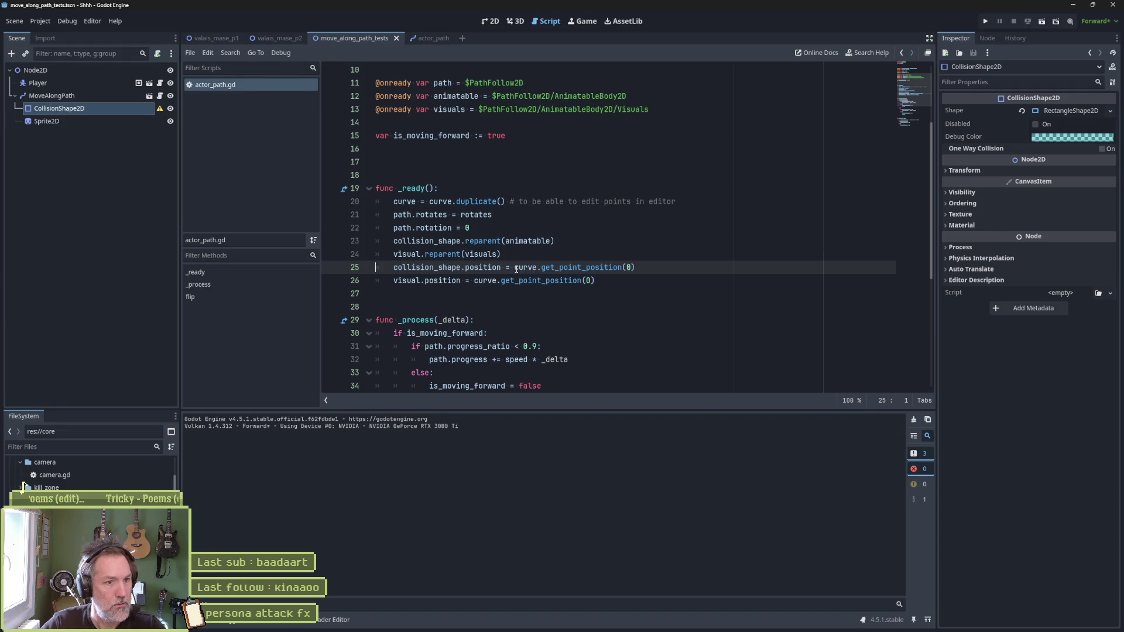
# Add print_debug(self, " curve.get_point_position(0): ", curve.get_point_position(0)) after visual.reparent(visuals)
pyautogui.moveTo(515, 268); pyautogui.dragTo(635, 267)
pyautogui.click(635, 267)
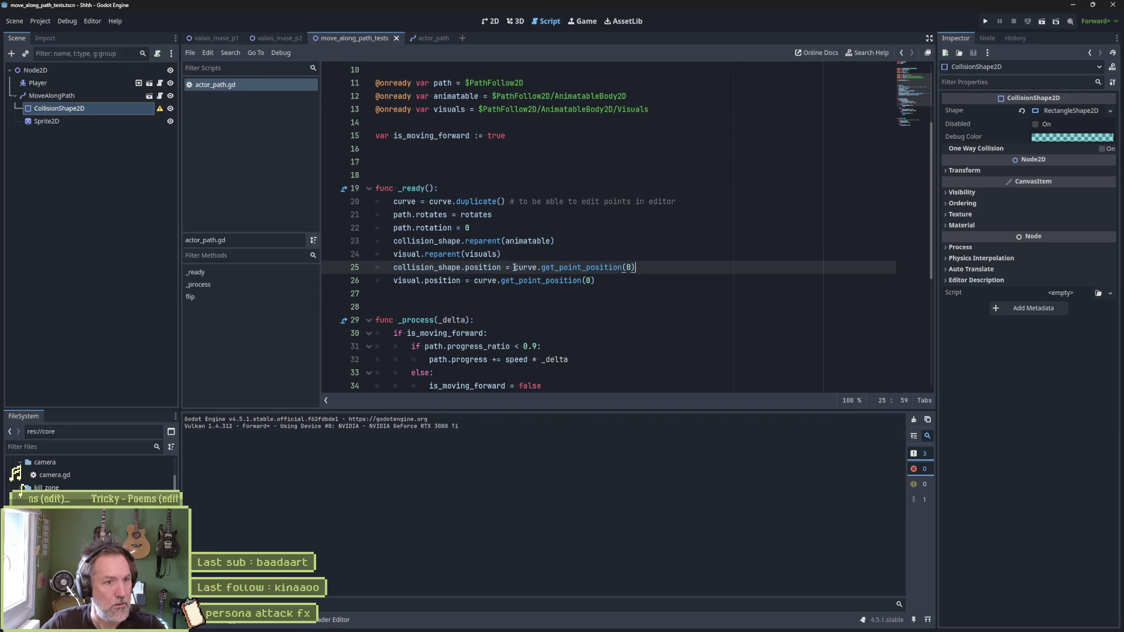
pyautogui.click(527, 251)
pyautogui.press('Return')
pyautogui.write('print_debug(sel')
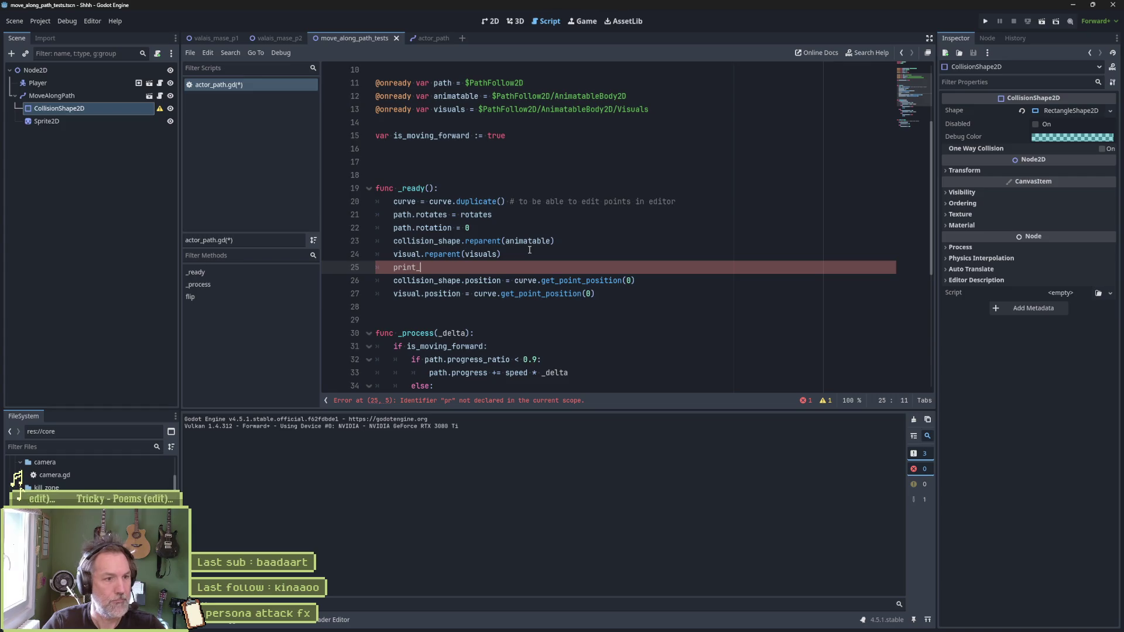
pyautogui.write('f, "')
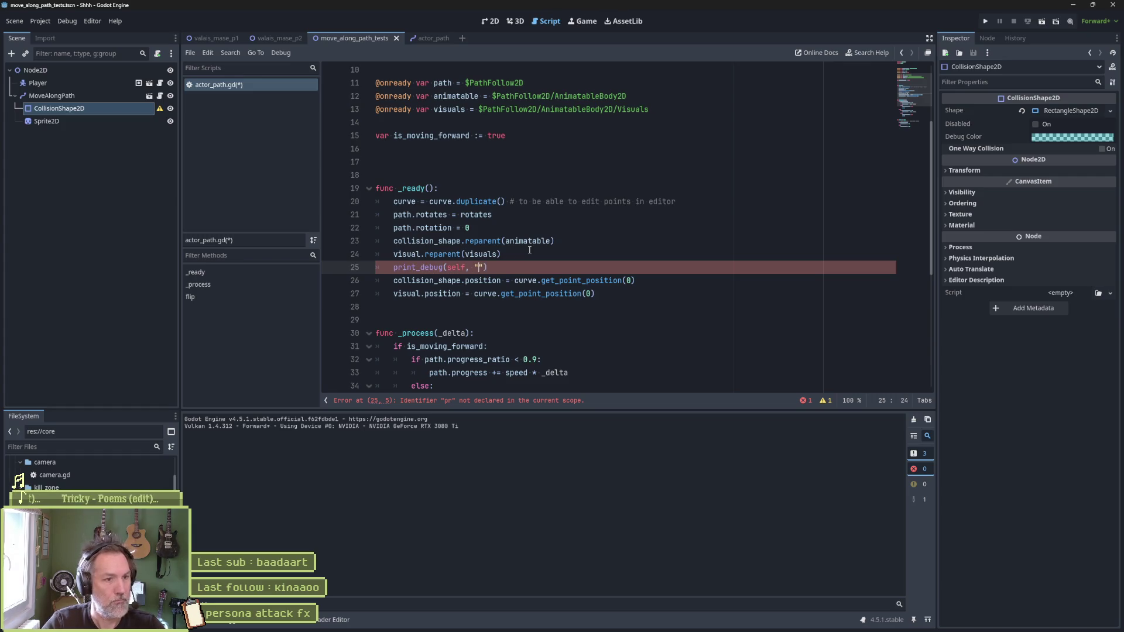
pyautogui.hotkey('ctrl', 'v')
pyautogui.write(': ",')
pyautogui.hotkey('ctrl', 'v')
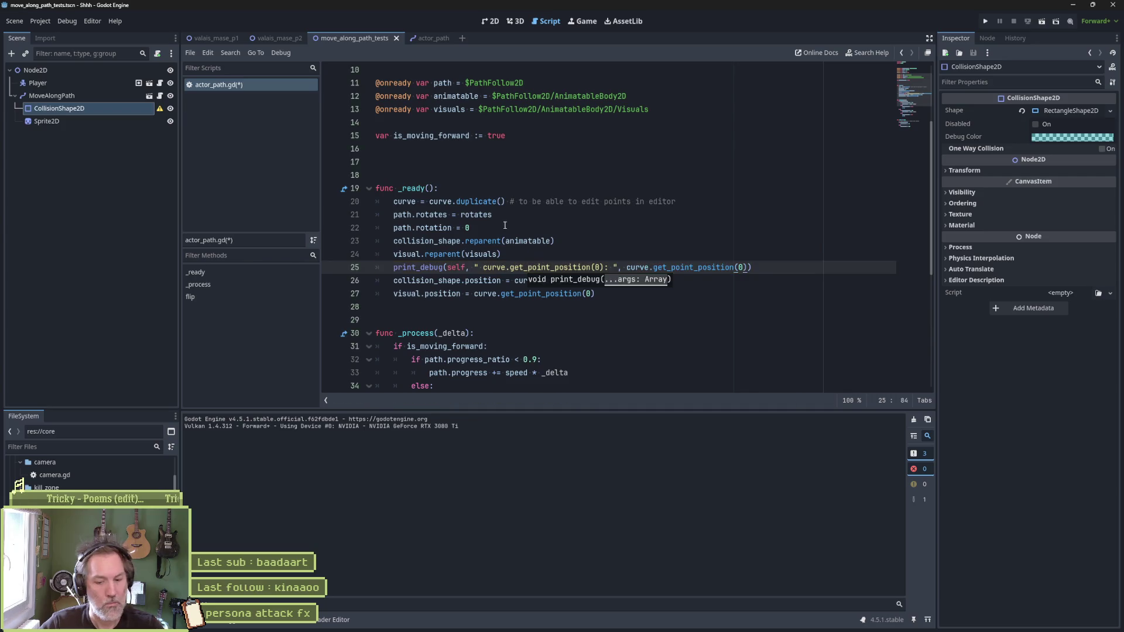
# Run the scene to log (-43.0, 70.0), stop it, and switch to the 2D view
pyautogui.press('F6')
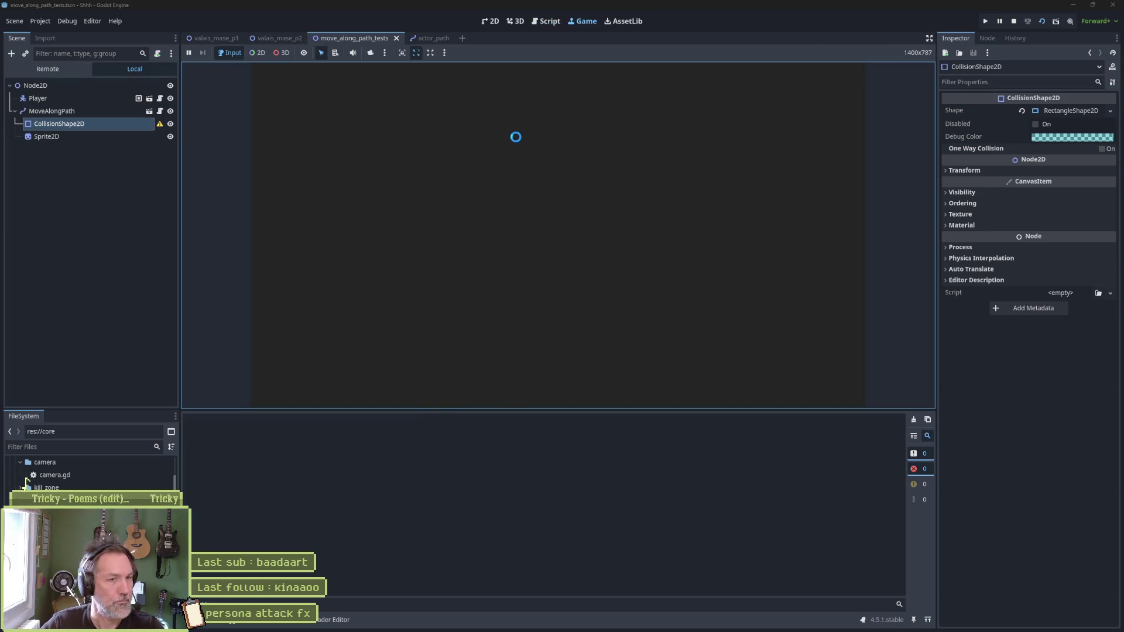
pyautogui.press('F8')
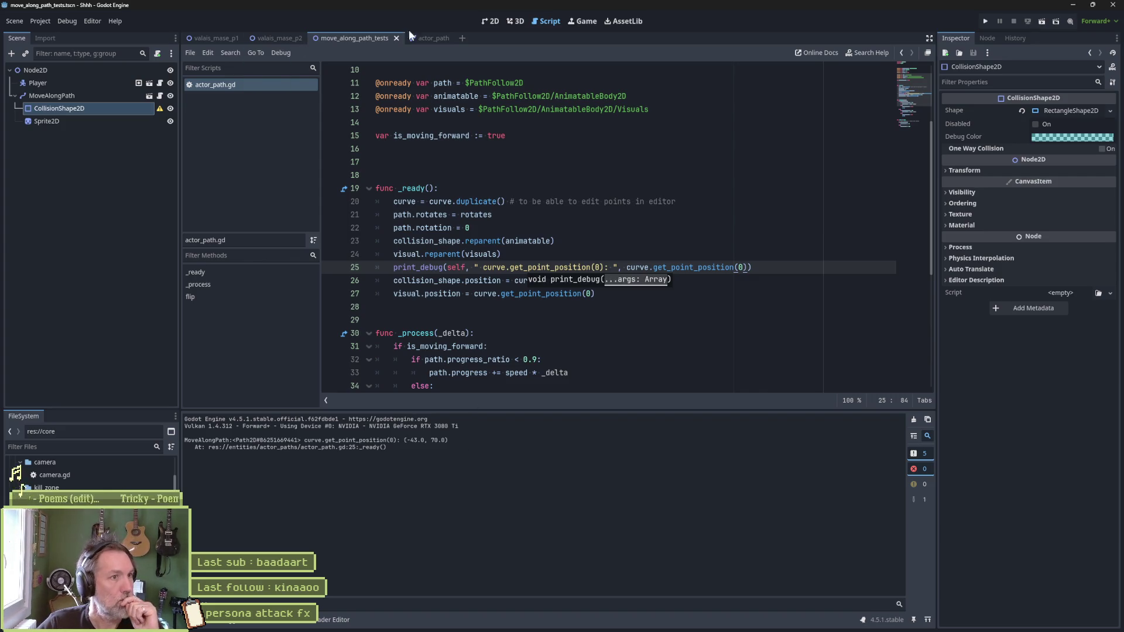
pyautogui.click(494, 21)
pyautogui.click(291, 181)
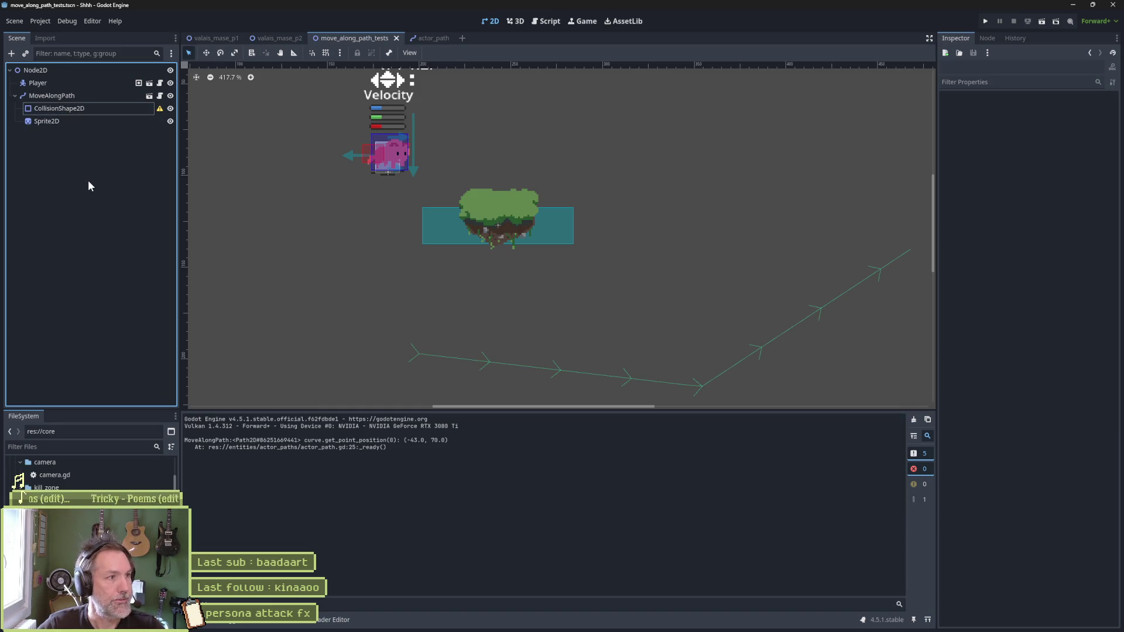
# Add a Marker2D under MoveAlongPath at position (-43, 70), then return to the script
pyautogui.hotkey('ctrl', 'a')
pyautogui.write('marker')
pyautogui.press('Return')
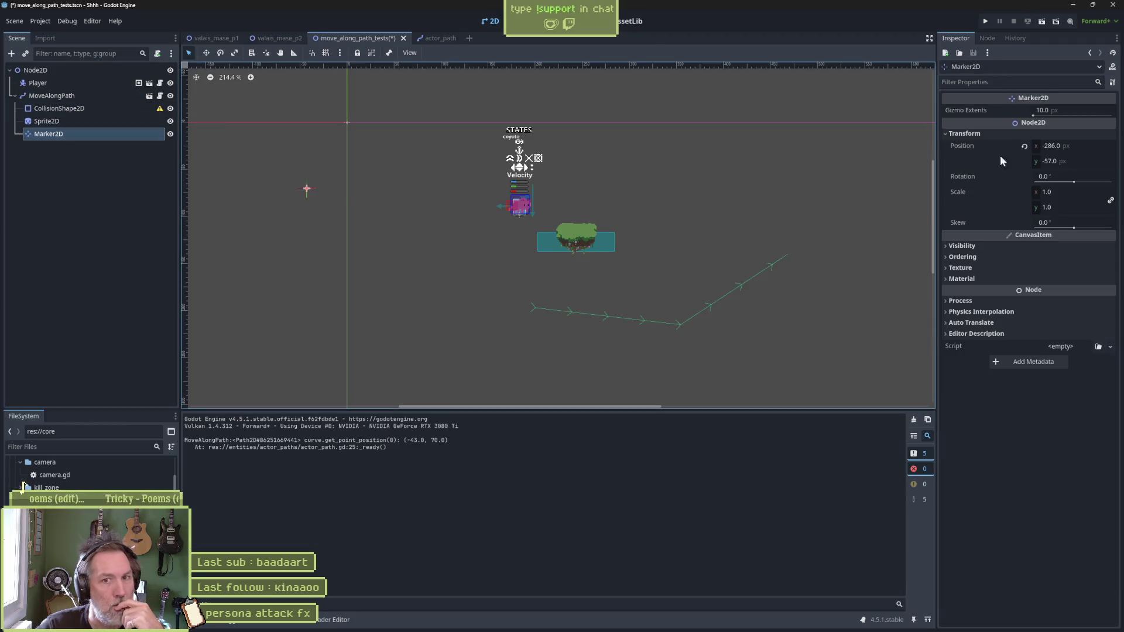
pyautogui.click(1089, 147)
pyautogui.write('-43')
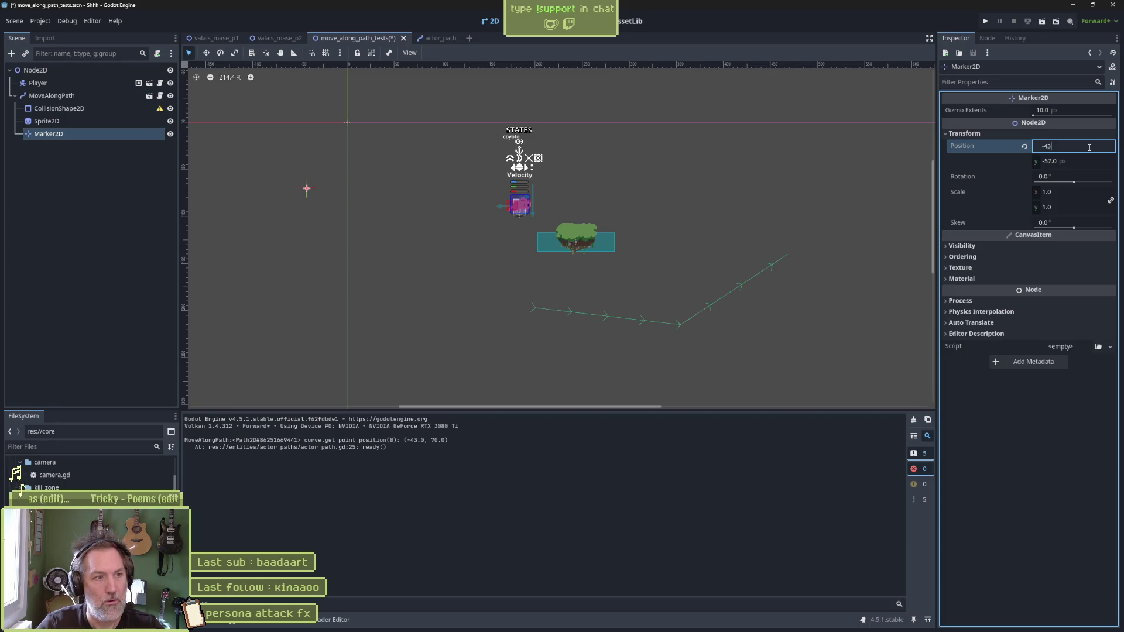
pyautogui.press('Tab')
pyautogui.write('70')
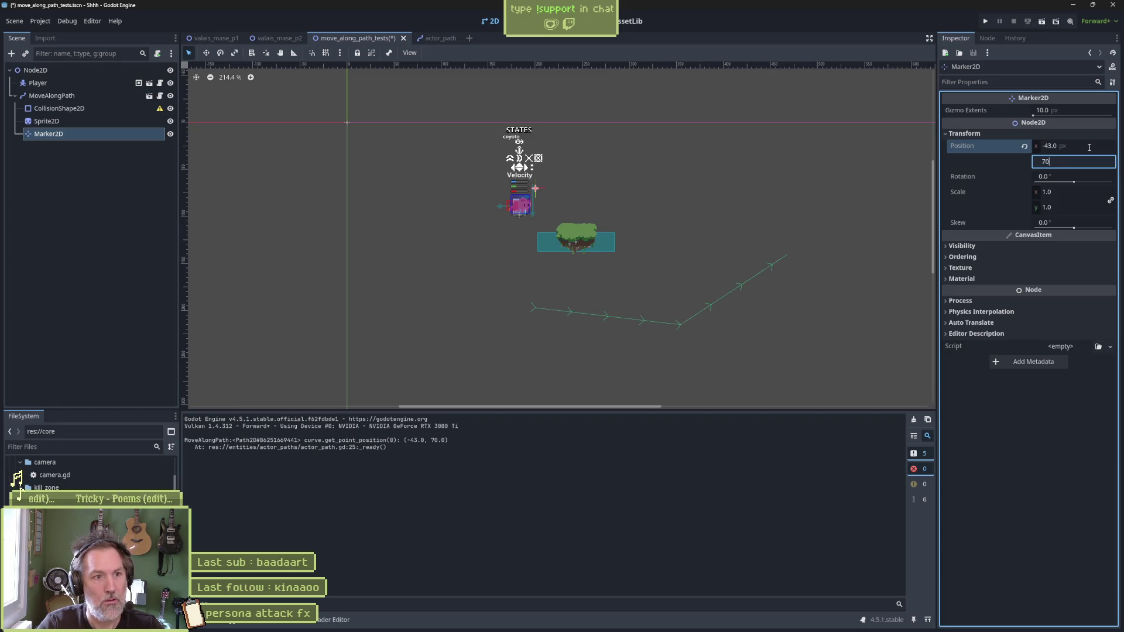
pyautogui.press('Return')
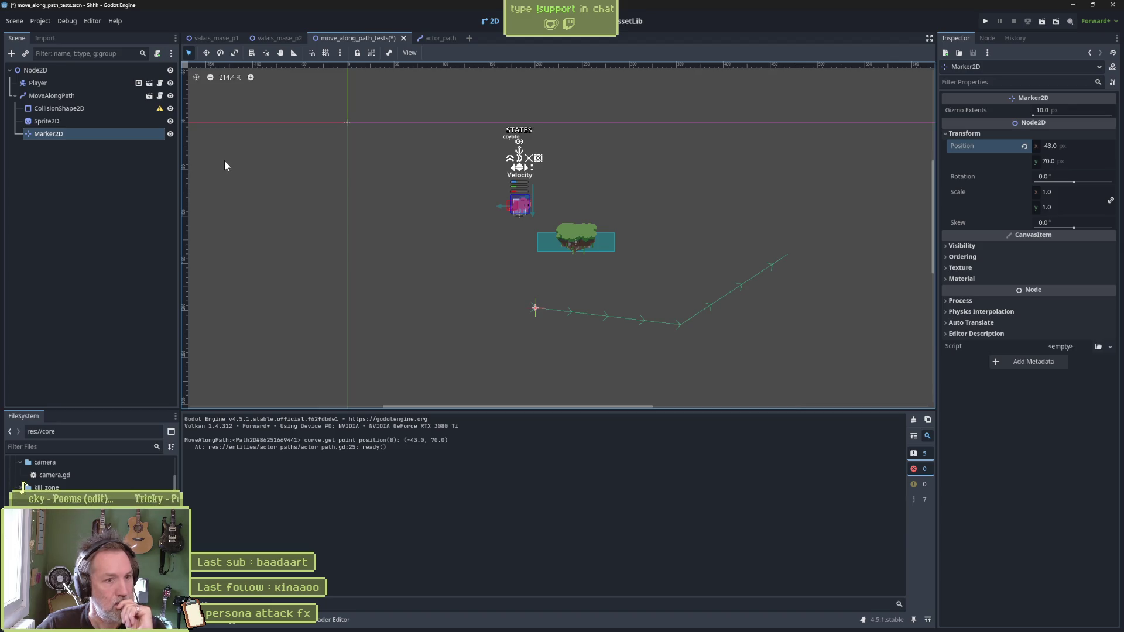
pyautogui.click(128, 126)
pyautogui.click(118, 136)
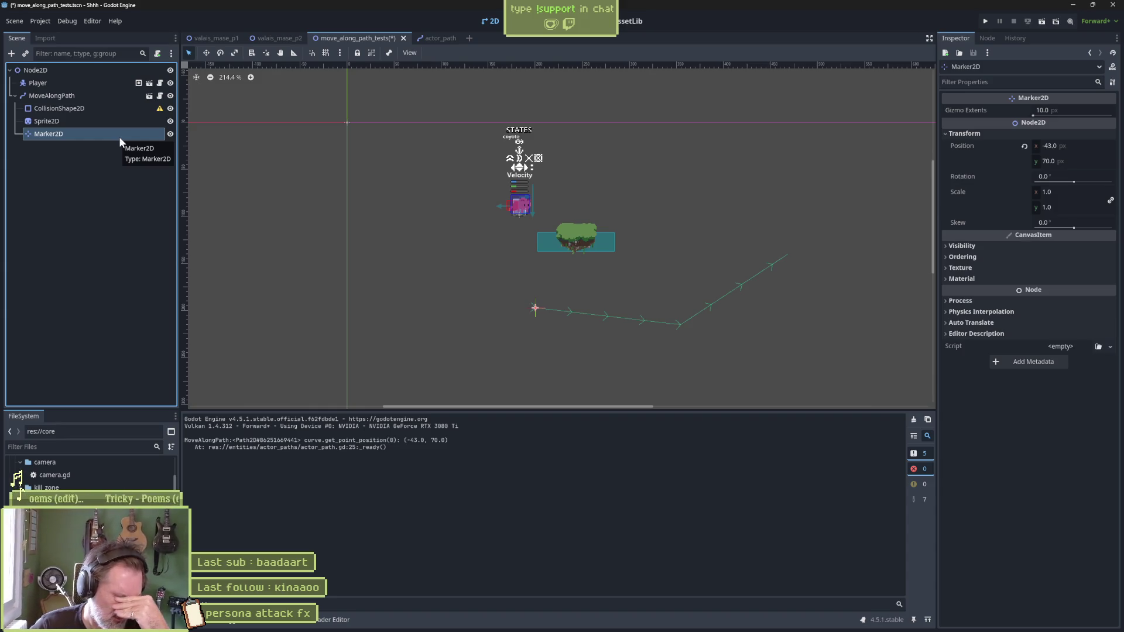
pyautogui.click(536, 21)
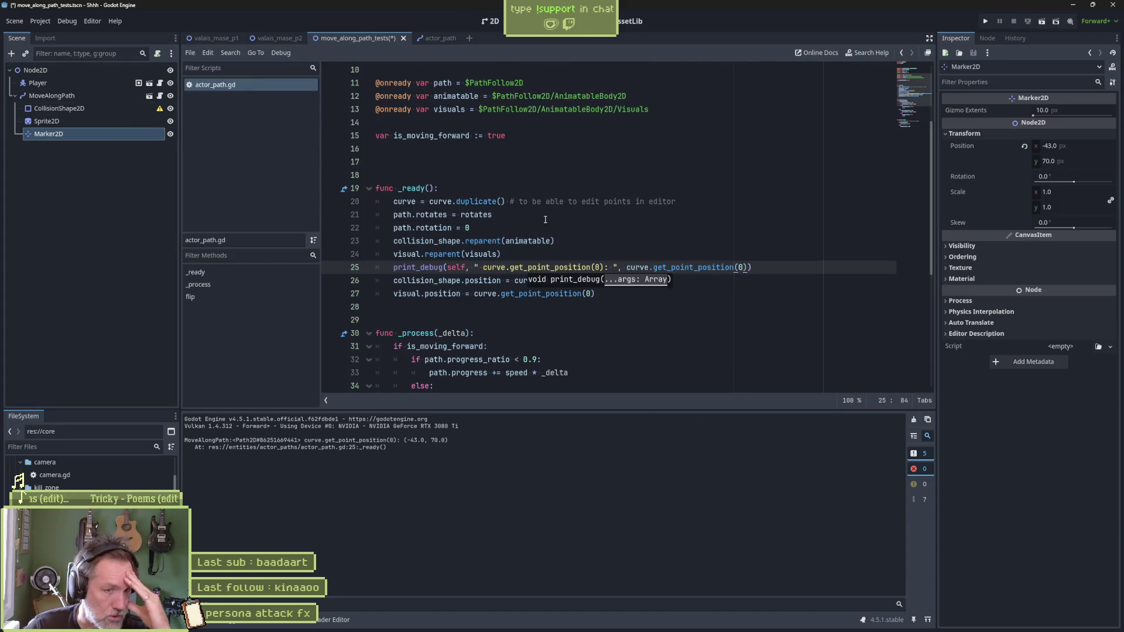
# Select collision_shape on line 26, then bring up the actor_path scene's node tree
pyautogui.click(578, 280)
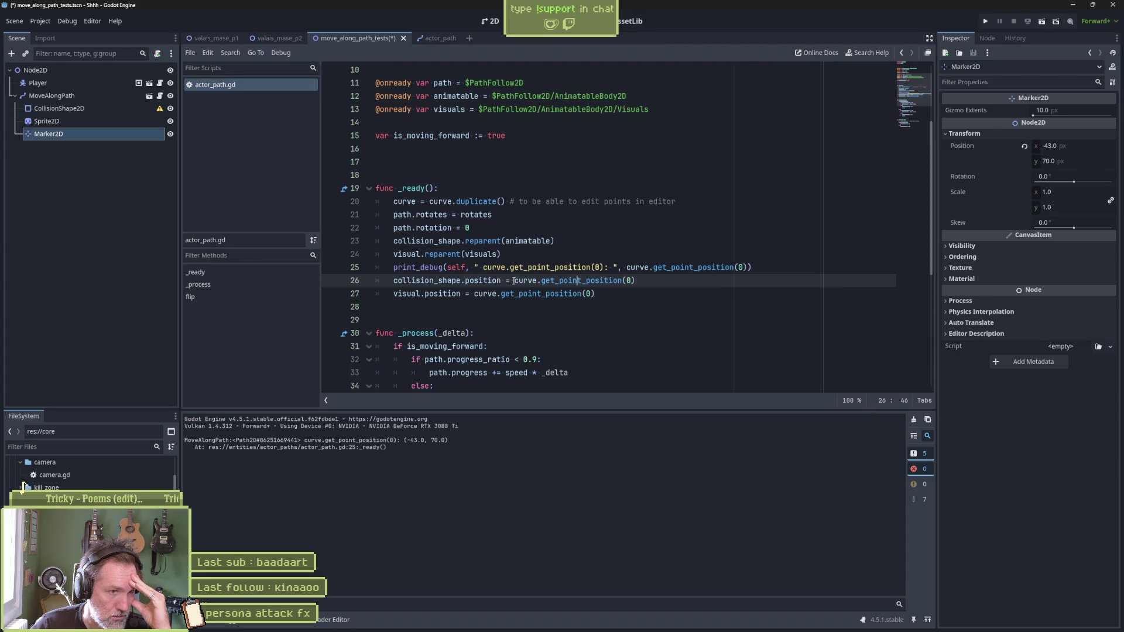
pyautogui.doubleClick(419, 281)
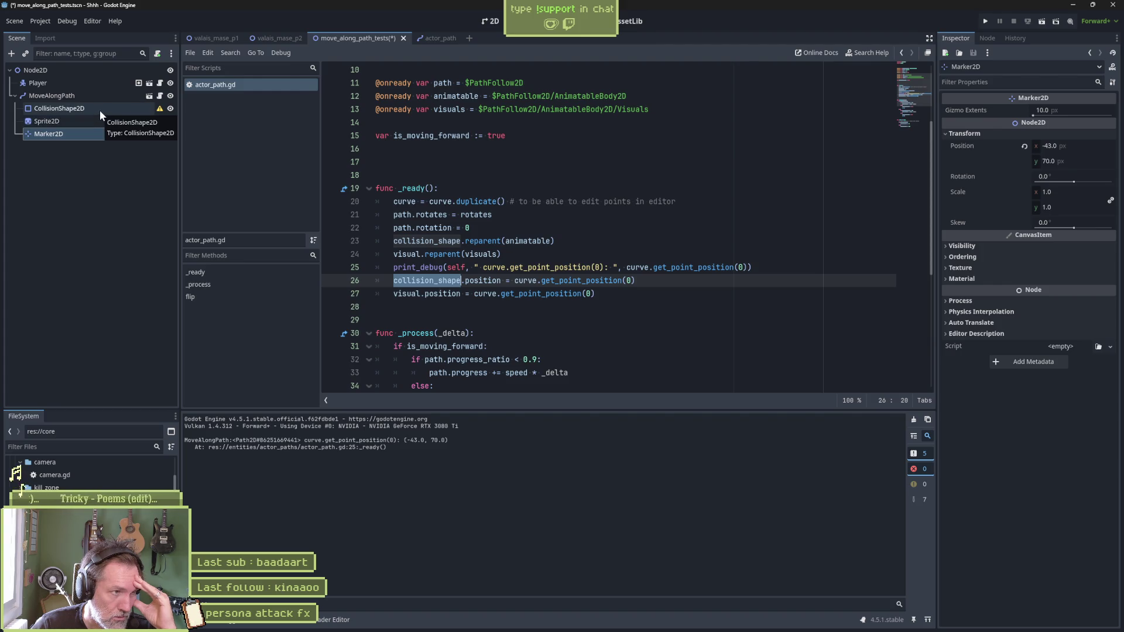
pyautogui.click(430, 39)
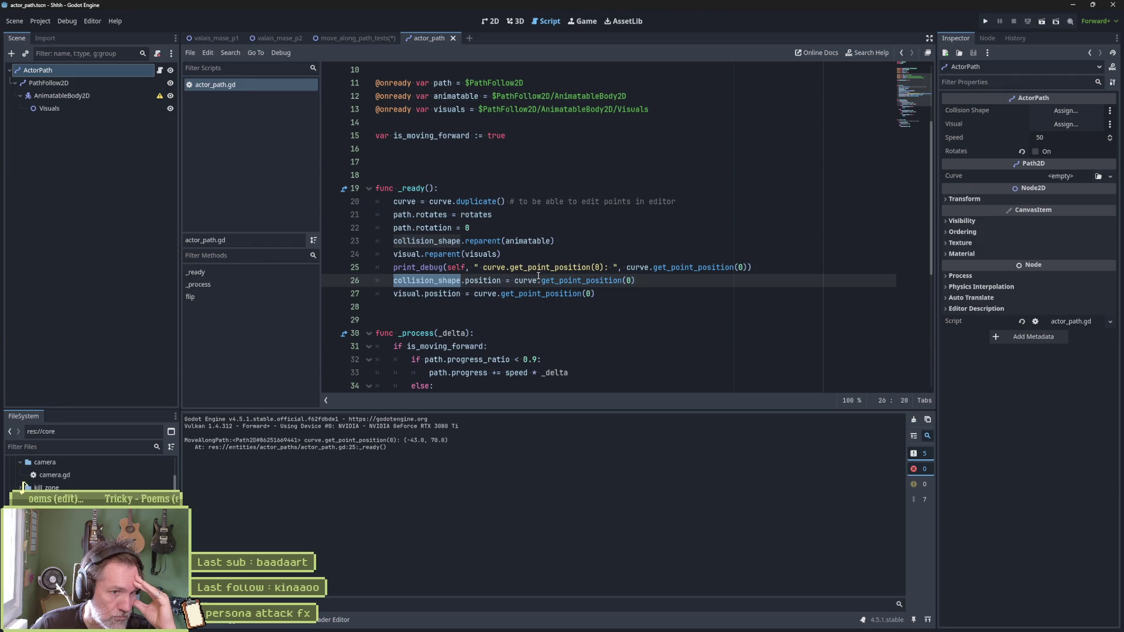
# Change line 26 to collision_shape.global_position = to_global(curve.get_point_position(0))
pyautogui.click(514, 281)
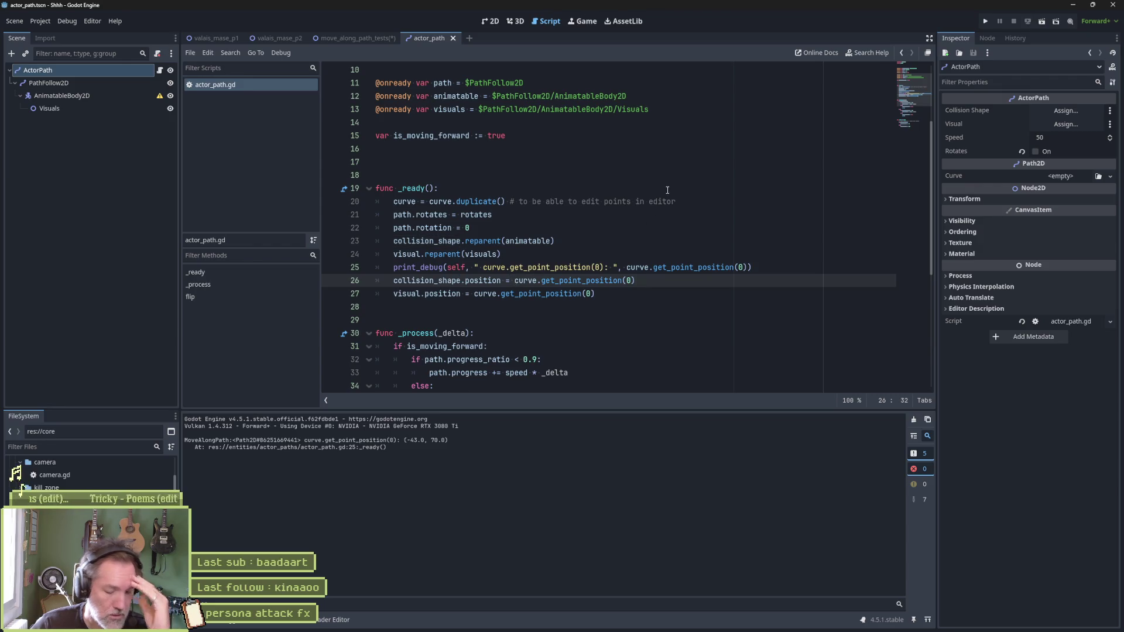
pyautogui.hotkey('ctrl', 'space')
pyautogui.write('to_global(')
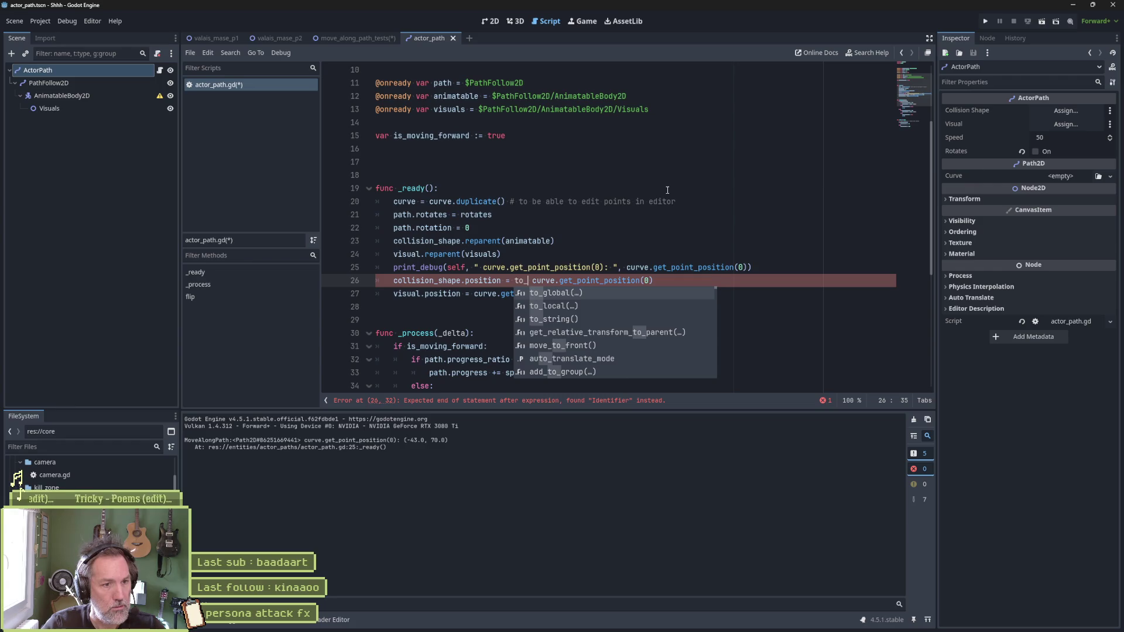
pyautogui.press('End')
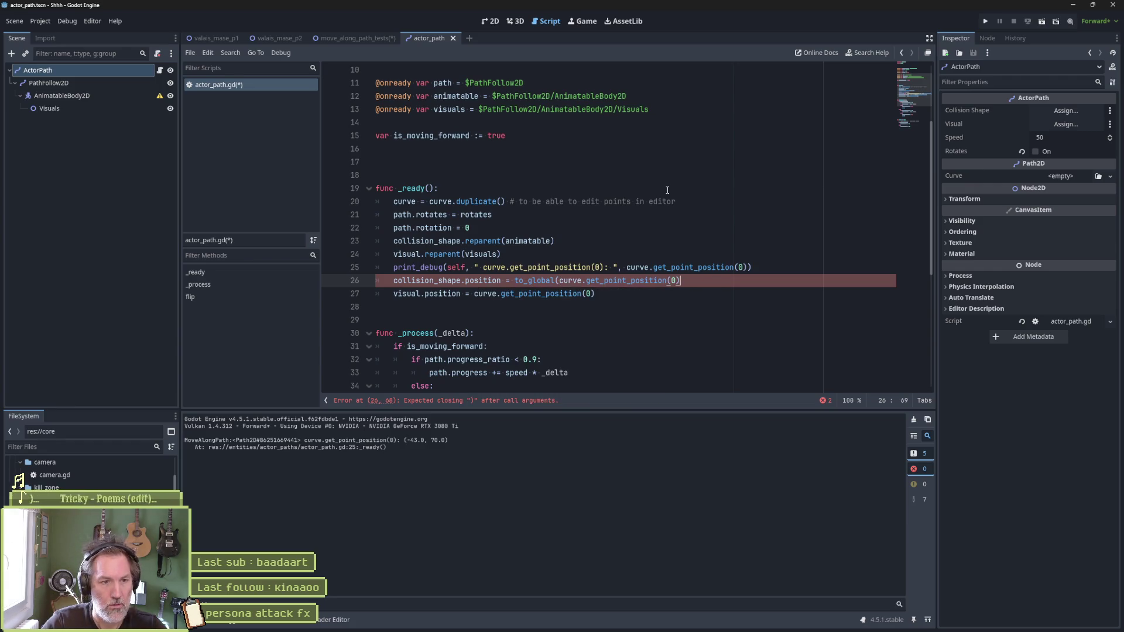
pyautogui.write(')')
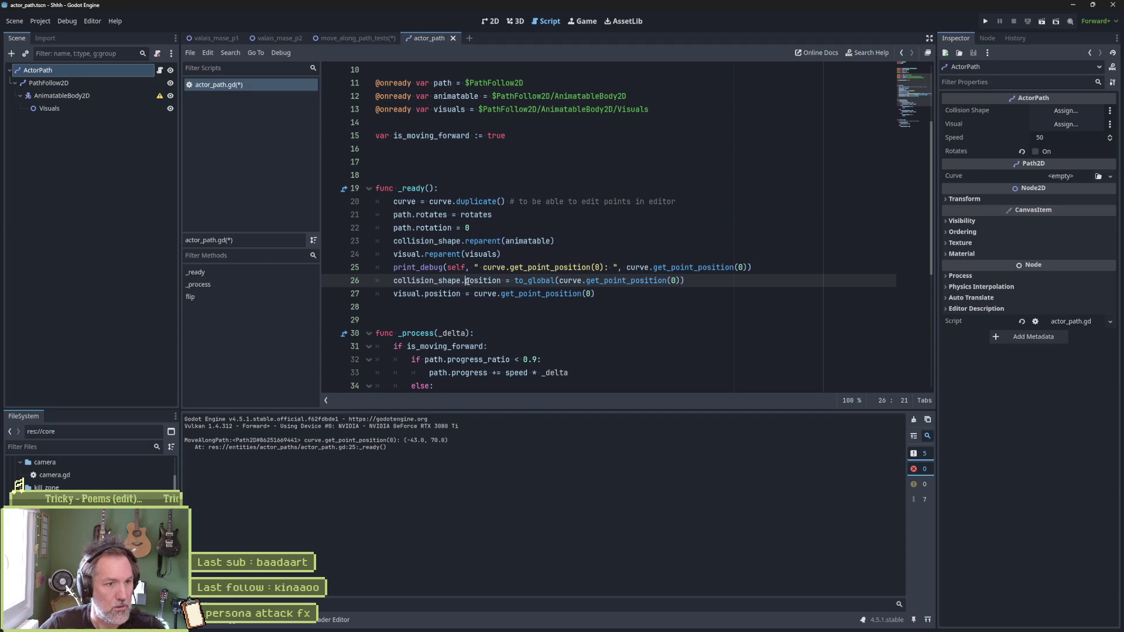
pyautogui.doubleClick(466, 280)
pyautogui.write('global')
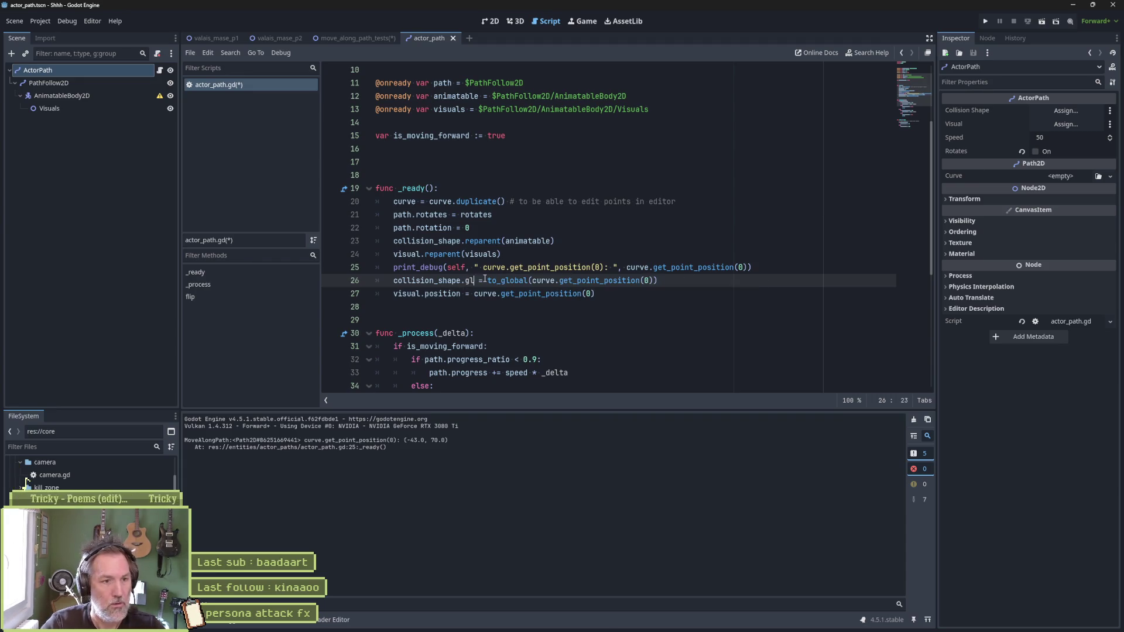
pyautogui.press('Return')
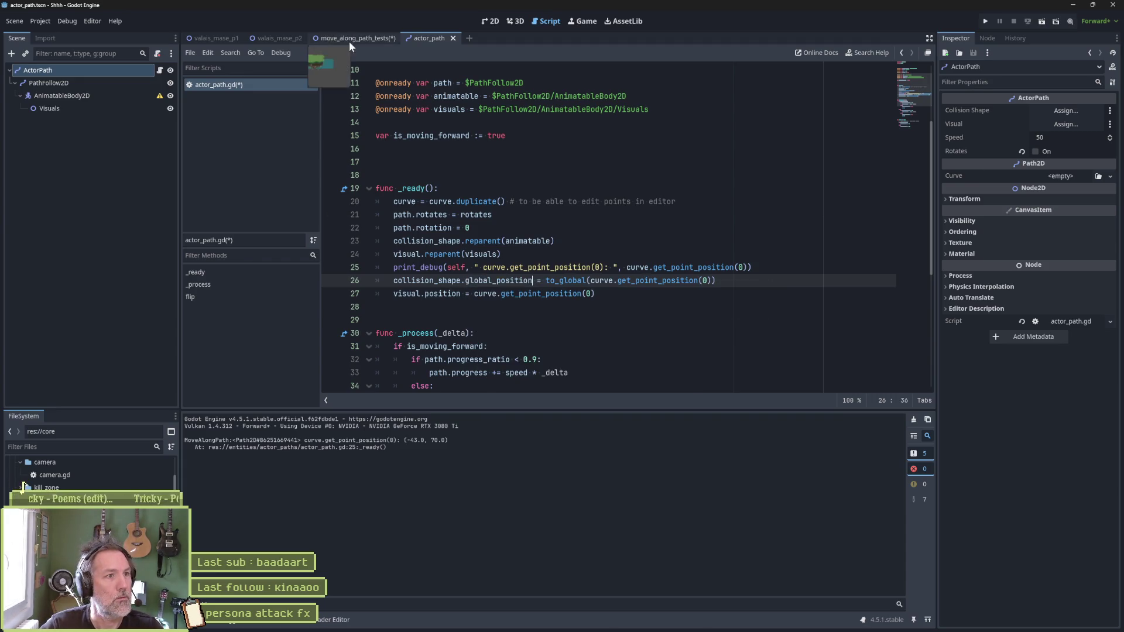
# Test-run the move_along_path_tests scene with F6, then stop it
pyautogui.click(349, 39)
pyautogui.press('F6')
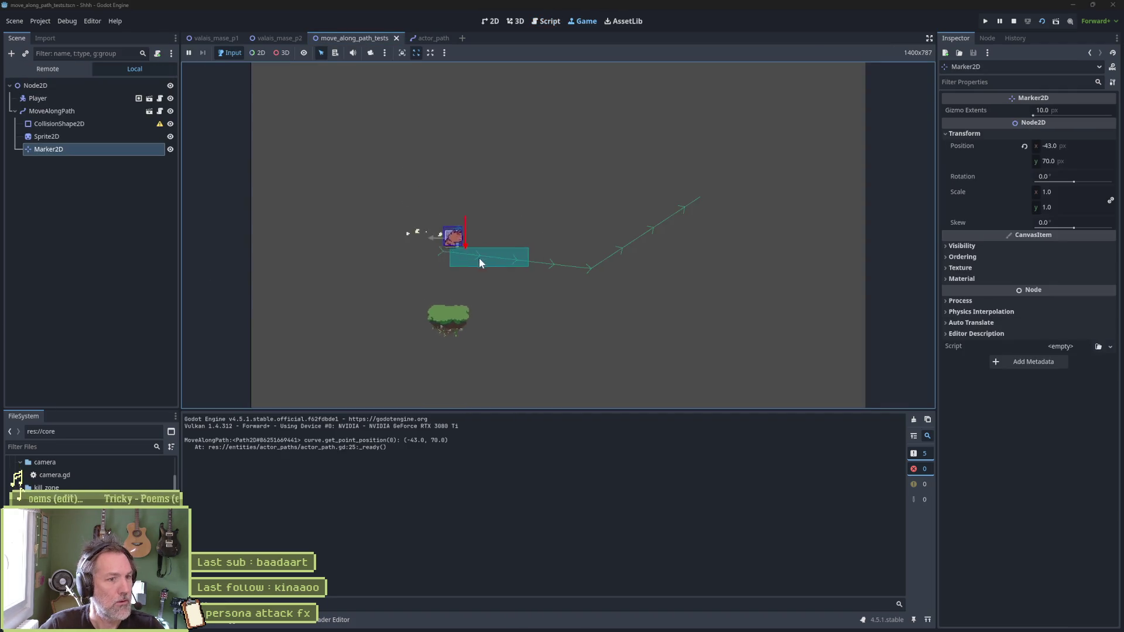
pyautogui.press('F8')
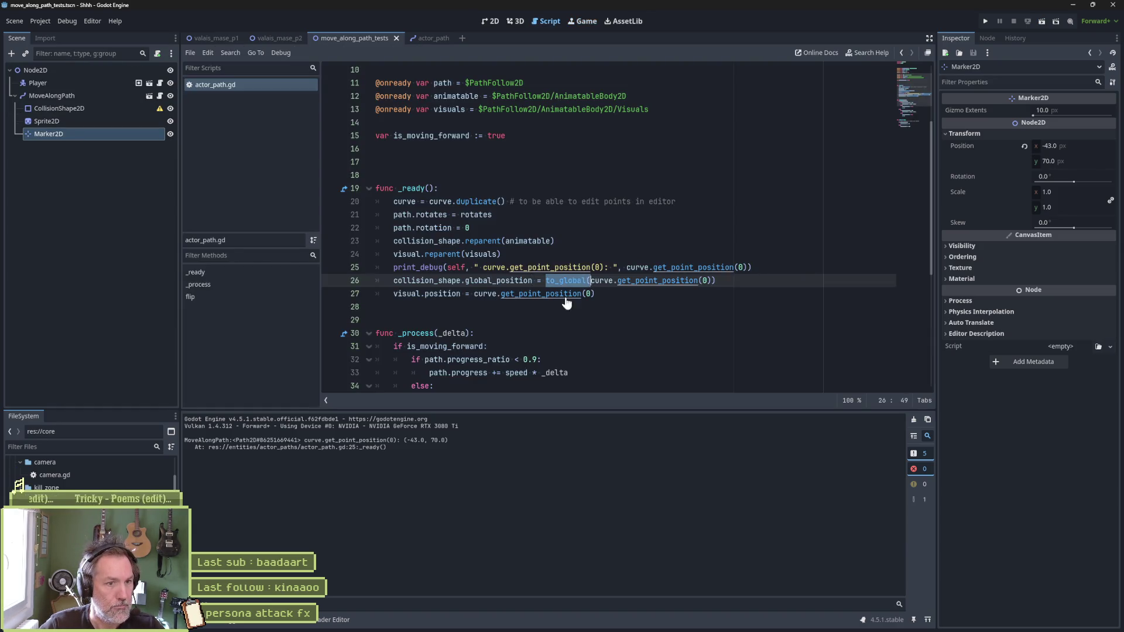
# Wrap line 27's visual position in to_global, delete the print_debug line, and rerun the scene
pyautogui.click(474, 294)
pyautogui.write('to_global(')
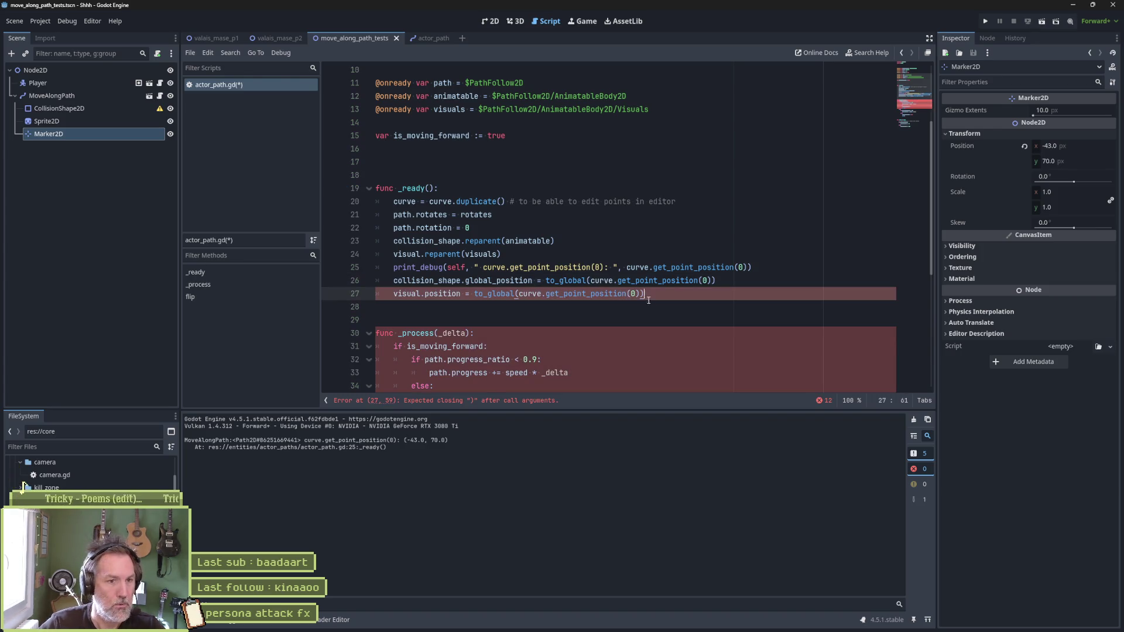
pyautogui.doubleClick(494, 281)
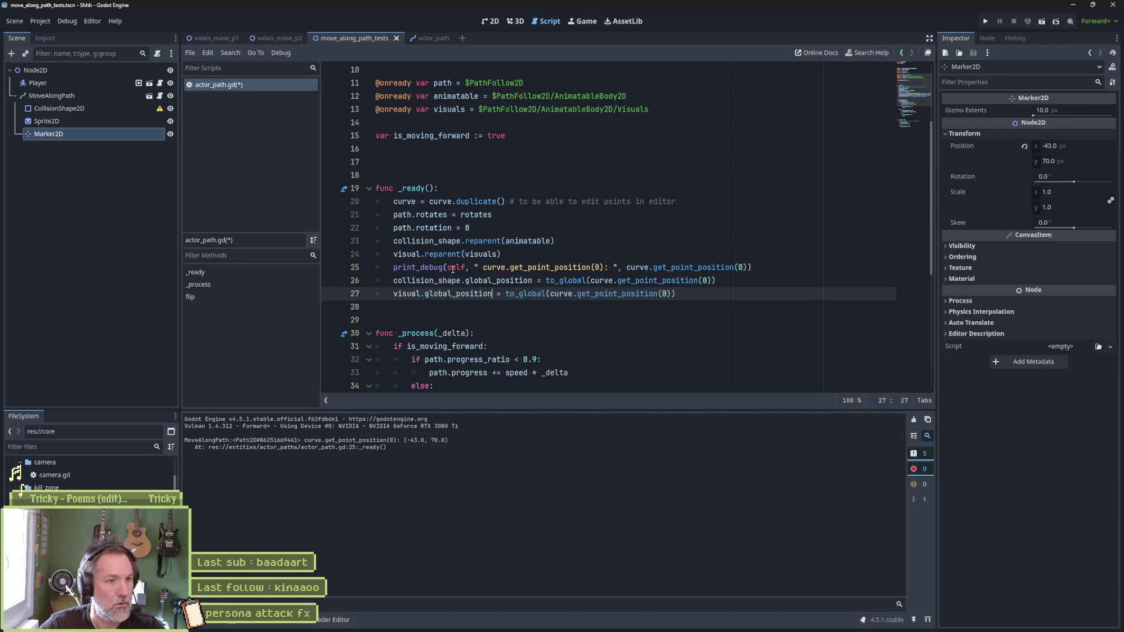
pyautogui.click(534, 267)
pyautogui.hotkey('ctrl', 'x')
pyautogui.press('F6')
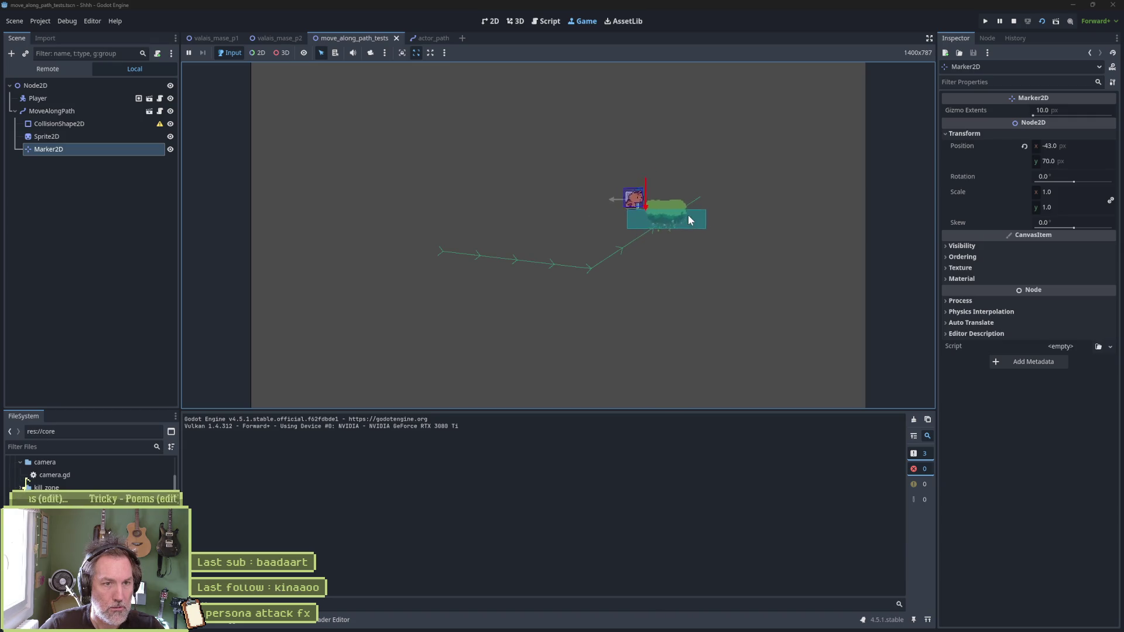
pyautogui.press('F8')
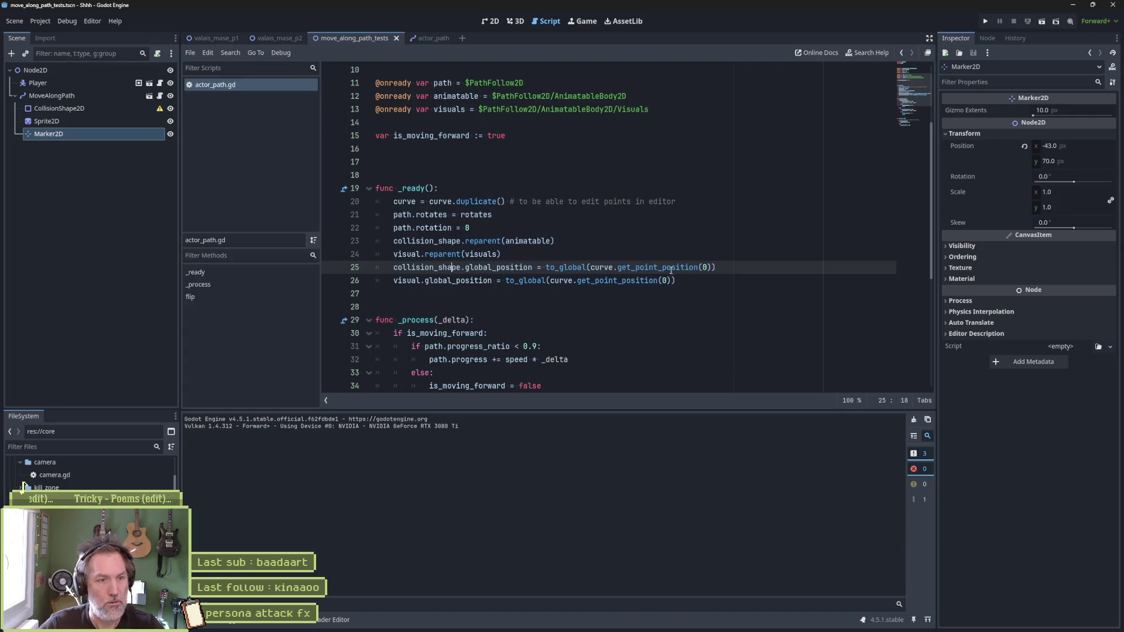